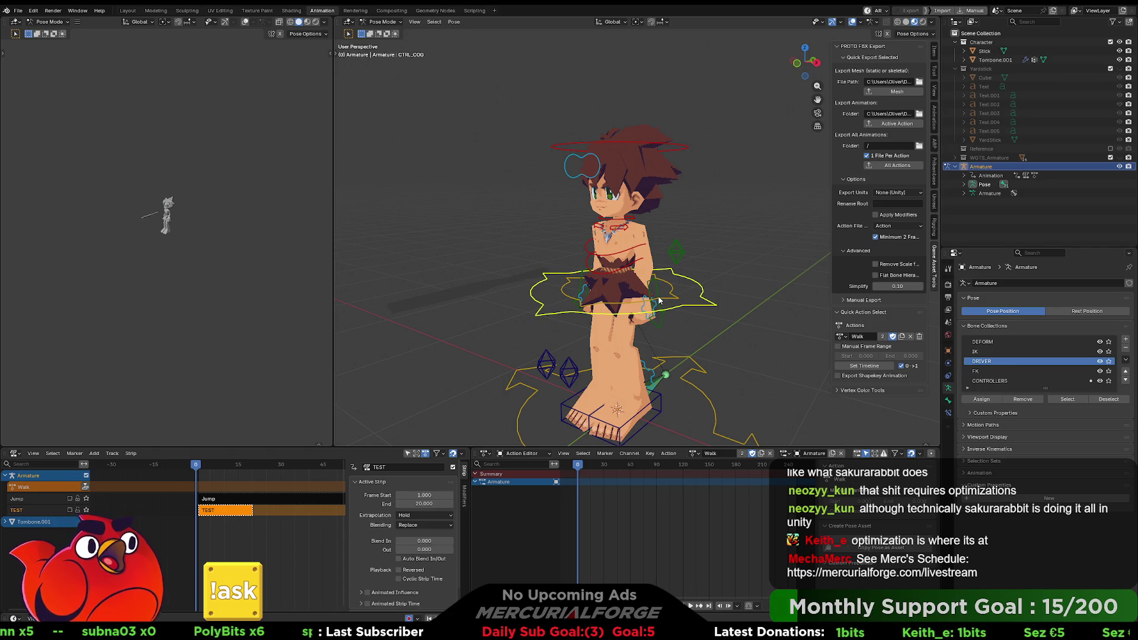
Move the CTRL_COG root control and key its position with auto-keying on
mouse_move(659, 300)
middle_down()
mouse_move(640, 273)
mouse_move(678, 271)
middle_up()
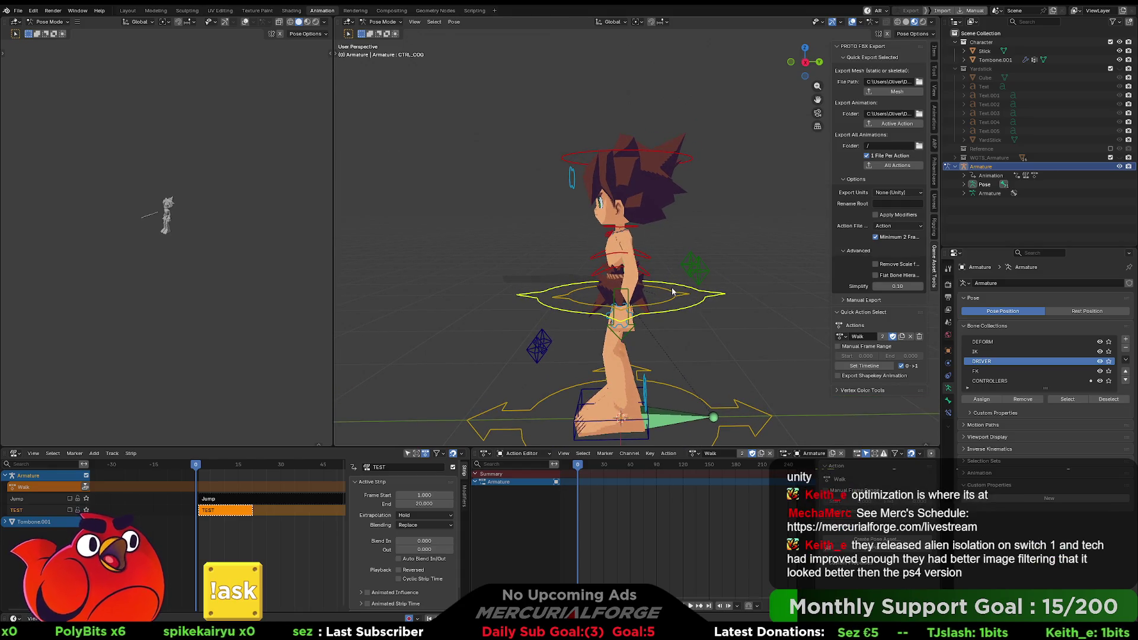
mouse_move(677, 280)
middle_down()
mouse_move(718, 299)
mouse_move(681, 293)
middle_up()
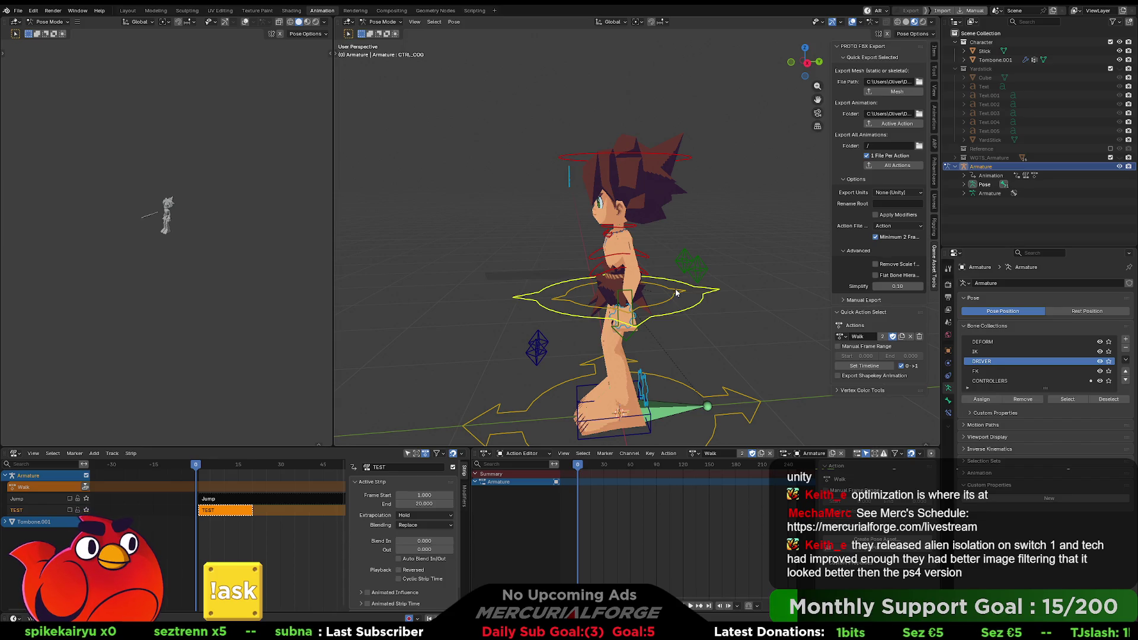
mouse_move(678, 294)
middle_down()
mouse_move(678, 273)
mouse_move(687, 286)
mouse_move(674, 274)
middle_up()
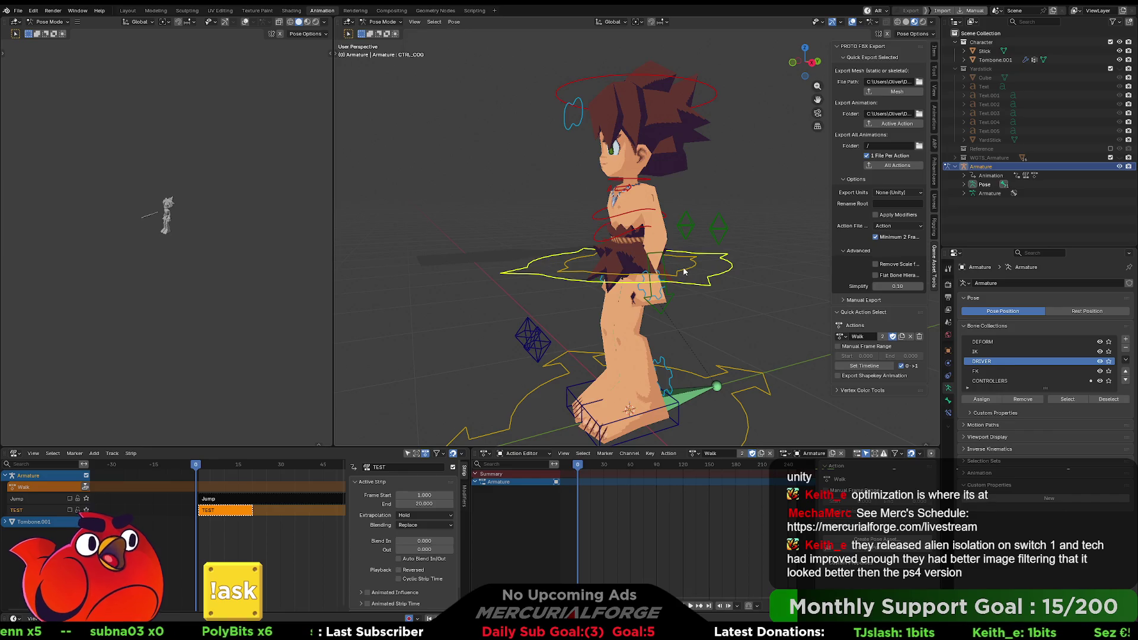
mouse_move(685, 272)
middle_down()
mouse_move(713, 276)
mouse_move(649, 272)
middle_up()
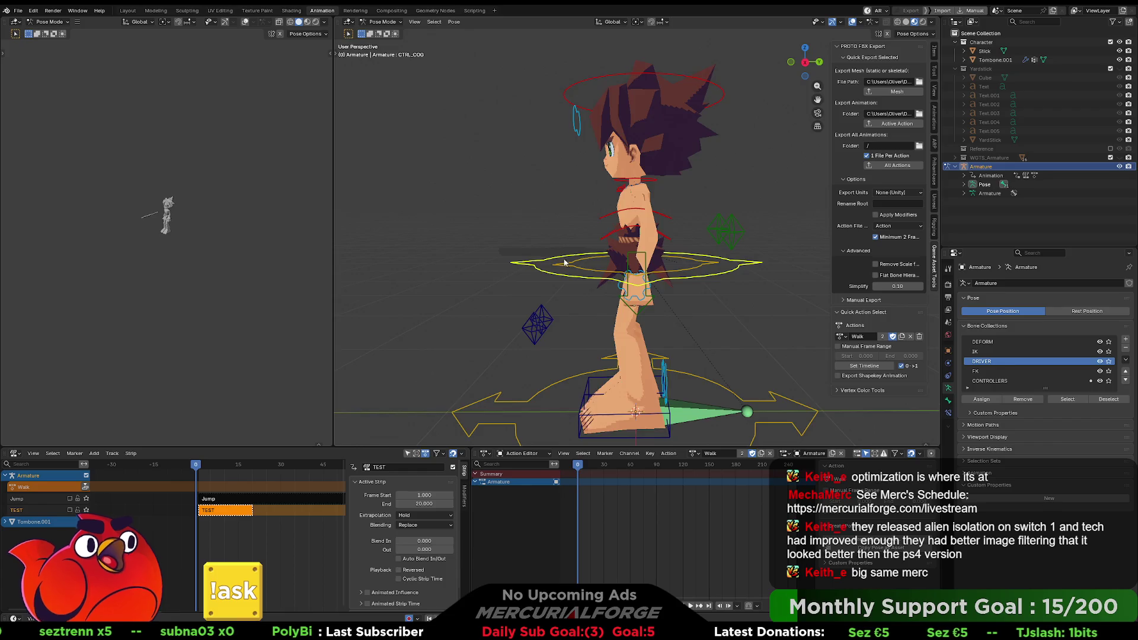
mouse_move(564, 262)
middle_down()
mouse_move(667, 261)
mouse_move(632, 270)
mouse_move(598, 259)
middle_up()
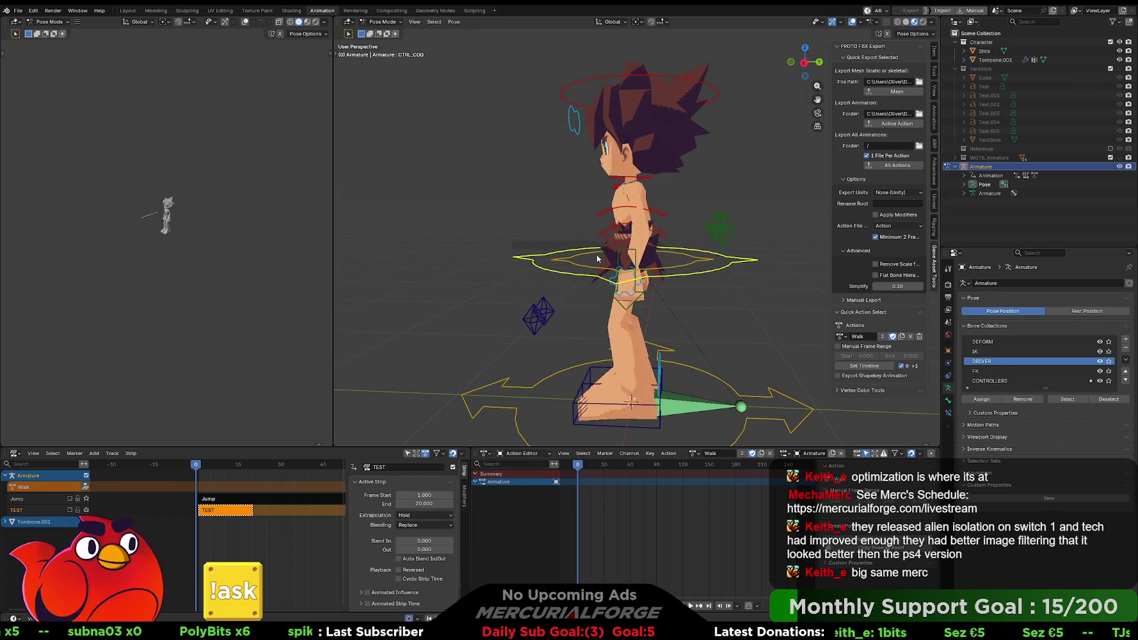
key(g)
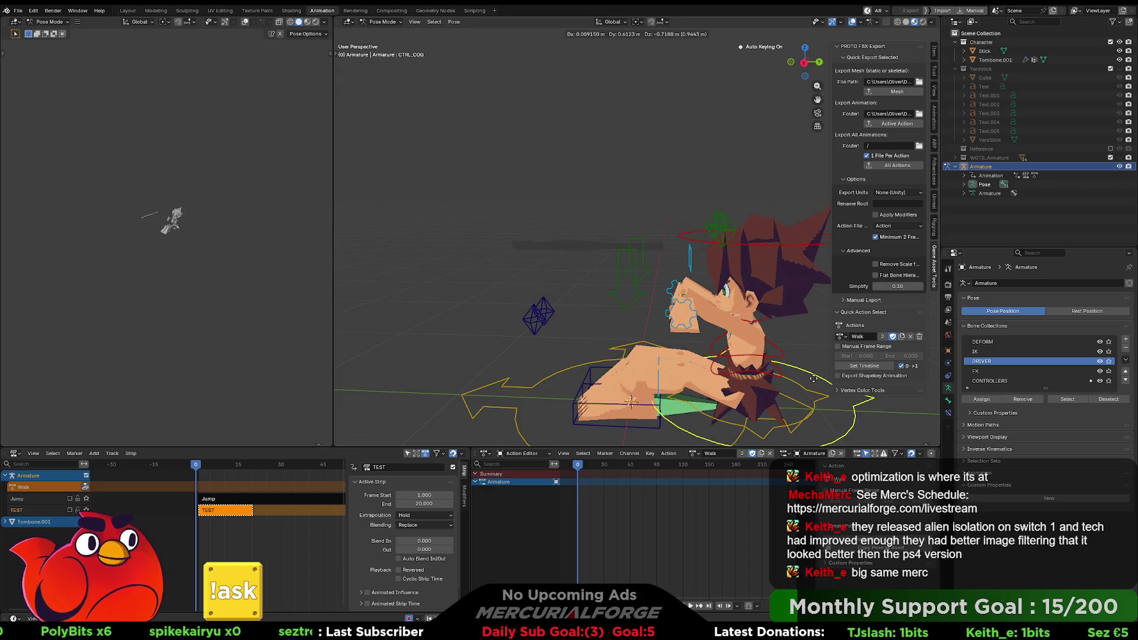
click(814, 378)
Key a new root-control pose at frame 107, then push Walk down as NLA strip Walk.001
drag(650, 464, 682, 462)
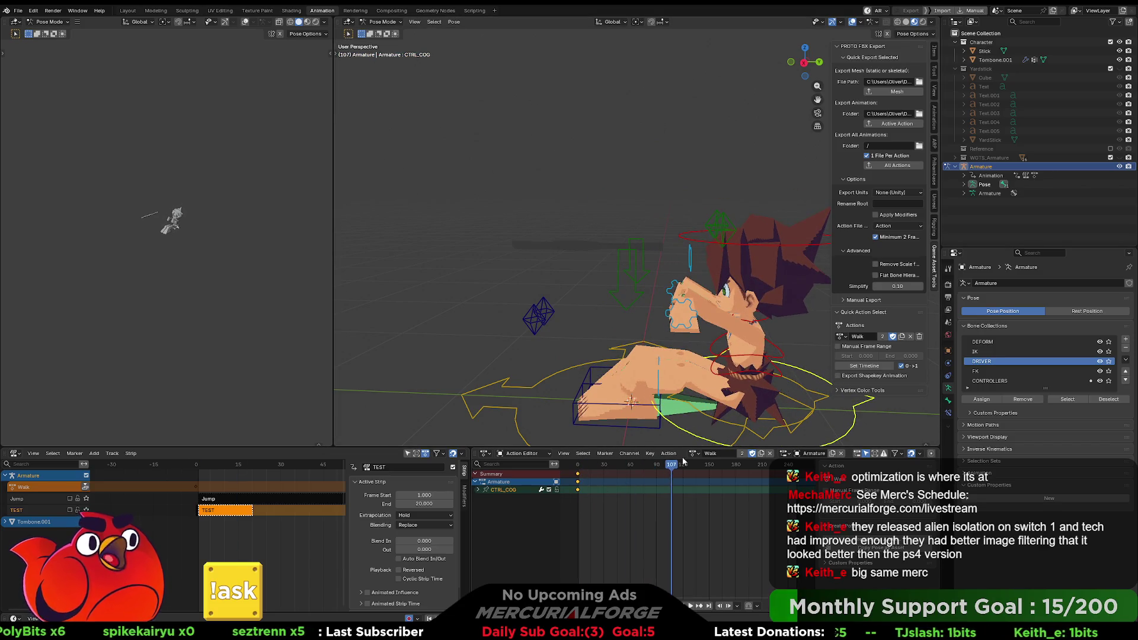
key(g)
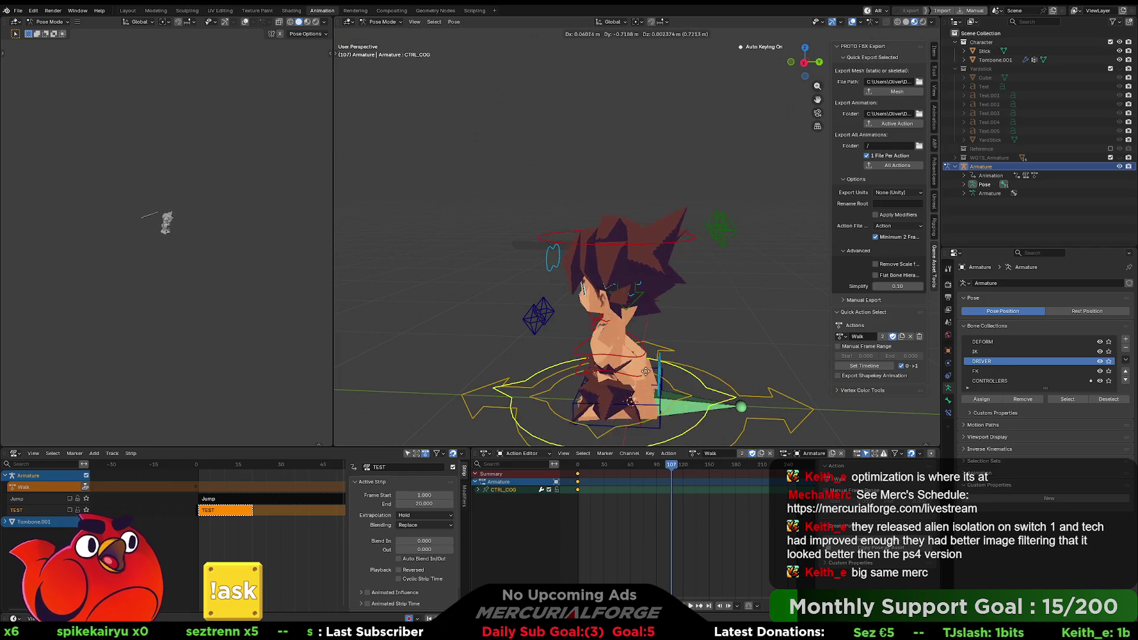
click(506, 479)
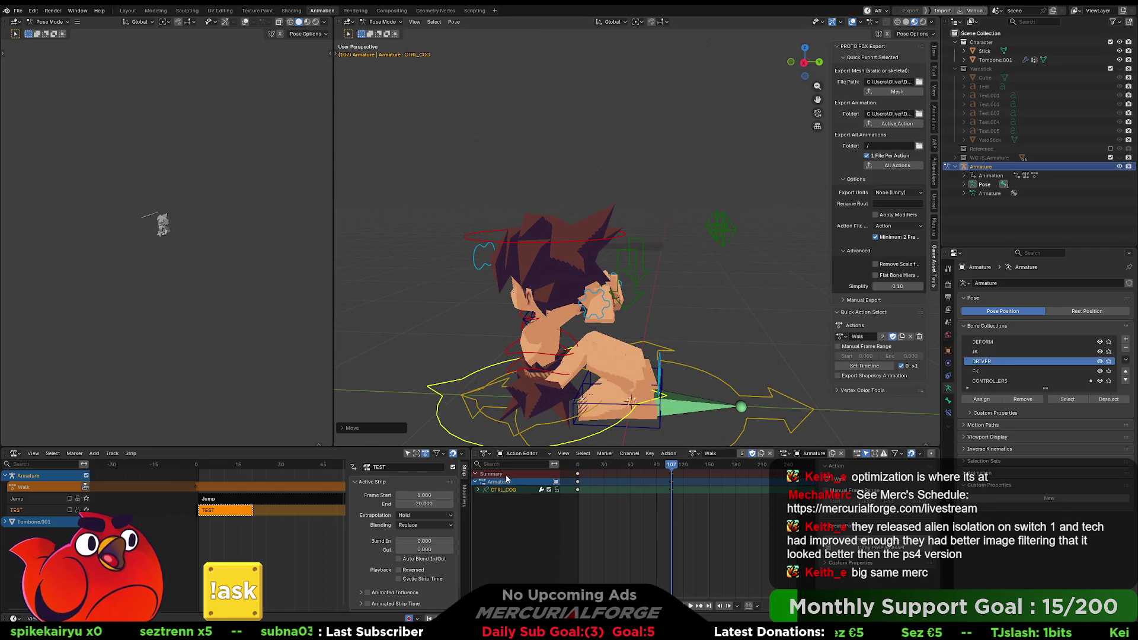
click(85, 487)
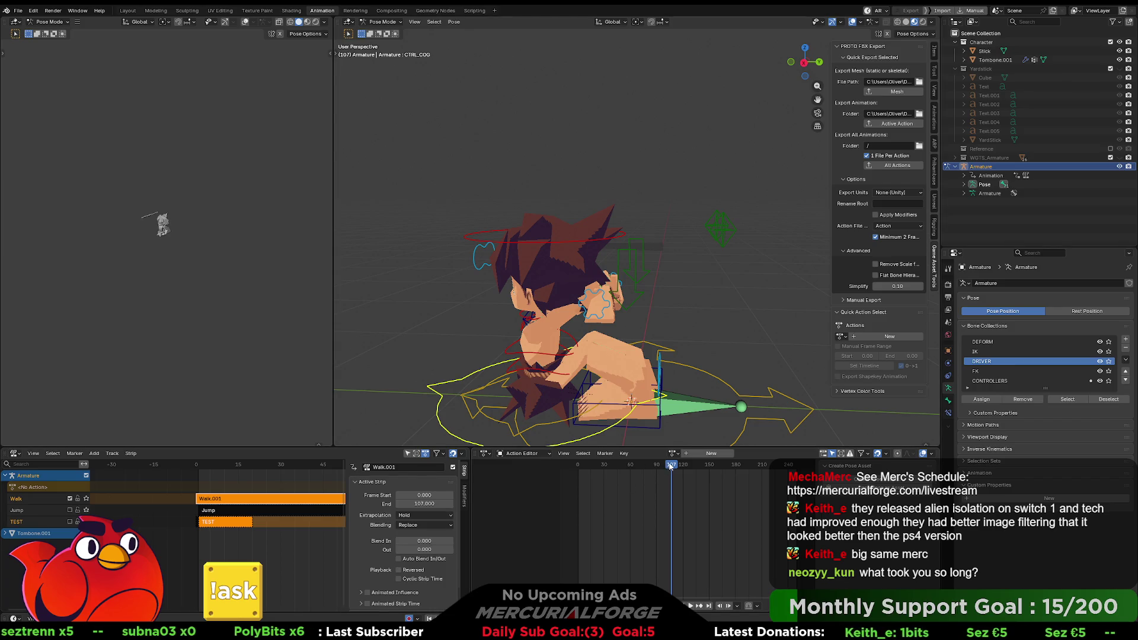
Scrub the playhead back to frame 1 and orbit to view the rig's pose from several angles
drag(670, 467, 580, 465)
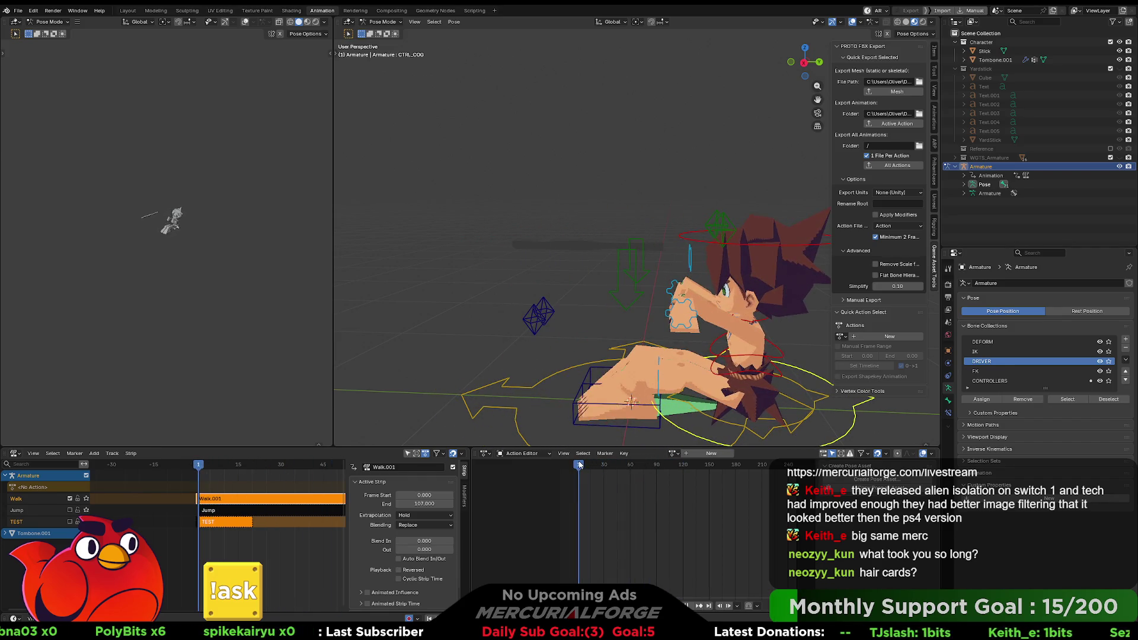
middle_drag(535, 349, 582, 355)
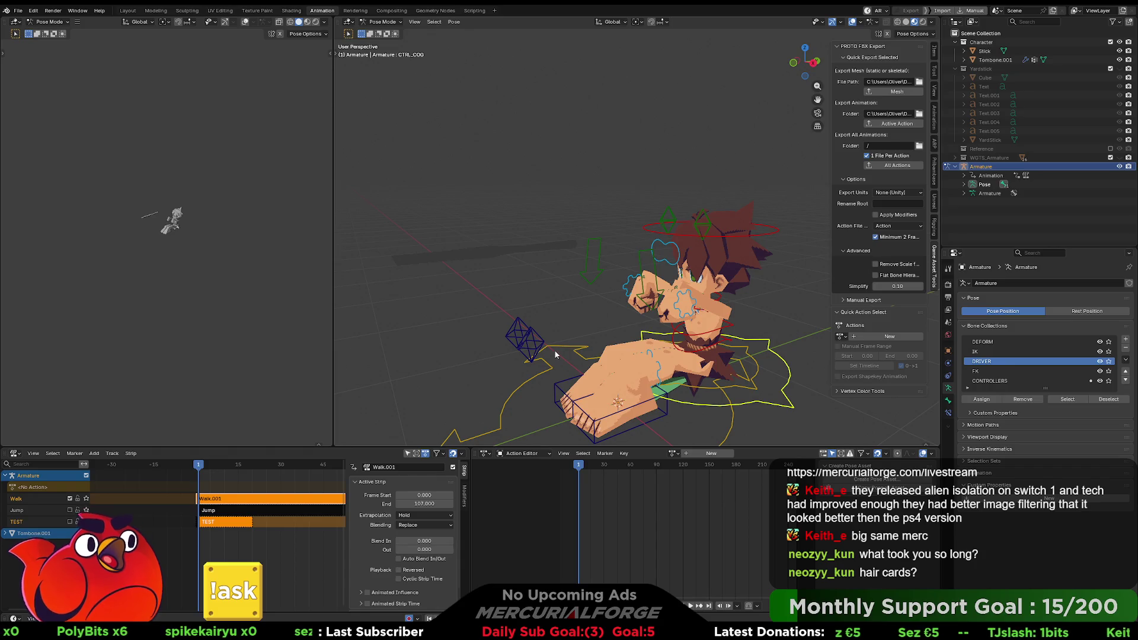
middle_drag(554, 350, 567, 325)
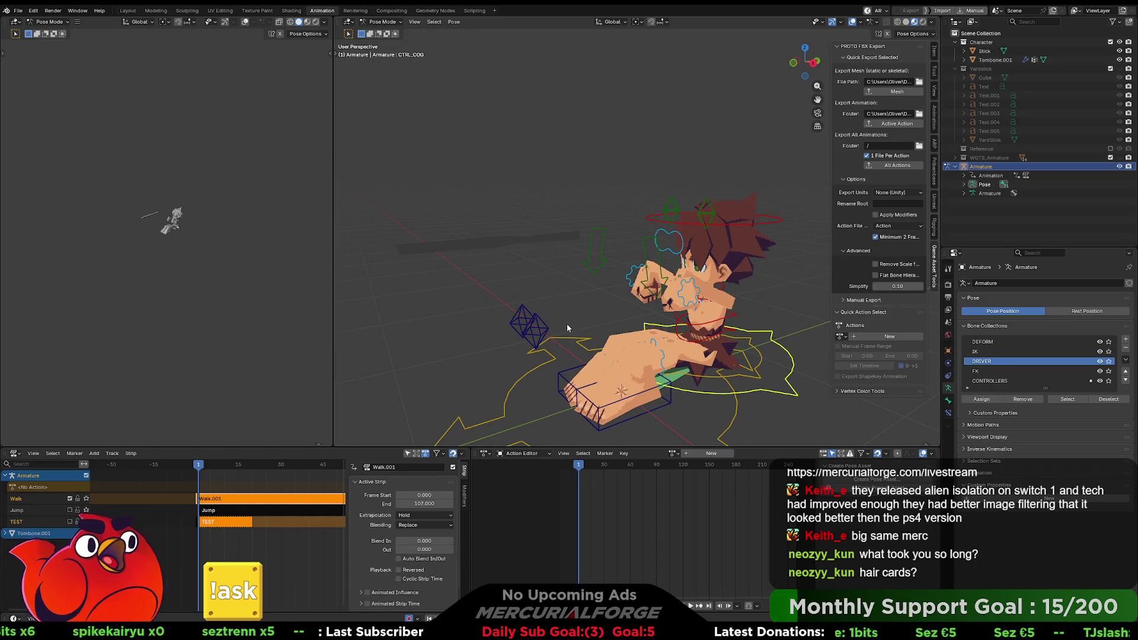
middle_drag(567, 324, 567, 314)
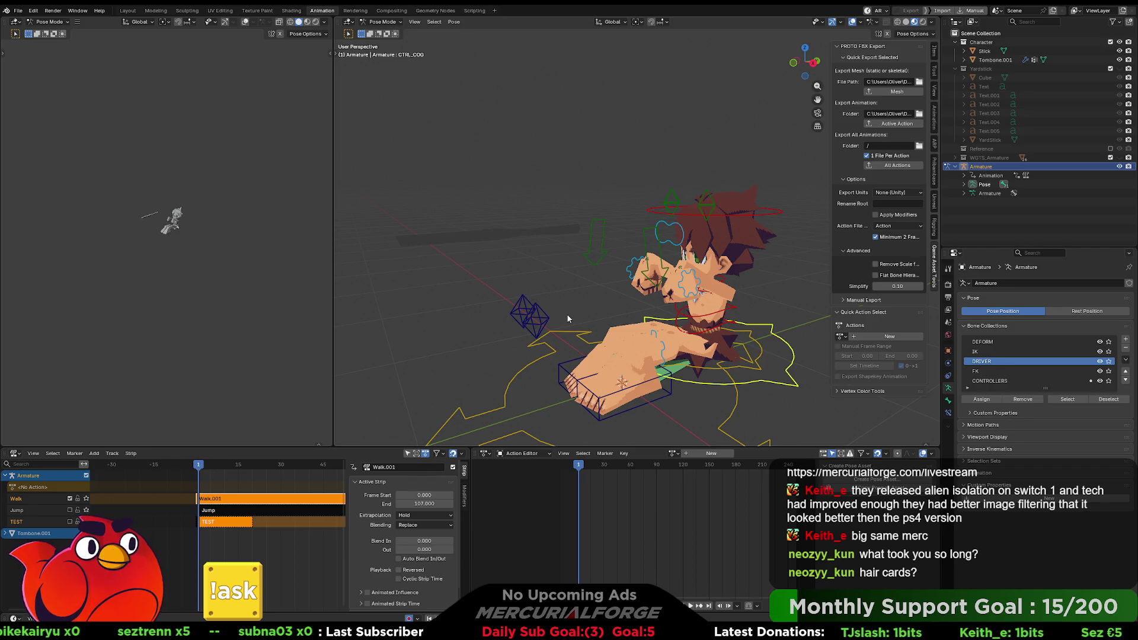
middle_drag(605, 336, 603, 309)
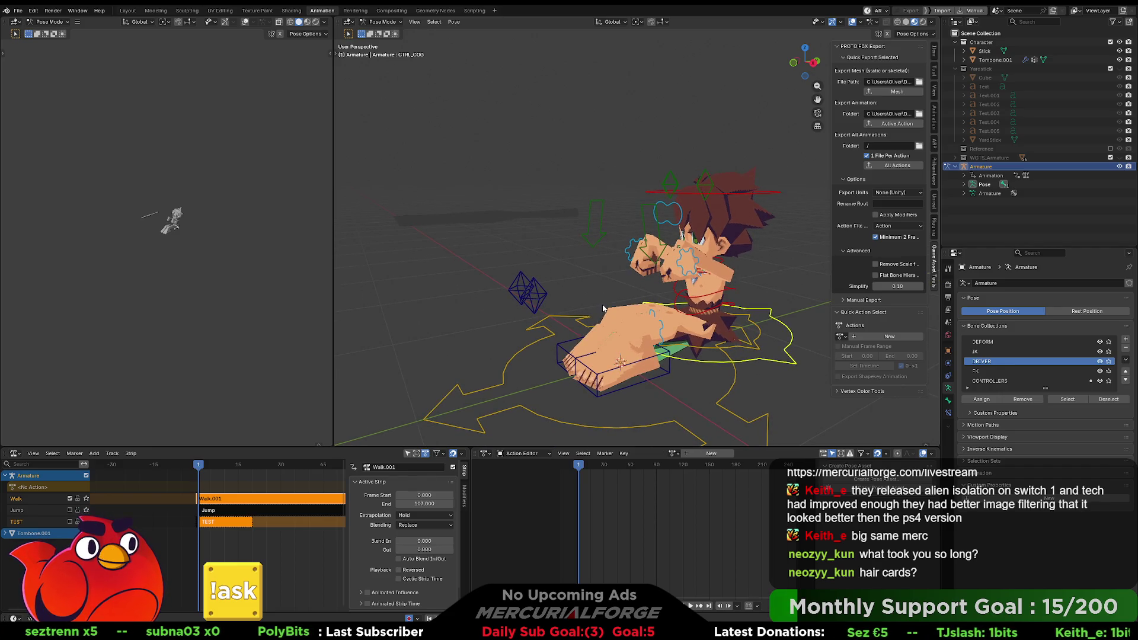
middle_drag(603, 309, 610, 319)
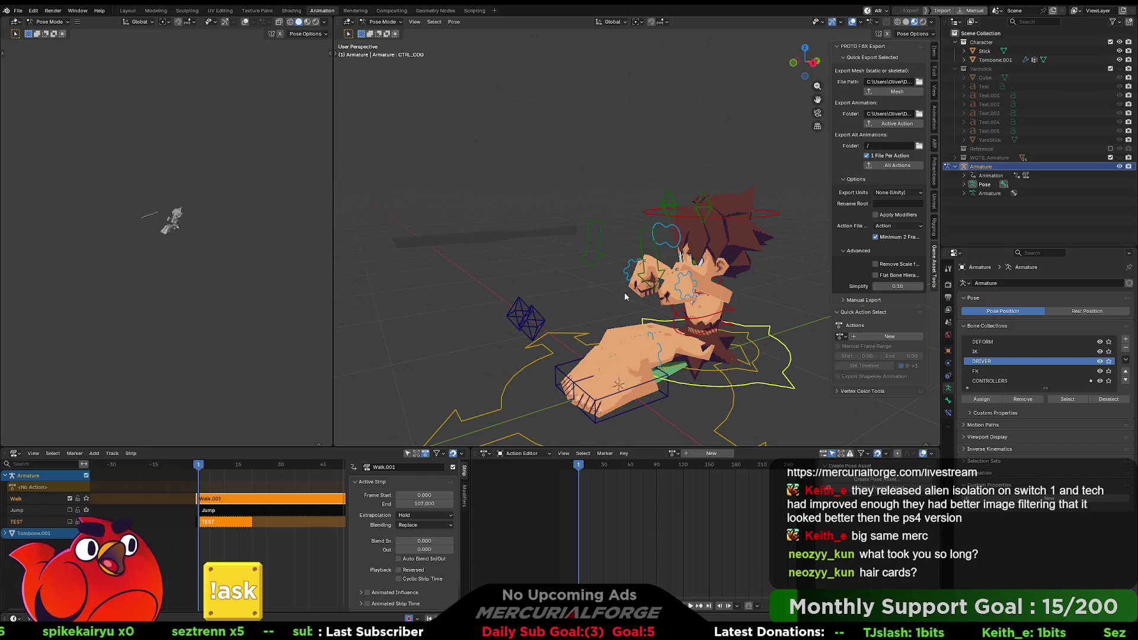
Scrub the timeline from frame 0 to about frame 146, then select the Jump NLA track
shift+middle_drag(626, 296, 586, 308)
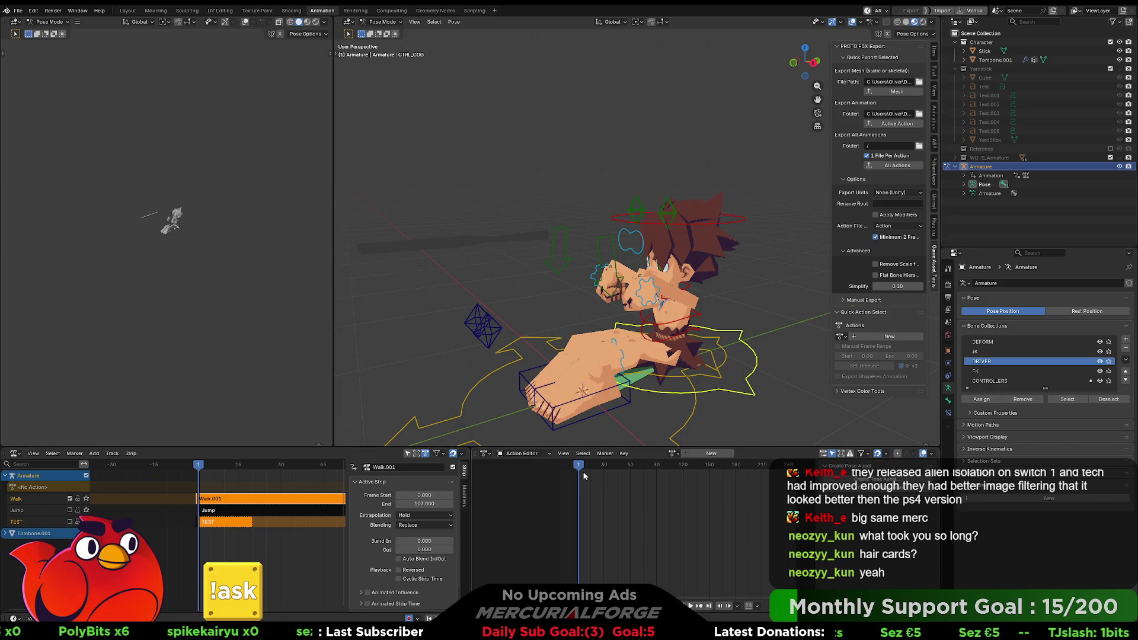
mouse_move(584, 465)
mouse_down()
mouse_move(664, 466)
mouse_move(578, 466)
mouse_up()
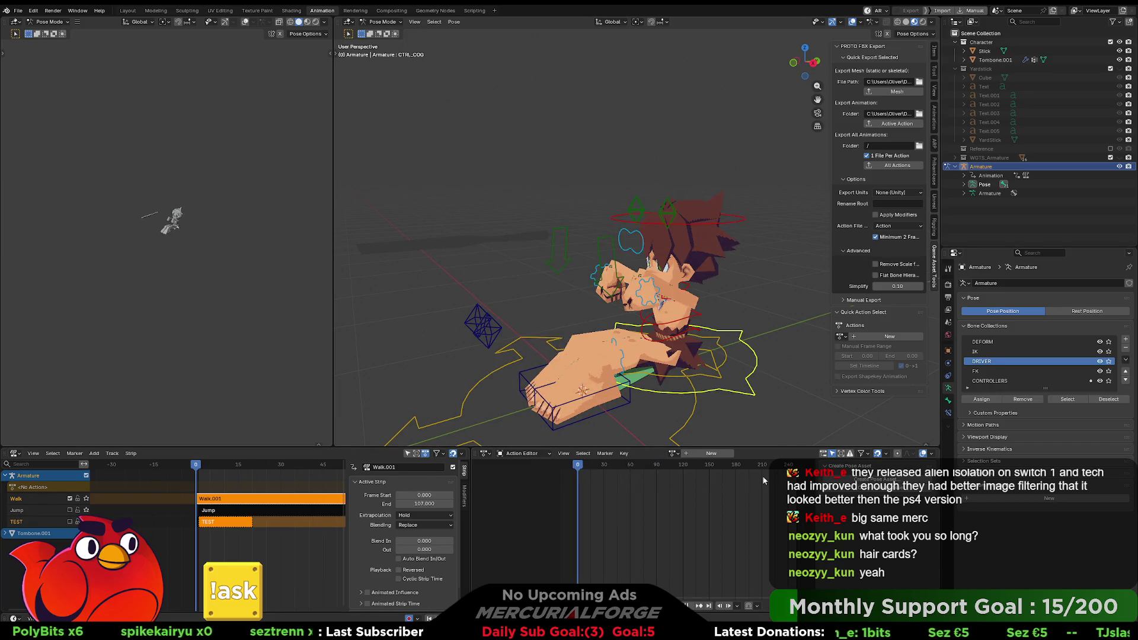
mouse_move(712, 466)
mouse_down()
mouse_move(579, 466)
mouse_move(652, 466)
mouse_up()
click(27, 512)
Return to frame 0, turn off the Walk NLA track, and enter Edit Mode to see the rest pose
key(shift+Left)
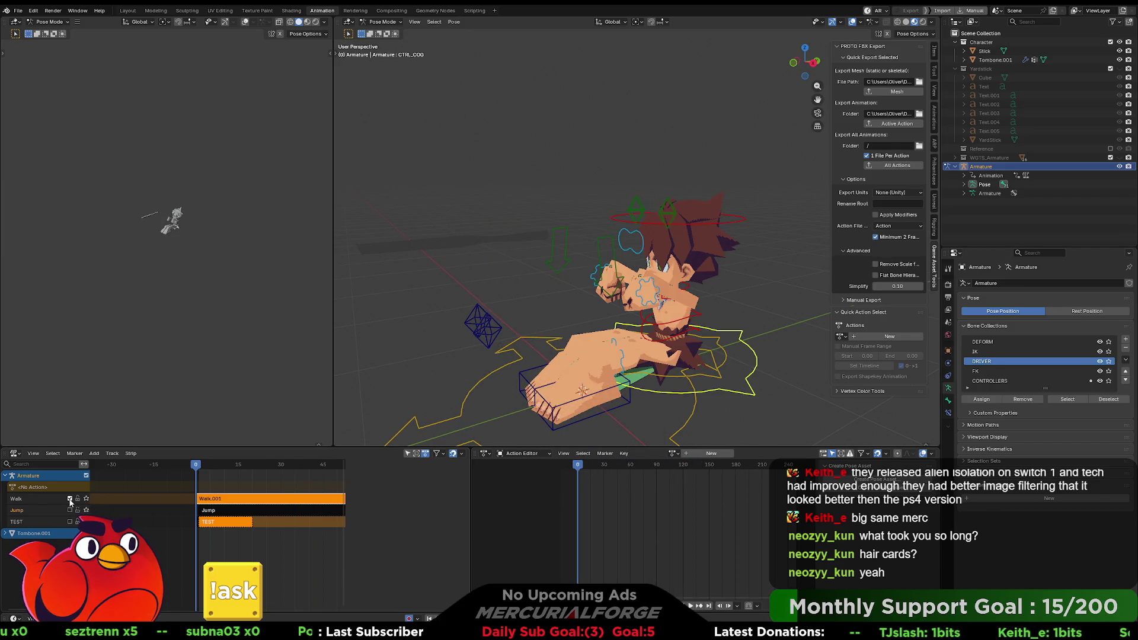
click(68, 501)
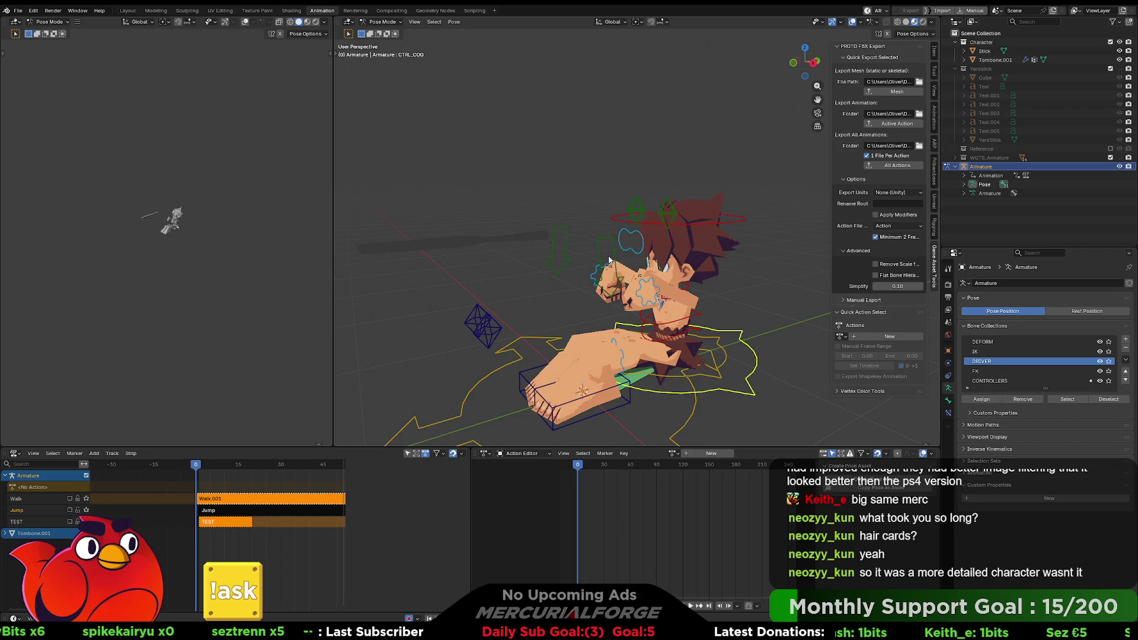
mouse_move(612, 261)
middle_down()
mouse_move(627, 260)
mouse_move(628, 225)
mouse_move(638, 251)
mouse_move(660, 252)
middle_up()
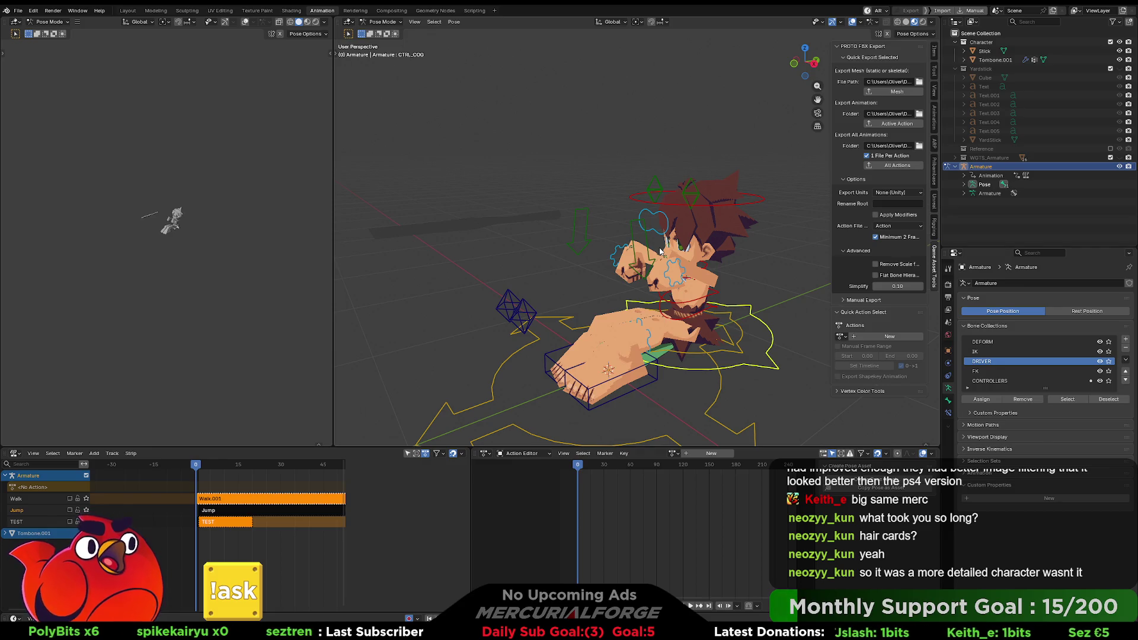
middle_drag(660, 251, 653, 254)
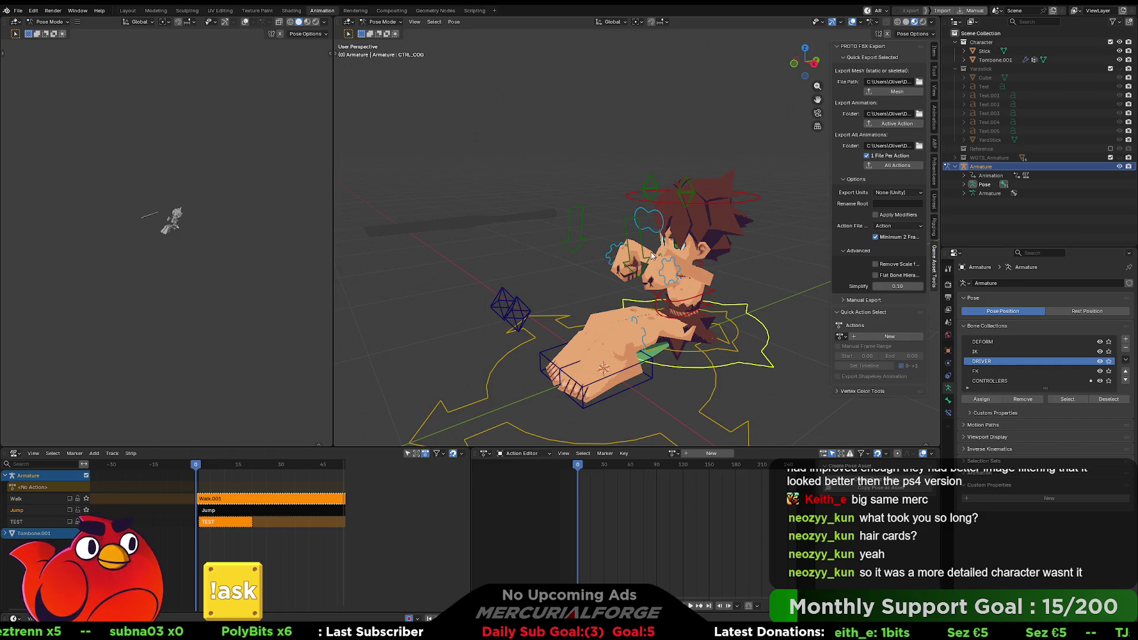
shift+middle_drag(652, 255, 672, 234)
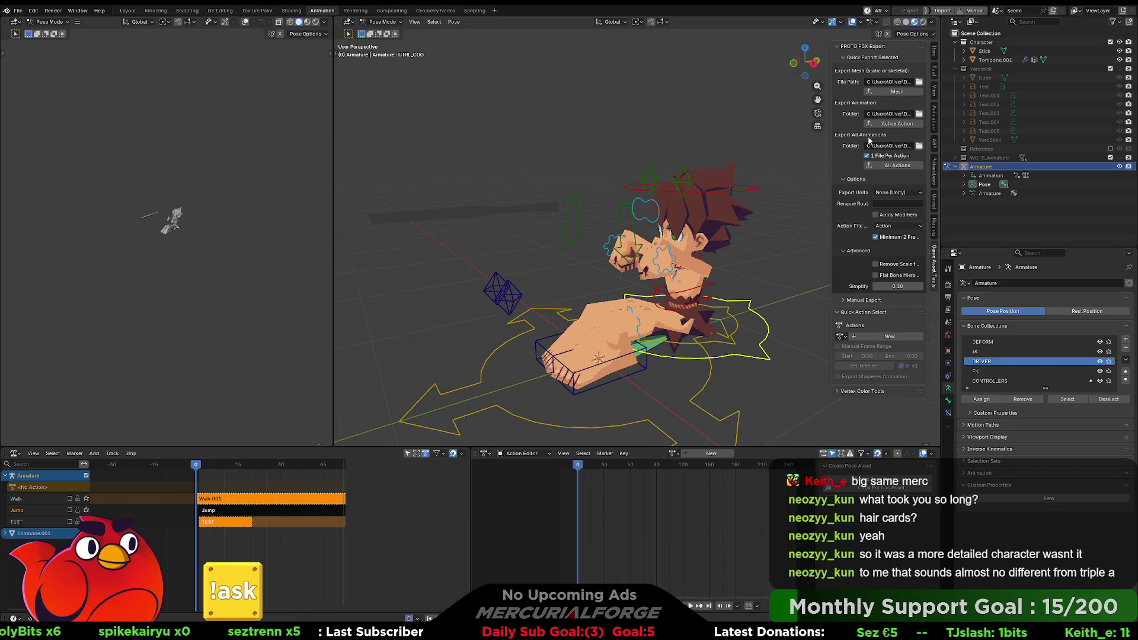
key(Tab)
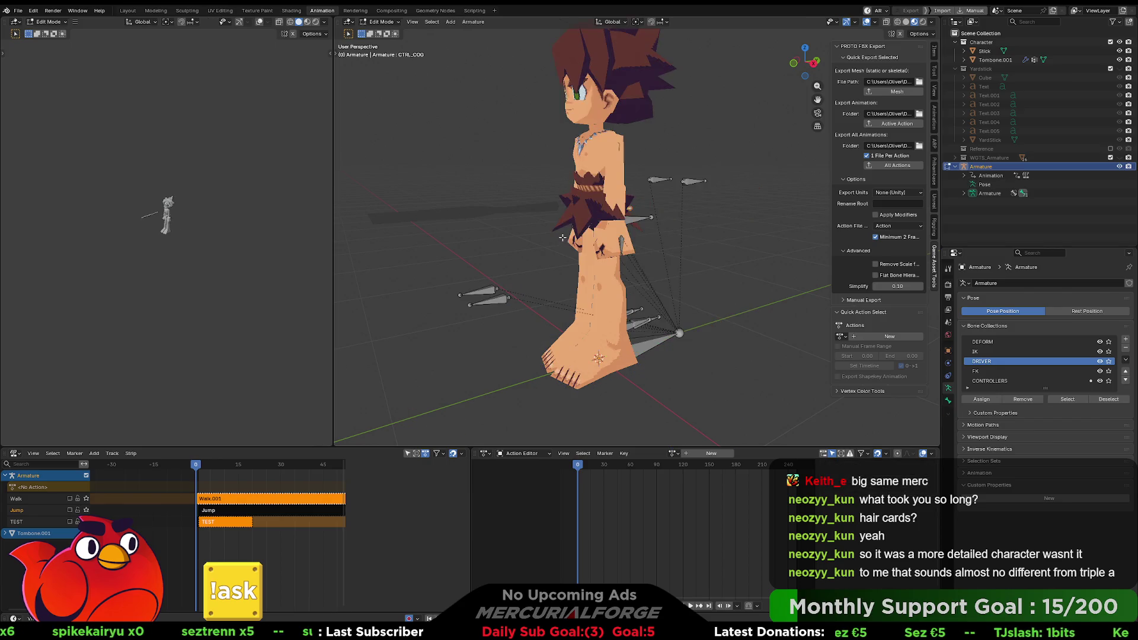
Exit Edit Mode and make the Armature the active object instead of the Tombone.001 mesh
key(Tab)
click(698, 241)
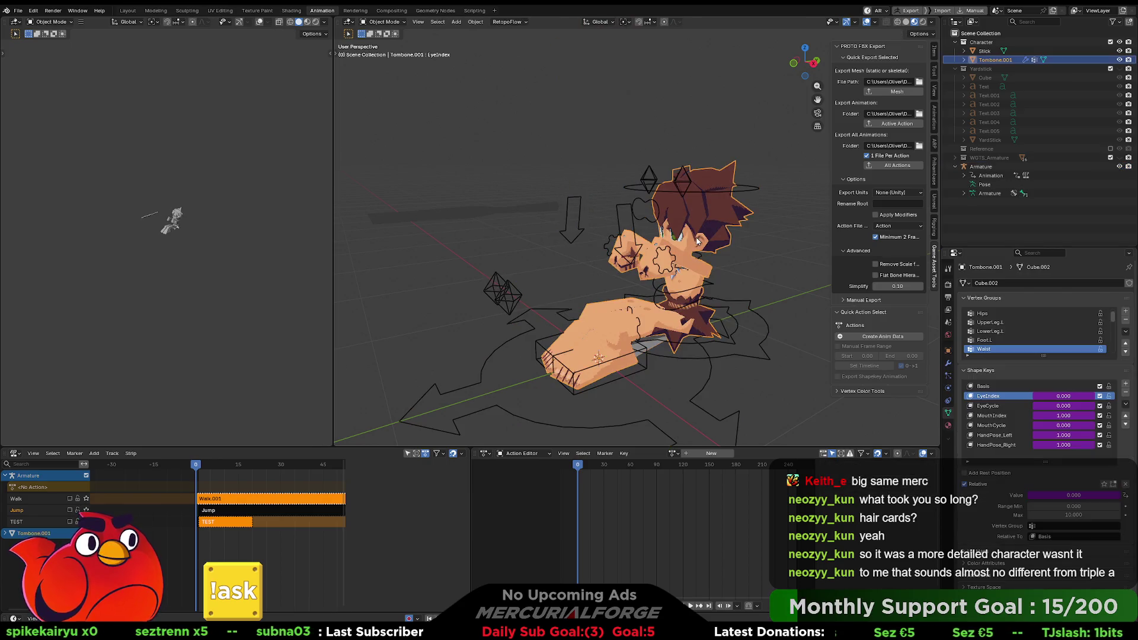
middle_drag(698, 241, 718, 293)
click(717, 293)
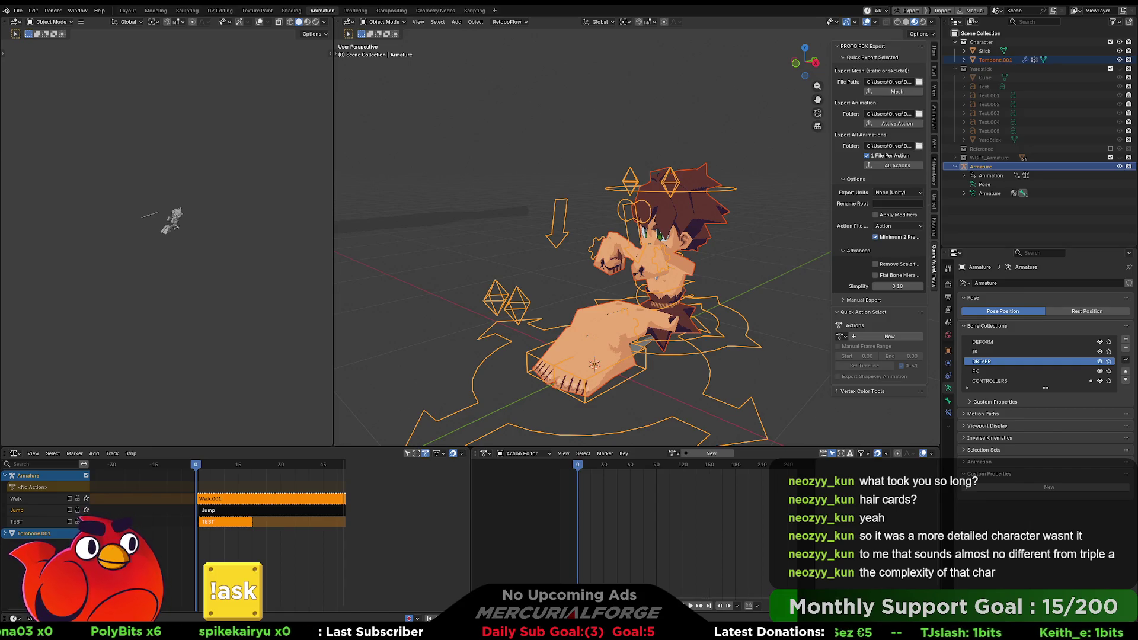
key(alt+Tab)
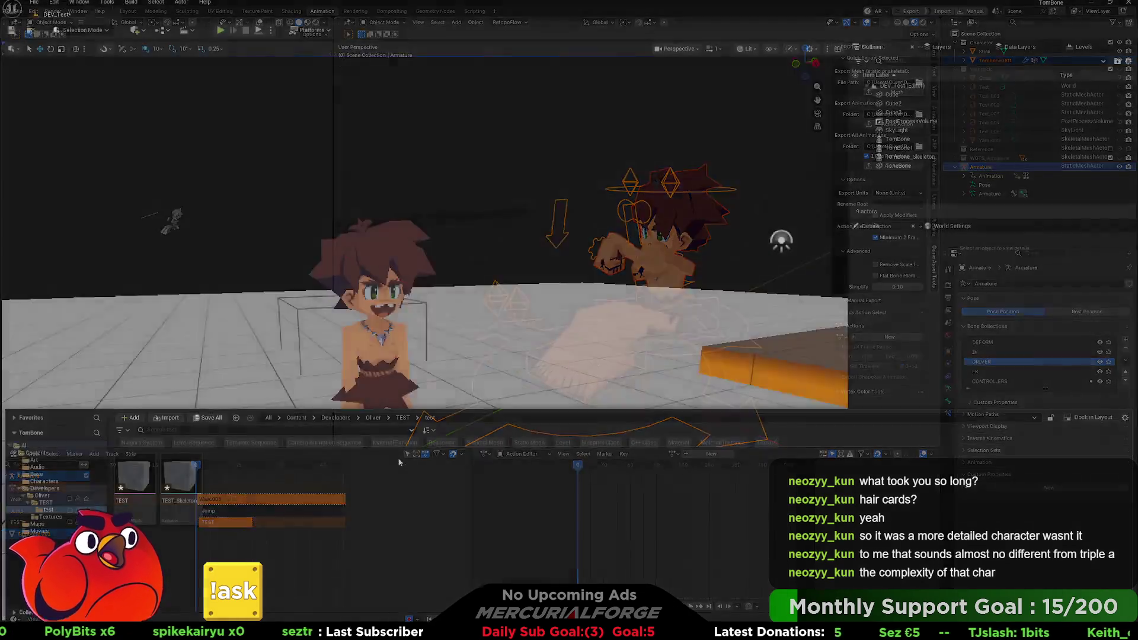
Delete the old TEST and TEST_Skeleton assets from TEST/test, then open the reimported TomBone mesh
click(46, 502)
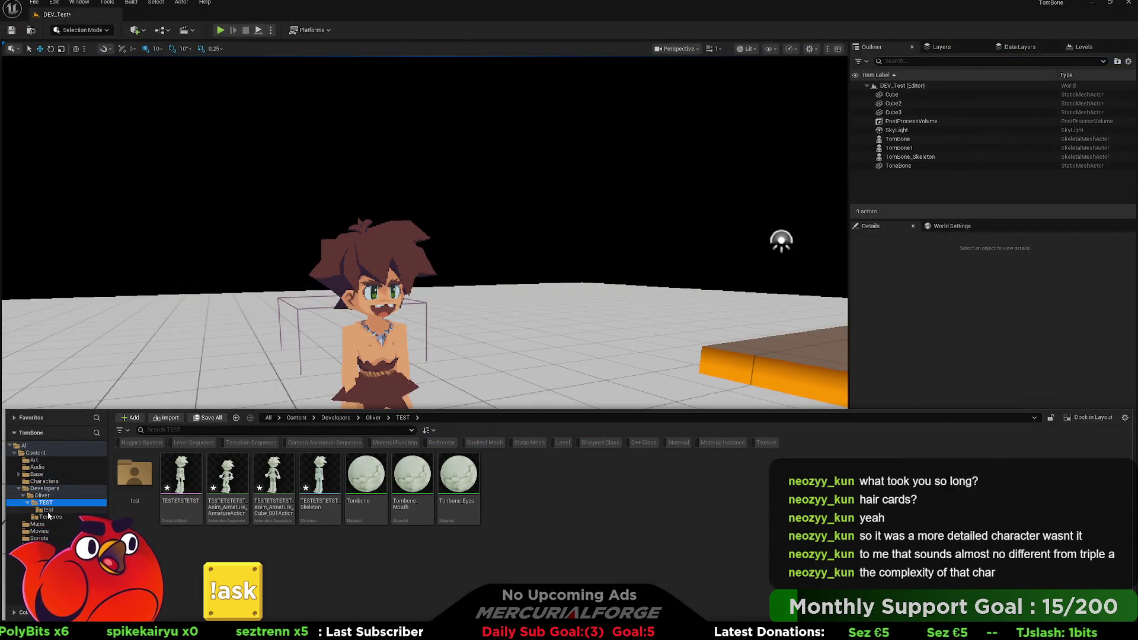
double_click(134, 474)
click(186, 474)
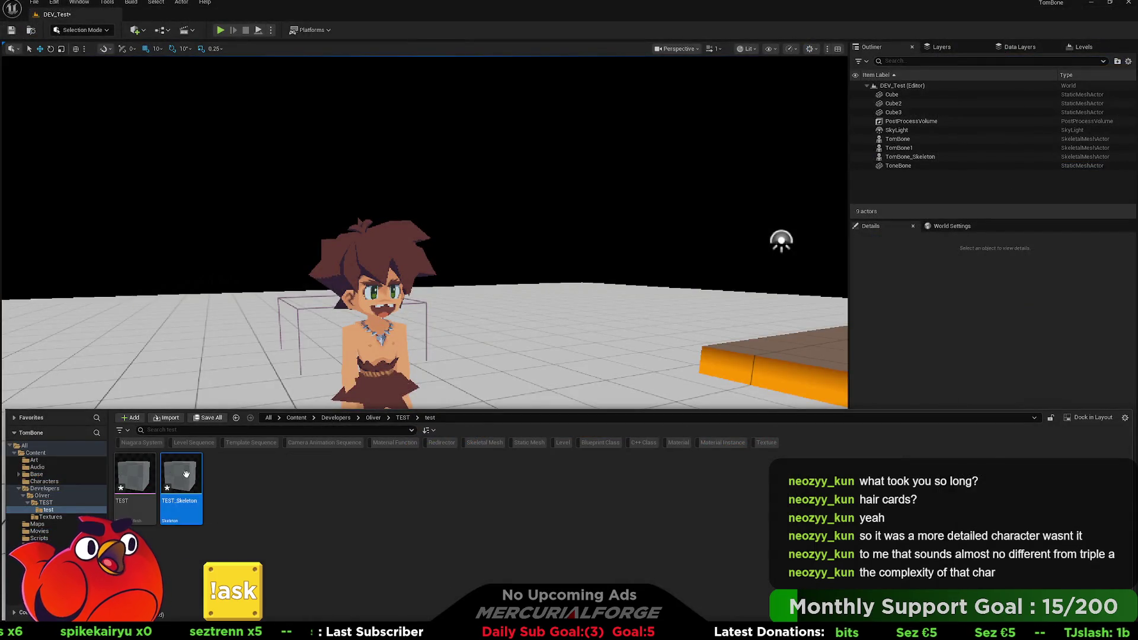
ctrl+click(147, 486)
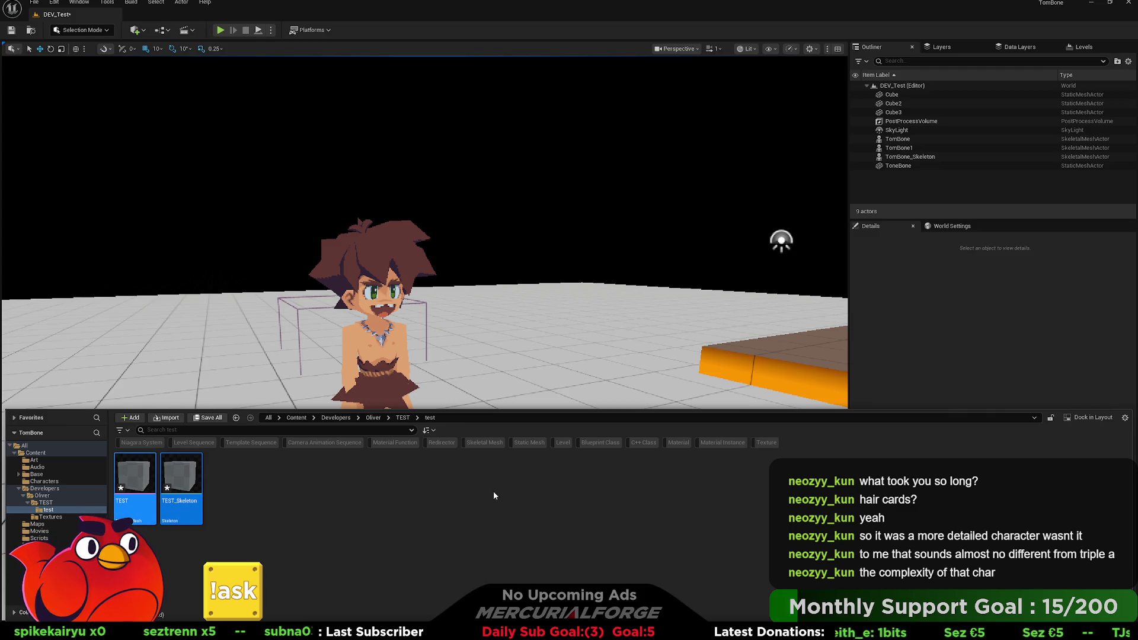
key(Delete)
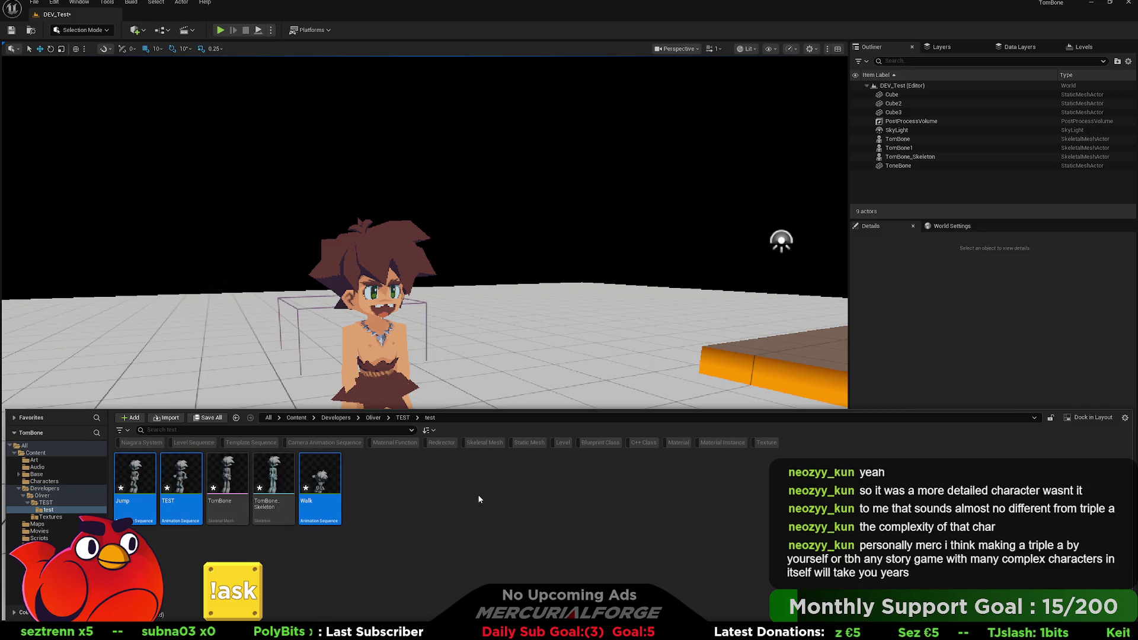
click(232, 488)
double_click(233, 487)
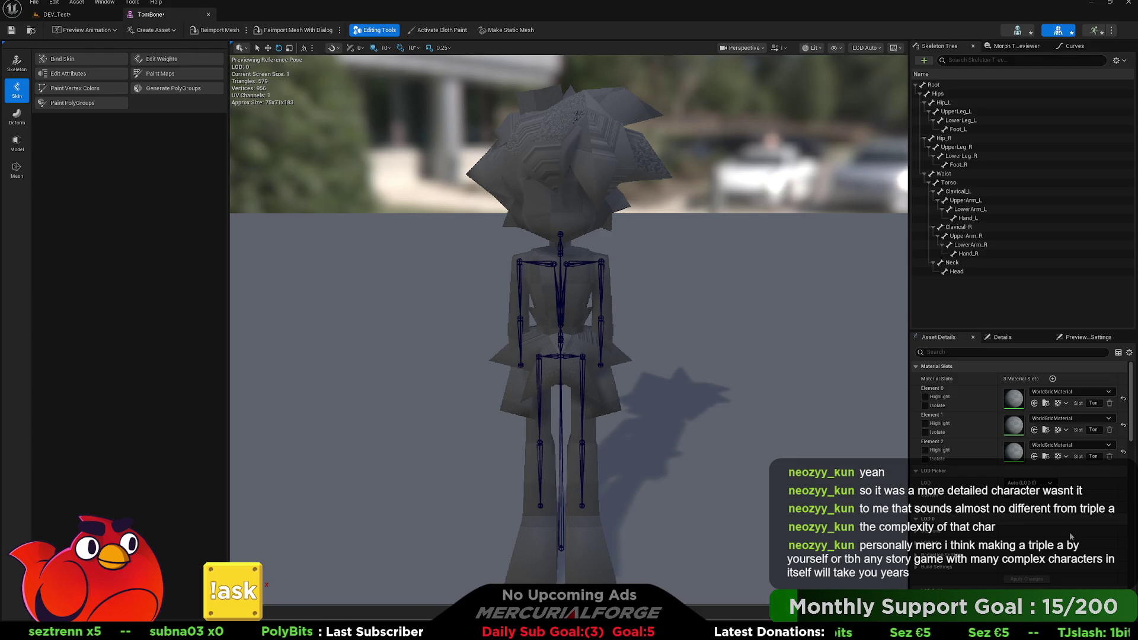
Assign MI_TomBone_Body, MI_TomBone_Face and MI_TomBone_Mouth to material Elements 0–2
key(ctrl+z)
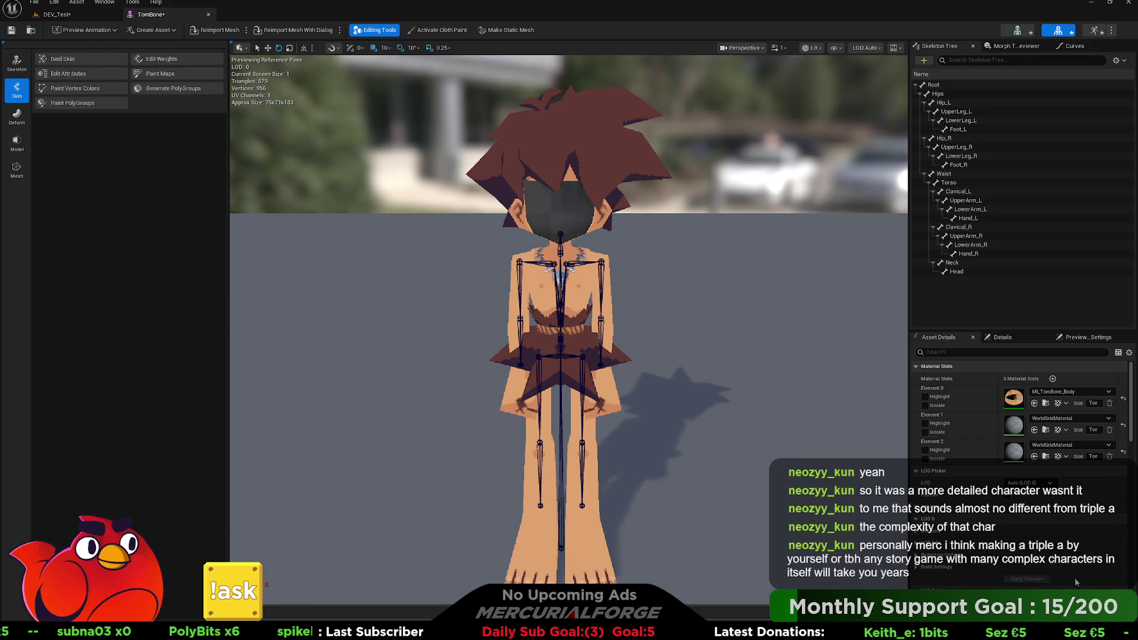
key(ctrl+z)
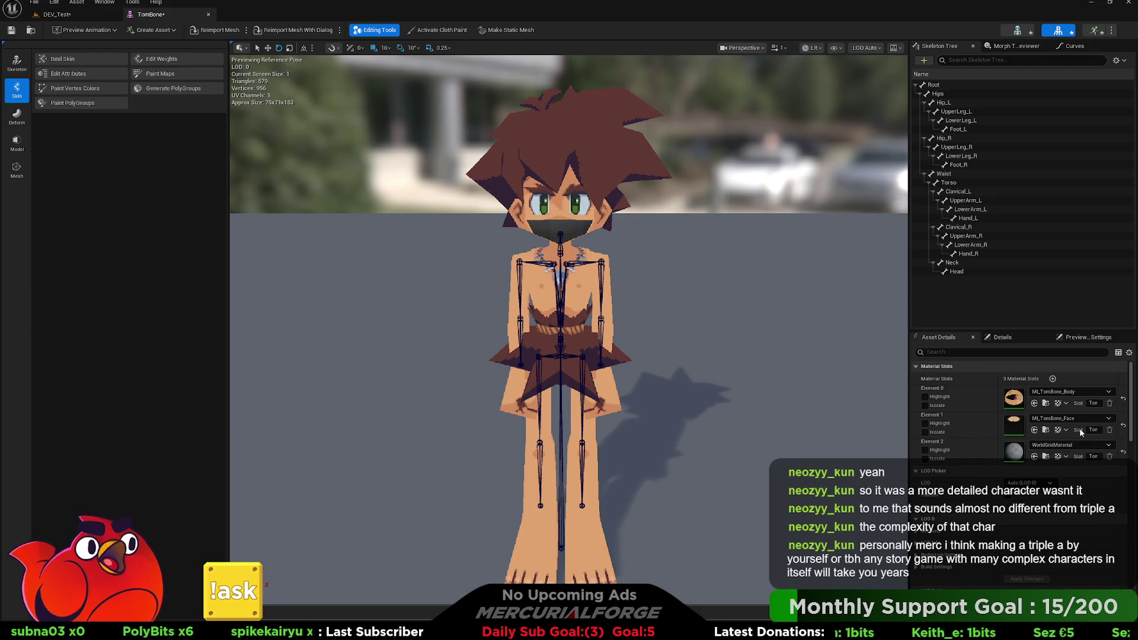
key(ctrl+z)
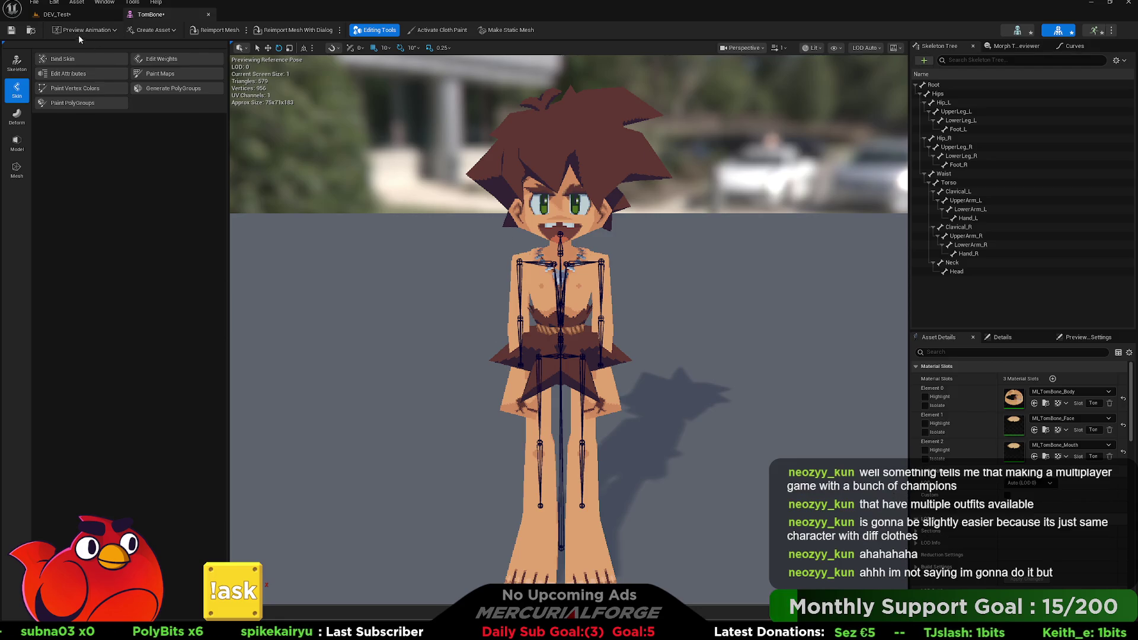
Switch to the DEV_Test level and fly closer to inspect the textured caveman
click(73, 14)
mouse_move(513, 241)
right_down()
mouse_move(563, 243)
mouse_move(510, 243)
mouse_move(525, 243)
right_up()
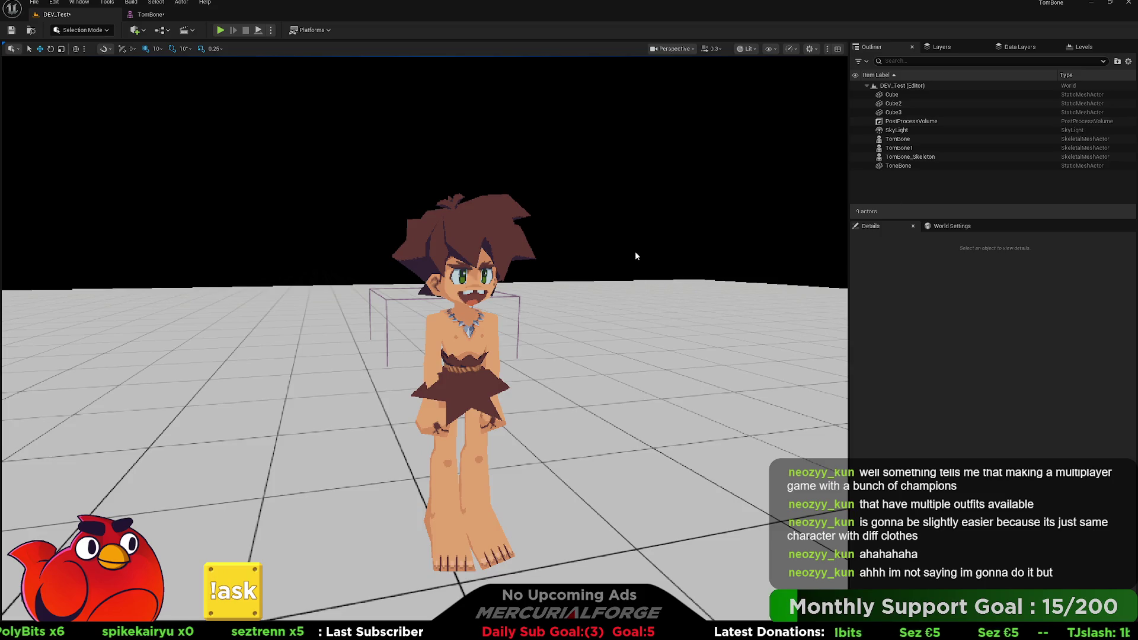
right_drag(635, 251, 612, 257)
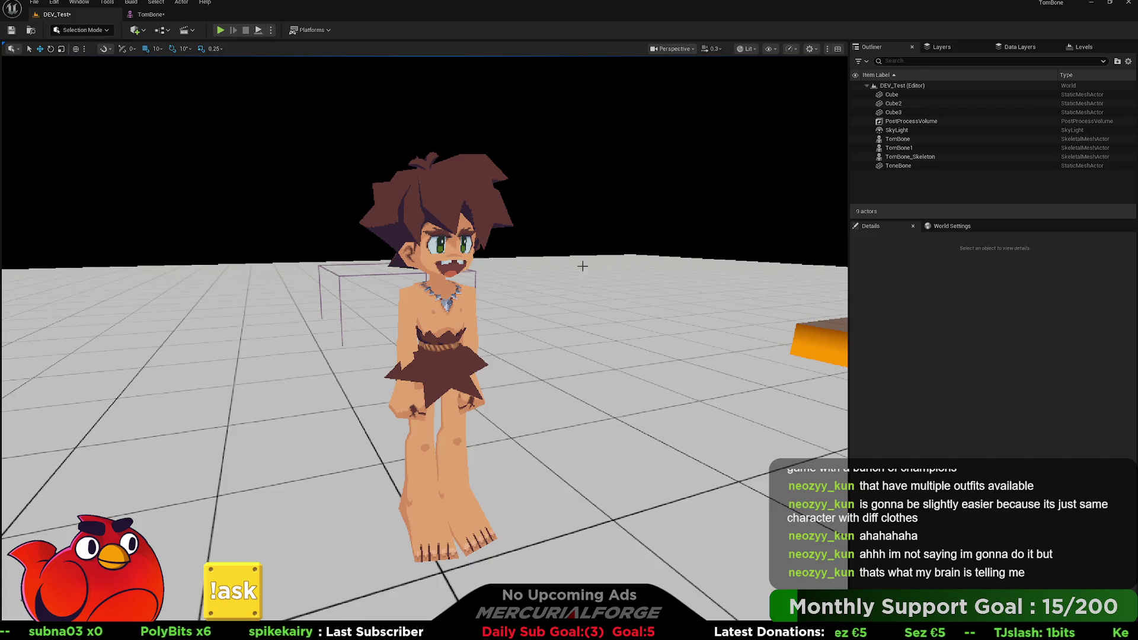
mouse_move(487, 314)
middle_down()
mouse_move(510, 314)
mouse_move(491, 328)
mouse_move(488, 310)
middle_up()
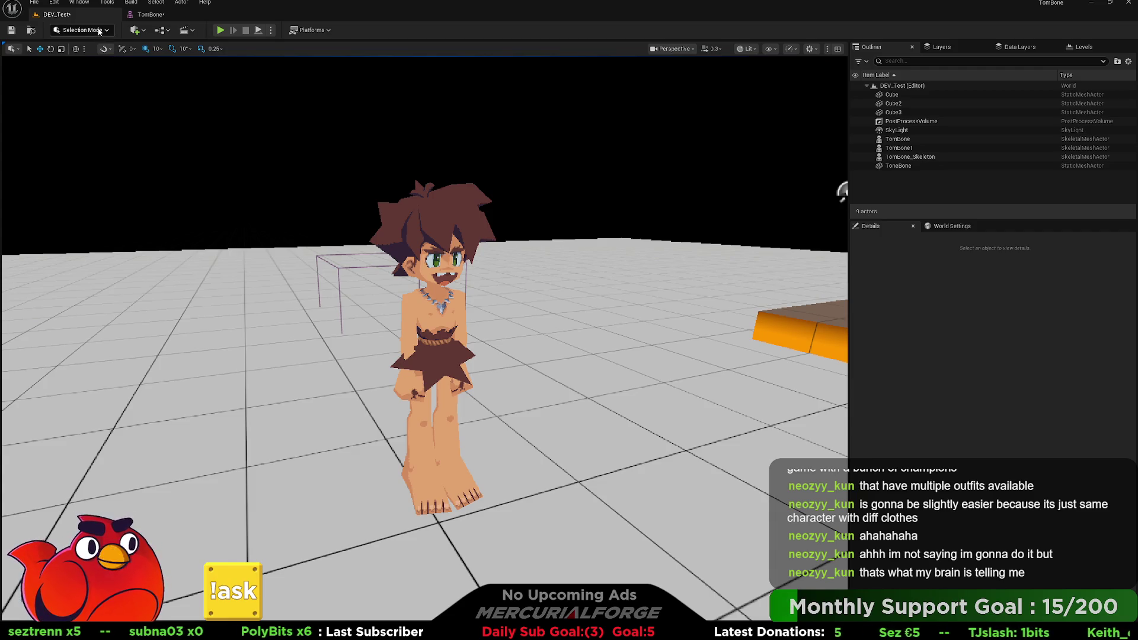
click(140, 15)
click(66, 13)
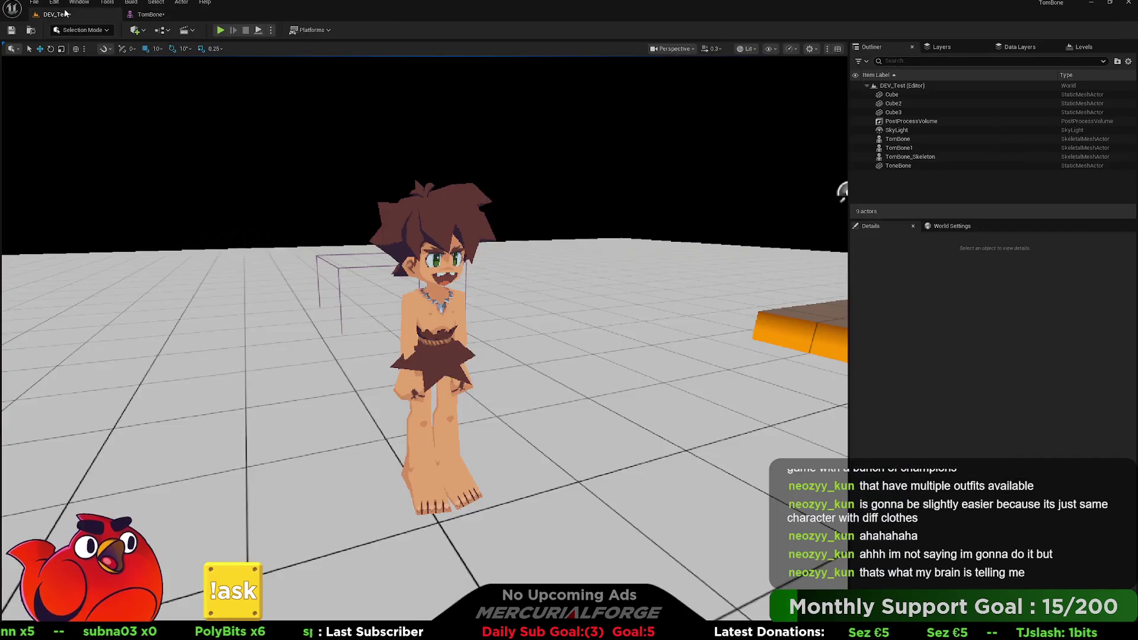
click(154, 14)
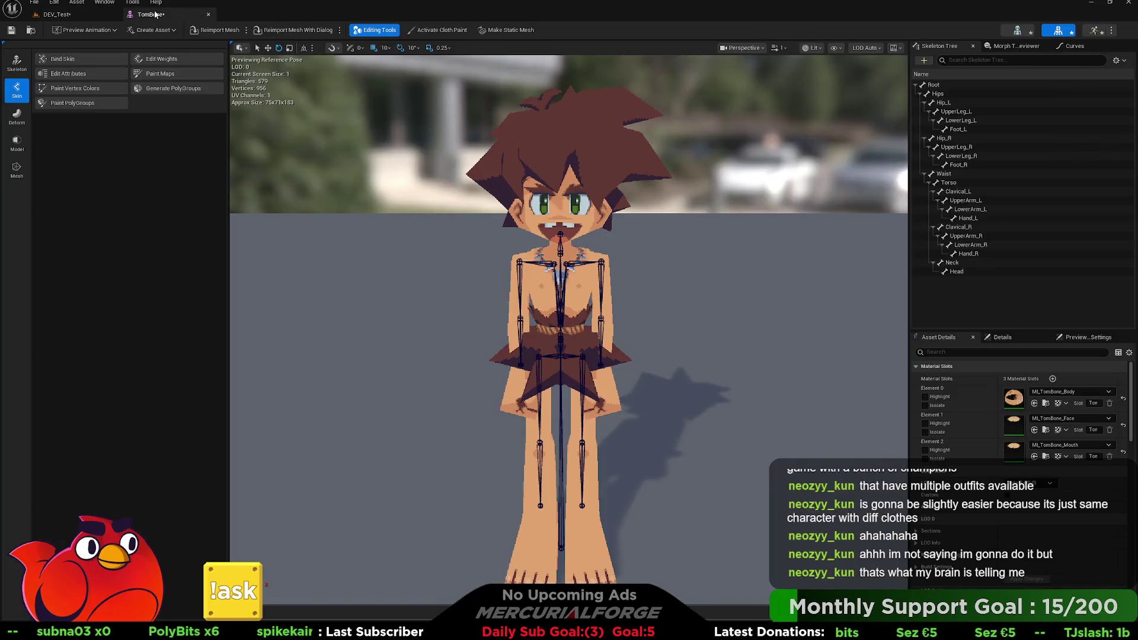
click(52, 15)
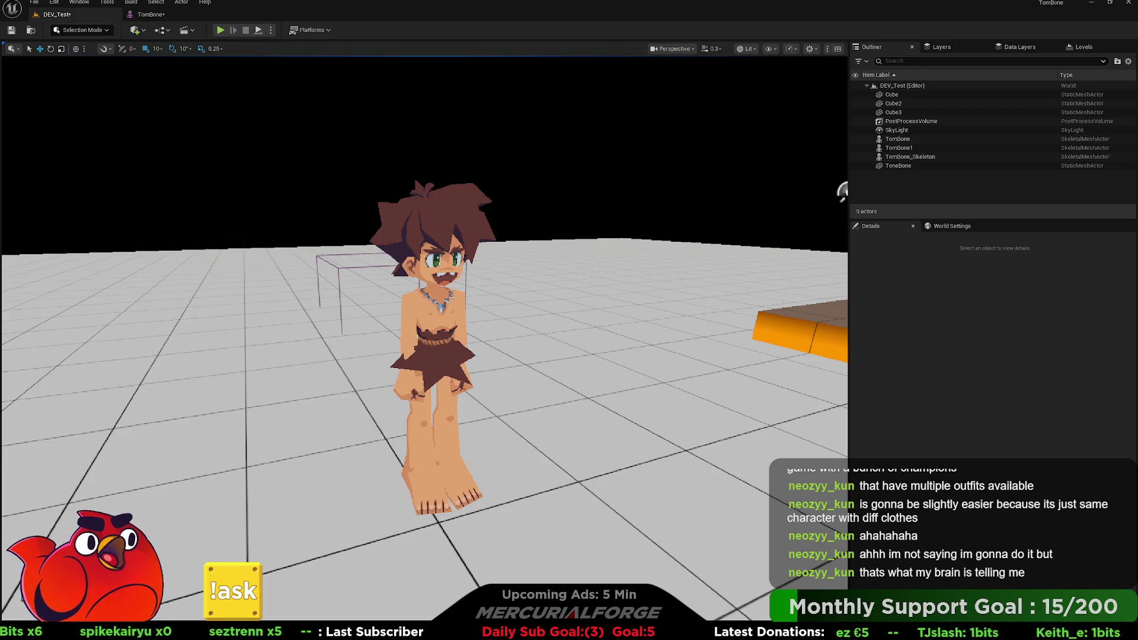
Fly up to the caveman and orbit around it to check its back and front
mouse_move(841, 192)
right_down()
mouse_move(833, 178)
mouse_move(681, 208)
right_up()
right_drag(557, 328, 557, 327)
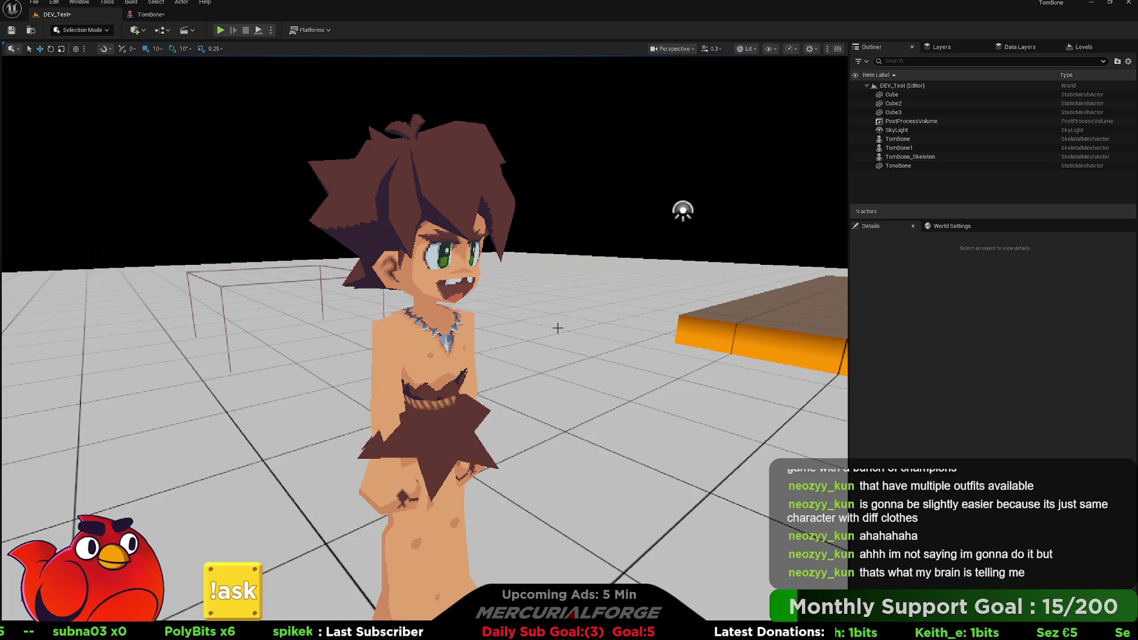
right_drag(556, 328, 213, 338)
mouse_move(616, 220)
right_down()
mouse_move(762, 196)
mouse_move(839, 215)
right_up()
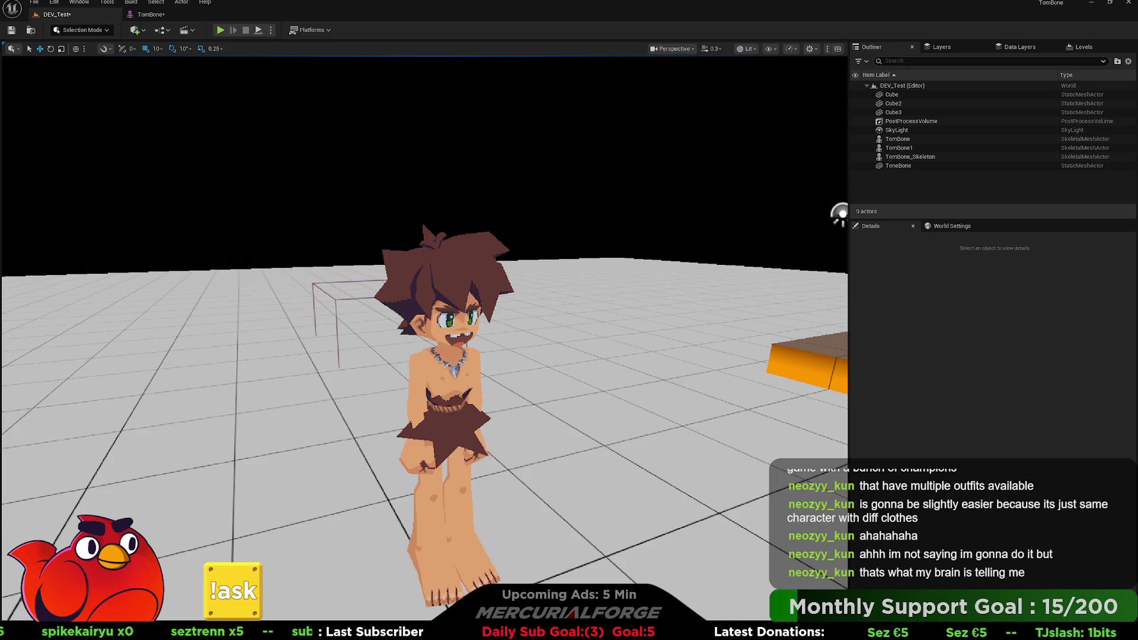
right_drag(840, 214, 771, 218)
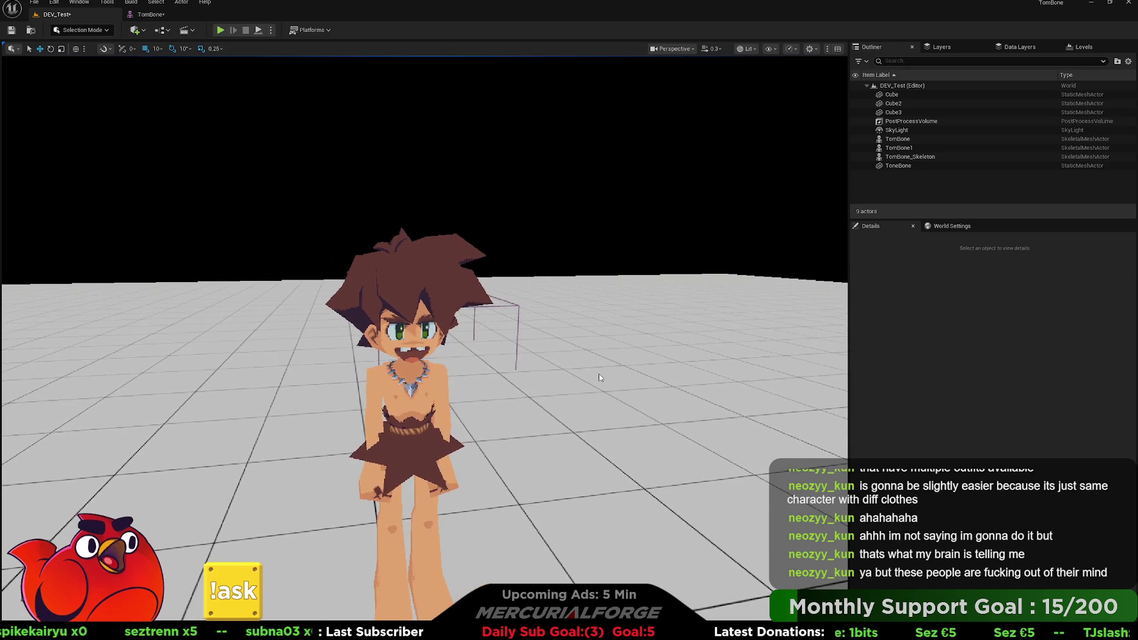
key(alt+Tab)
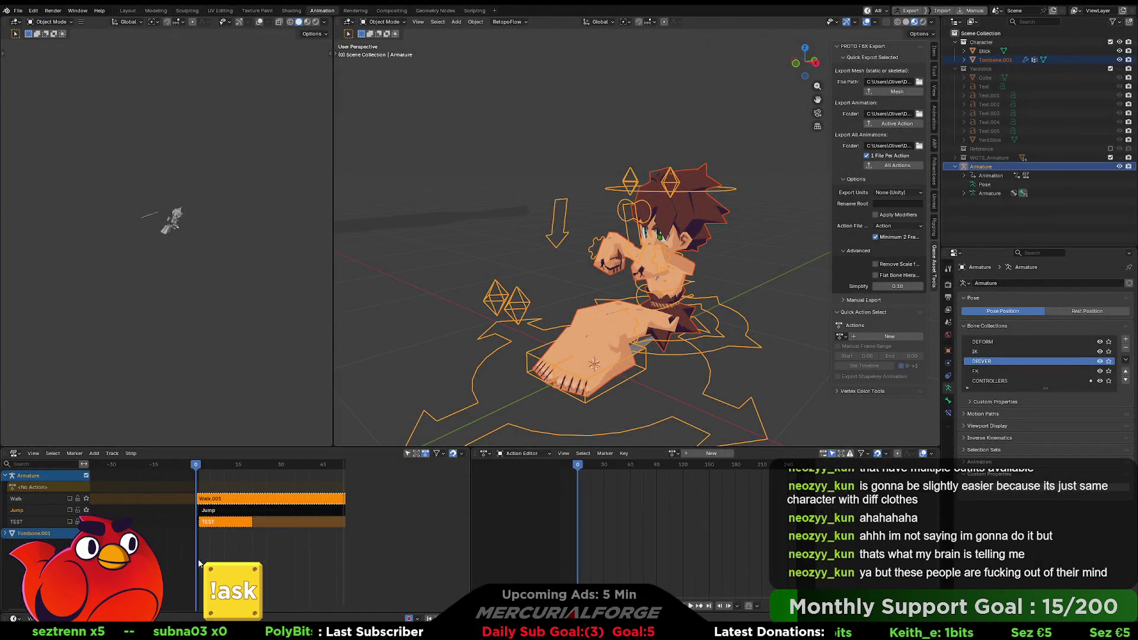
Delete the Walk and Jump NLA tracks from the armature
key(n)
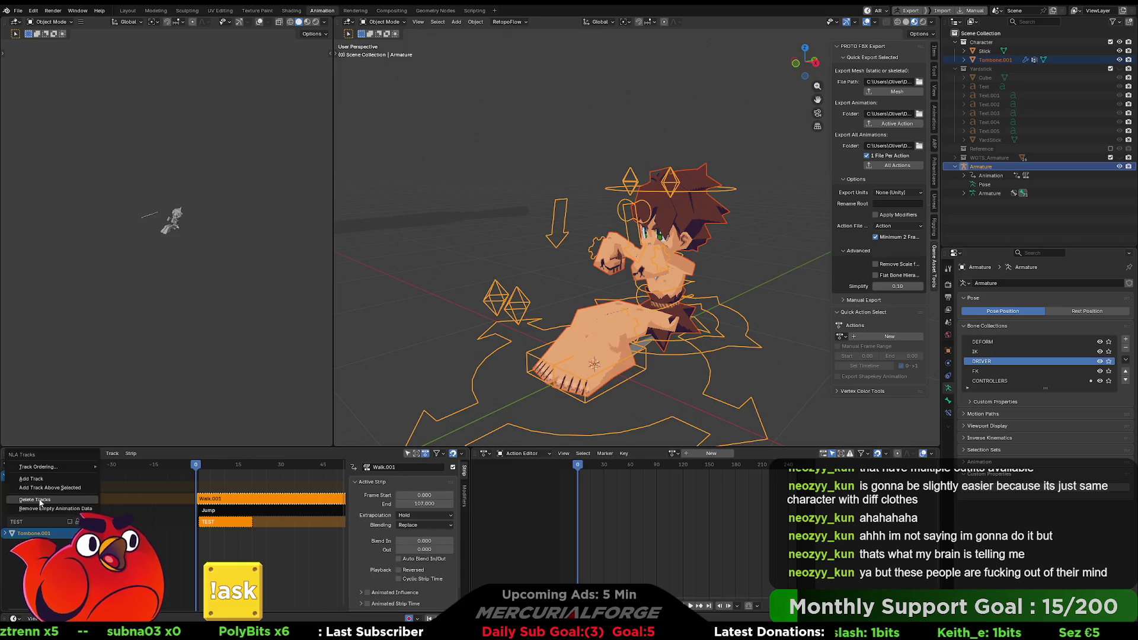
key(x)
right_click(39, 503)
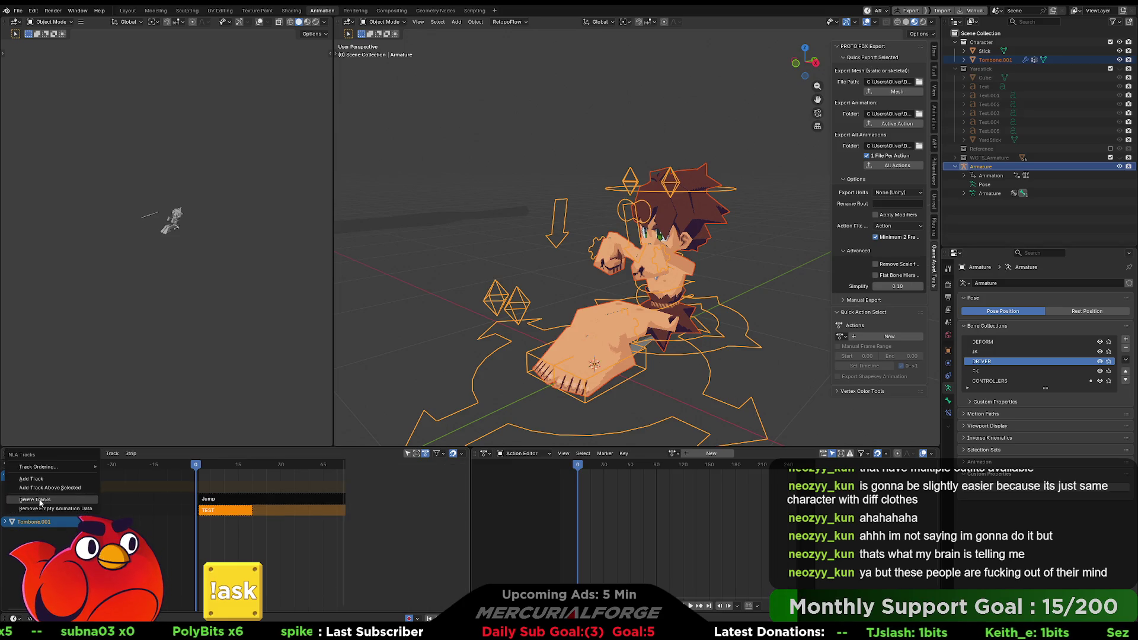
click(40, 502)
right_click(39, 502)
click(40, 501)
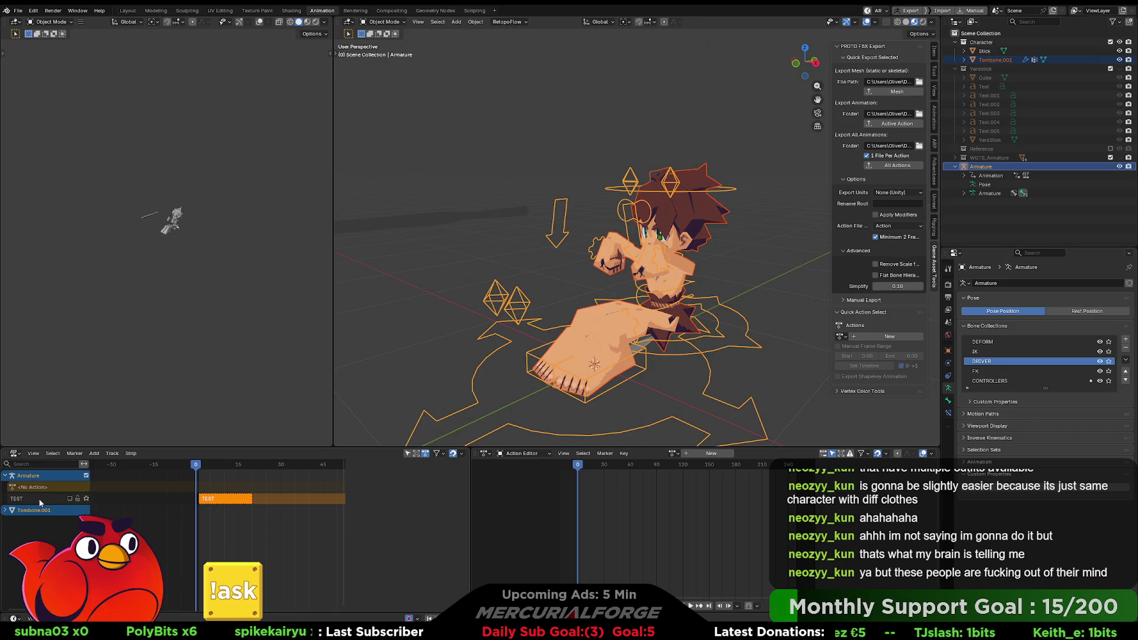
click(26, 497)
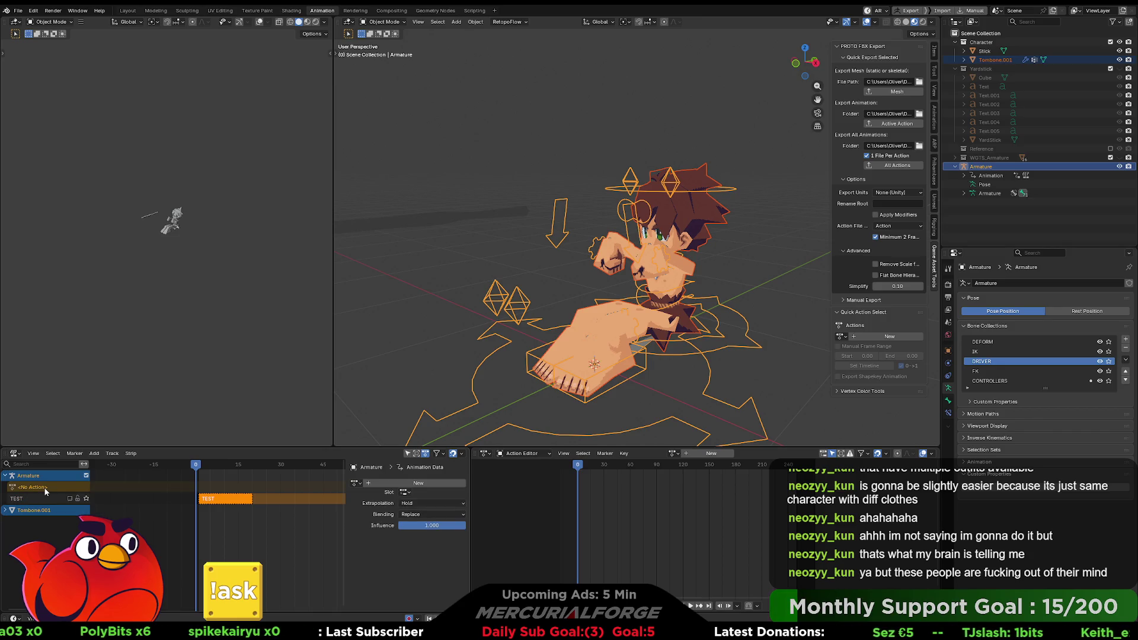
click(50, 498)
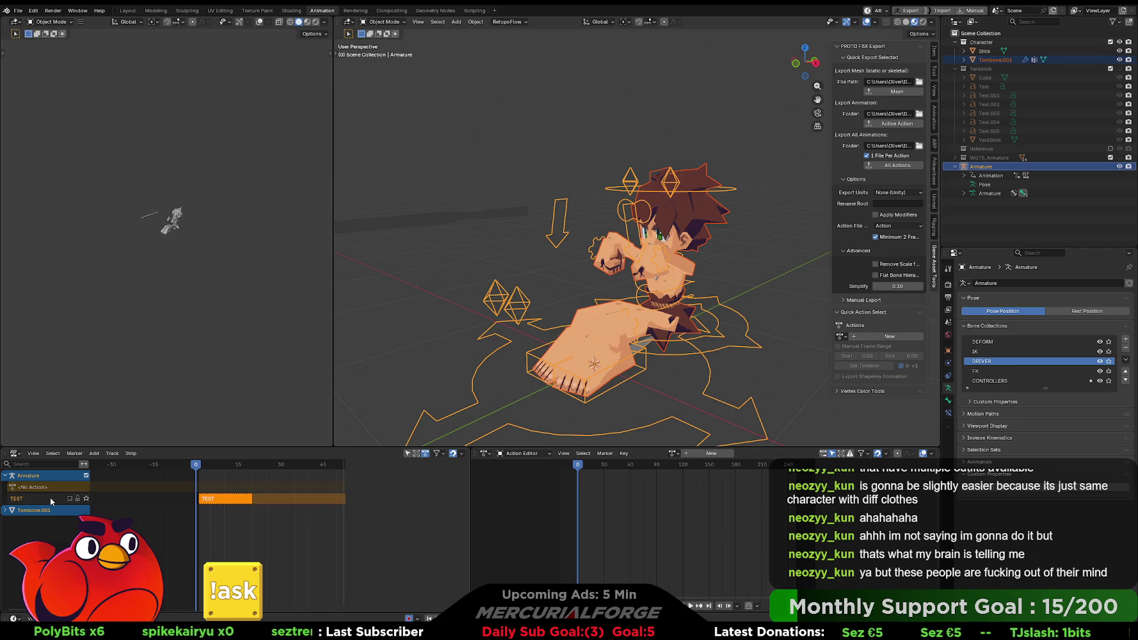
Make TEST the active action, remove its fake user, and delete the TEST NLA track
click(674, 453)
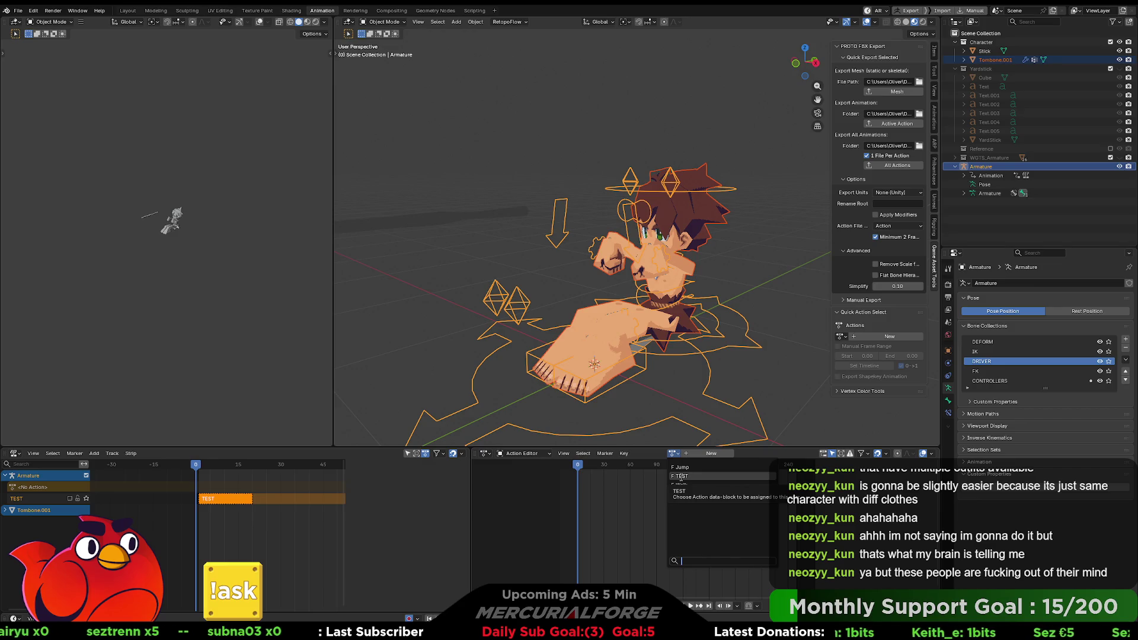
click(679, 477)
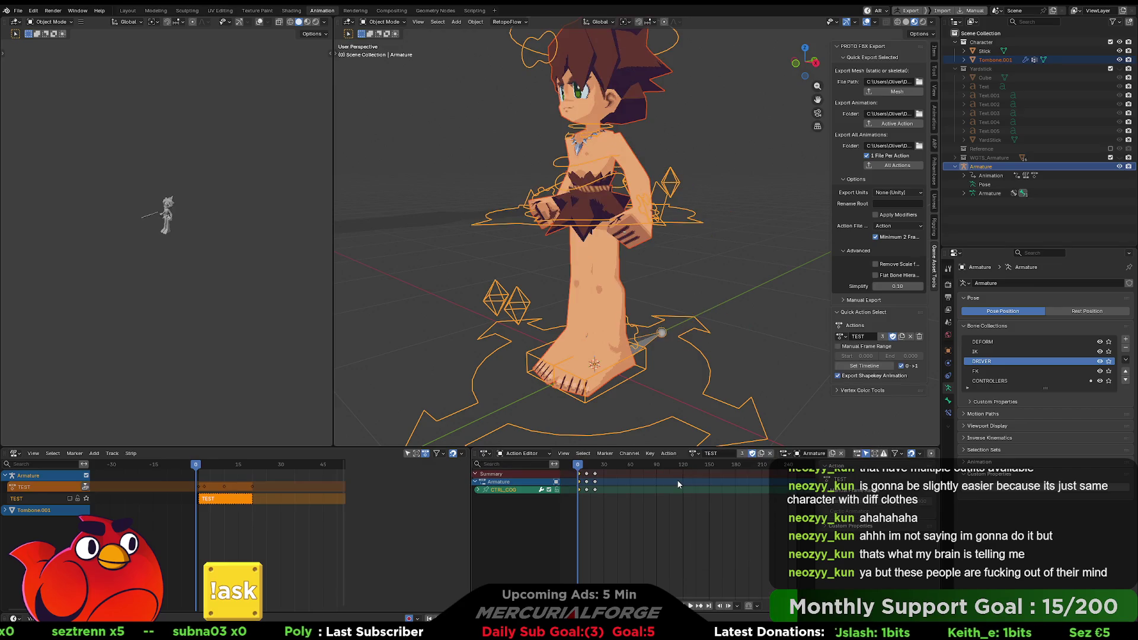
click(752, 454)
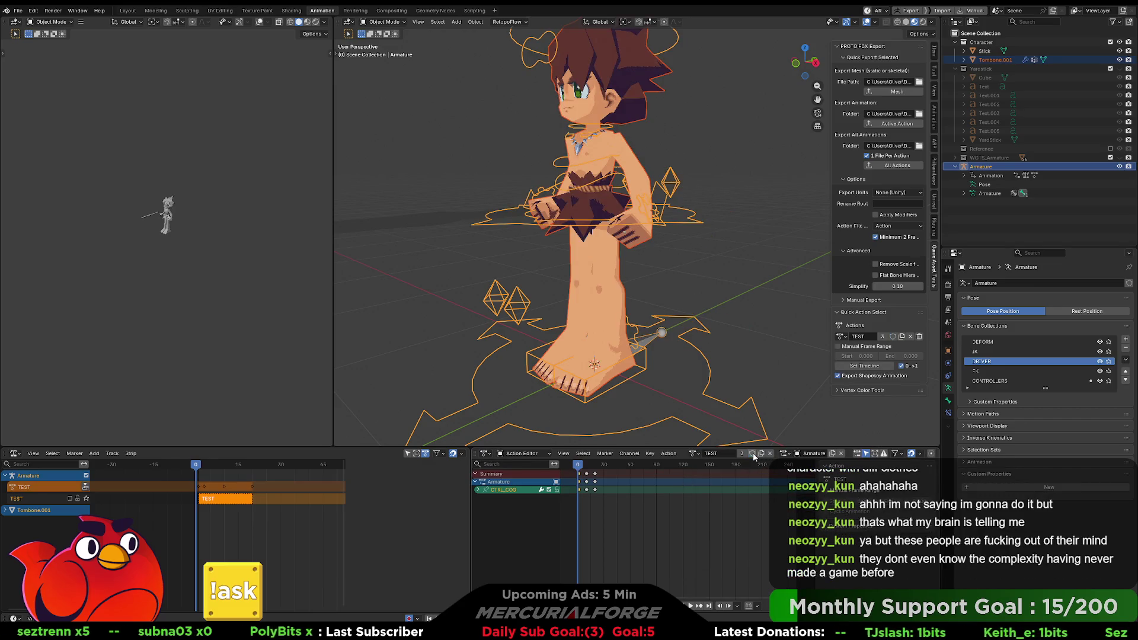
right_click(26, 501)
click(27, 498)
right_click(43, 488)
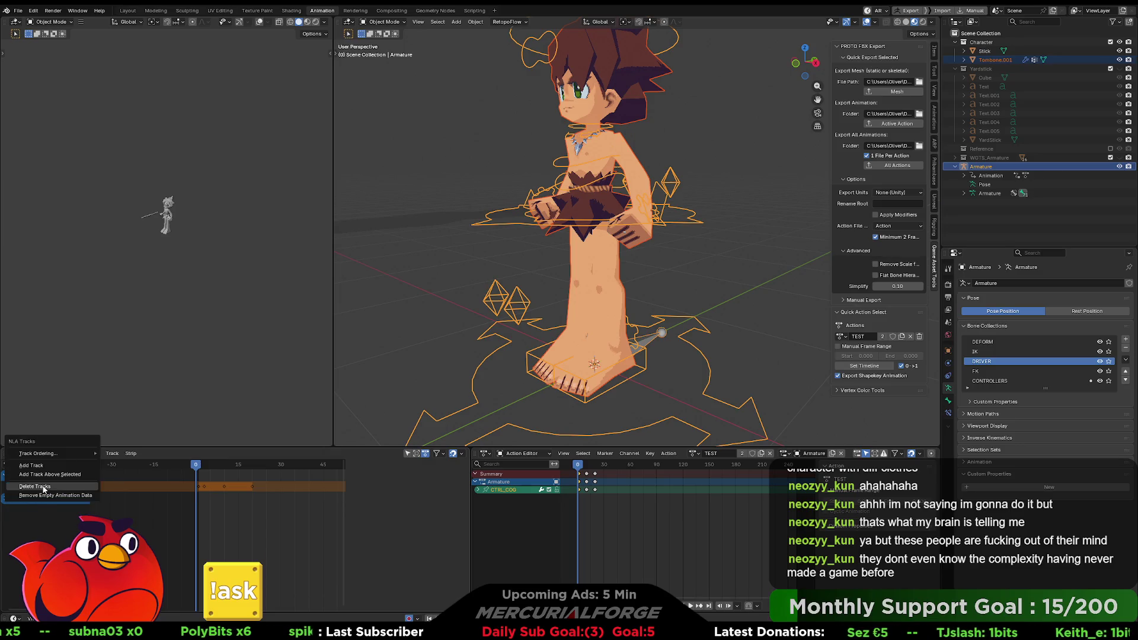
click(43, 487)
click(694, 453)
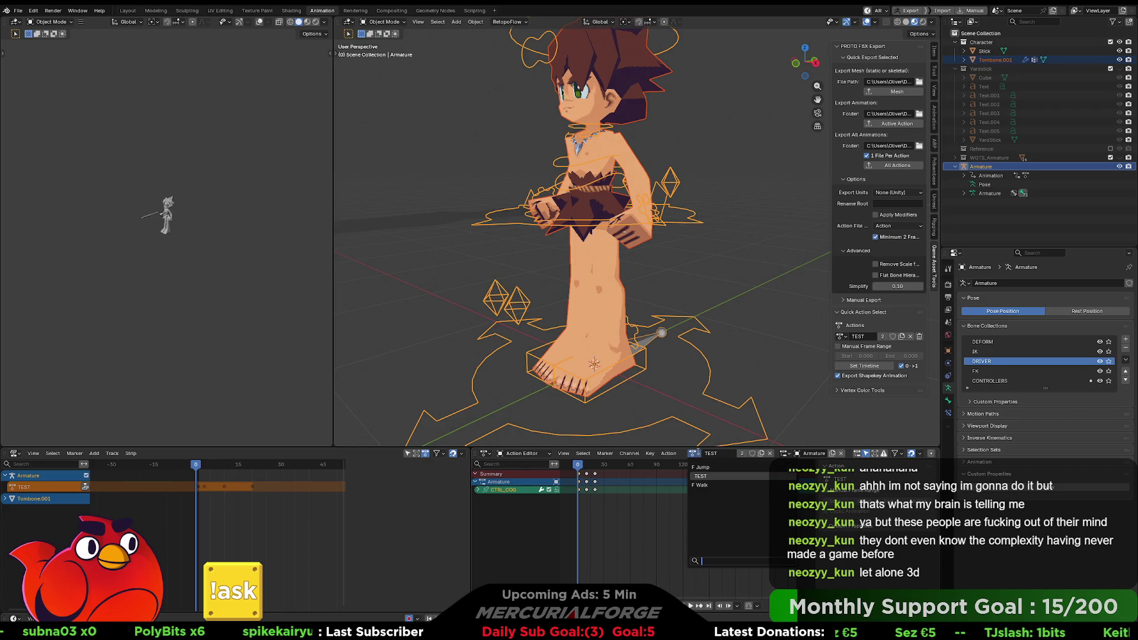
click(715, 478)
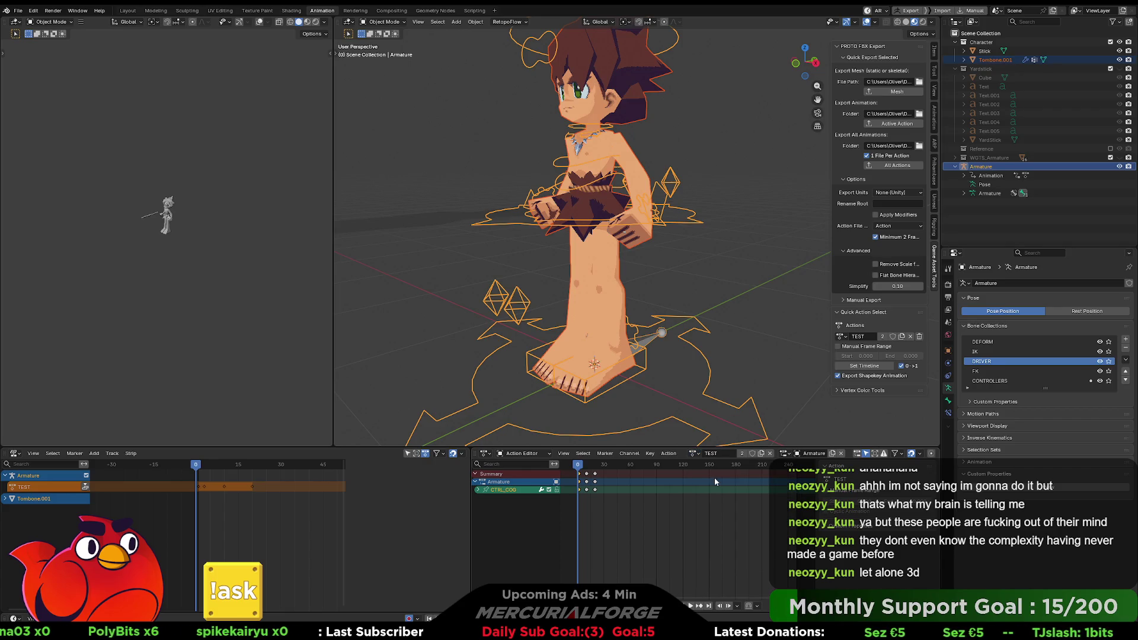
click(19, 11)
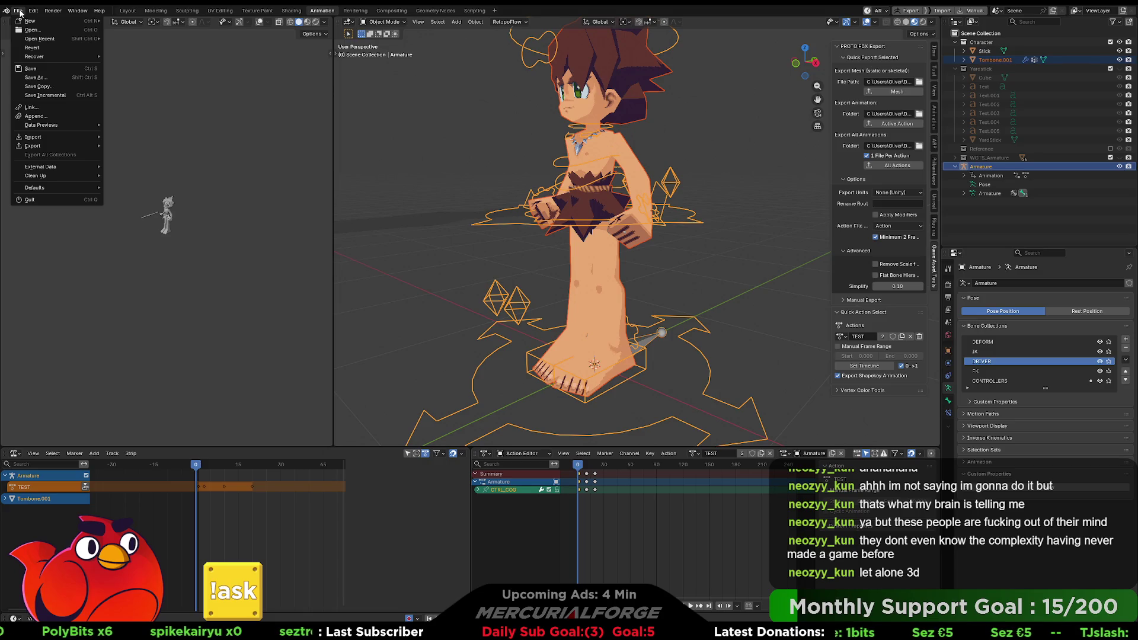
Run Purge Unused Data and delete the unused meshes, armatures, shape keys and material
mouse_move(58, 147)
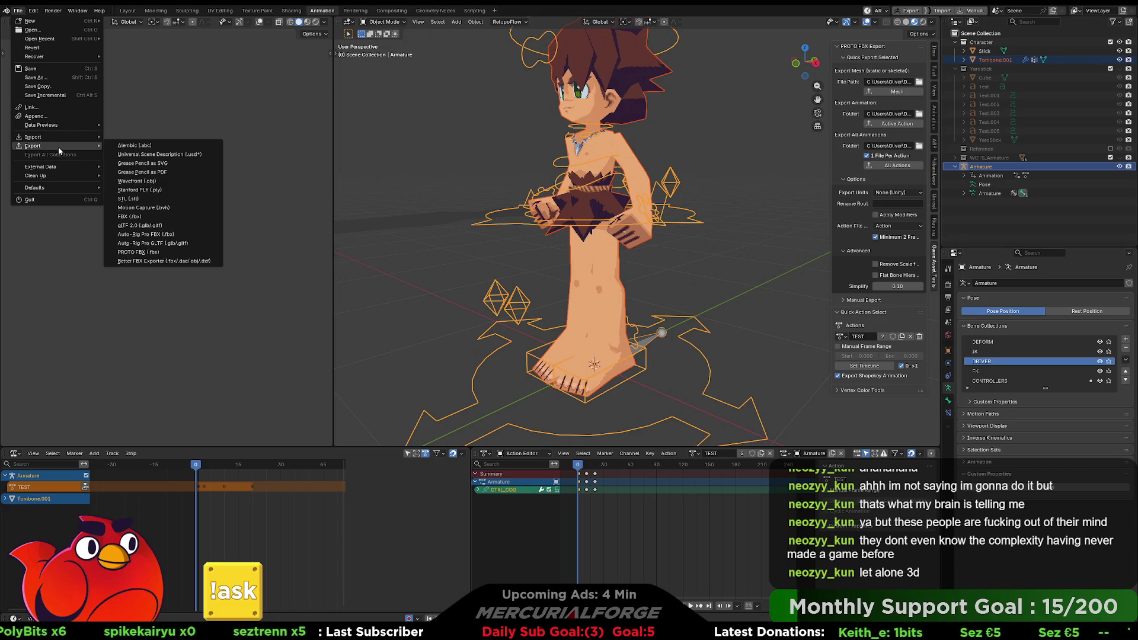
mouse_move(53, 178)
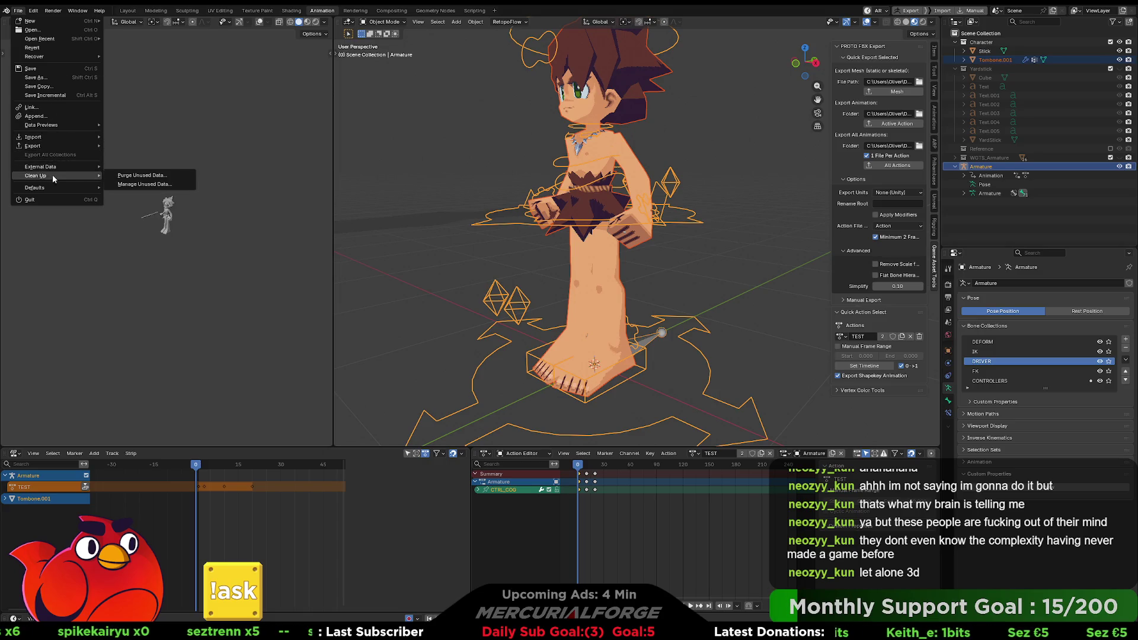
click(139, 175)
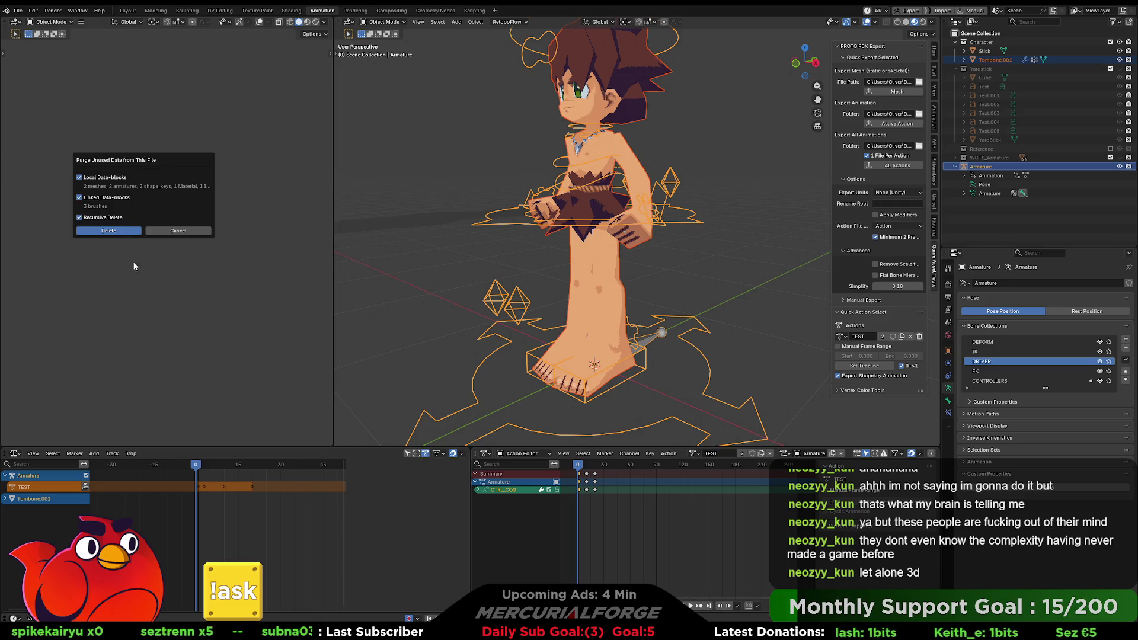
click(113, 232)
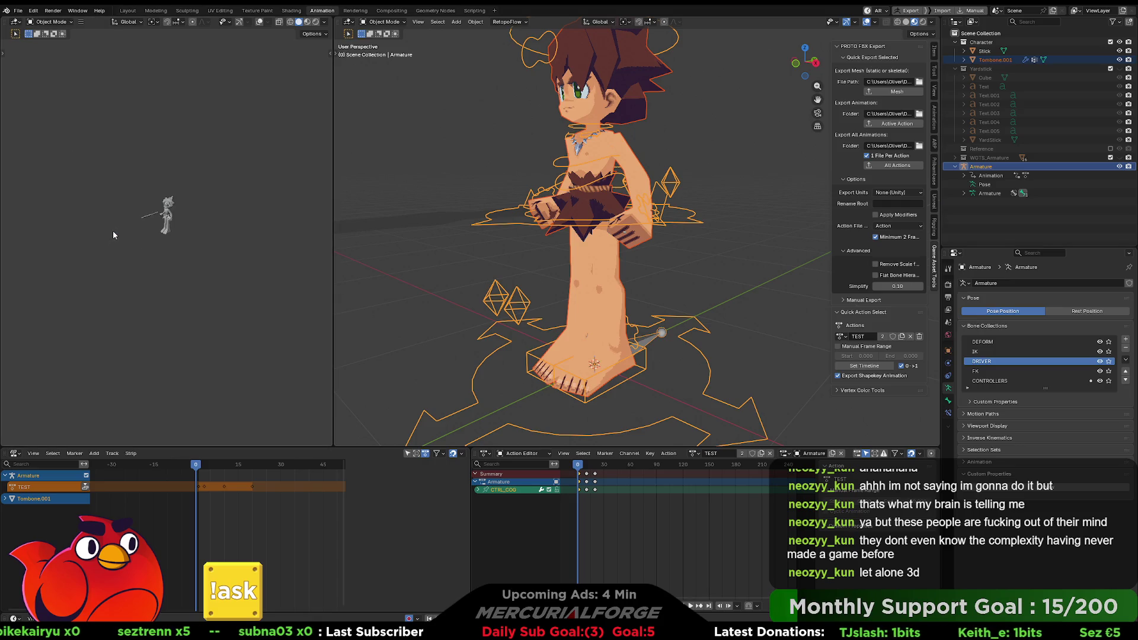
Switch the rig's action to Jump, then Walk, then back to TEST
click(695, 453)
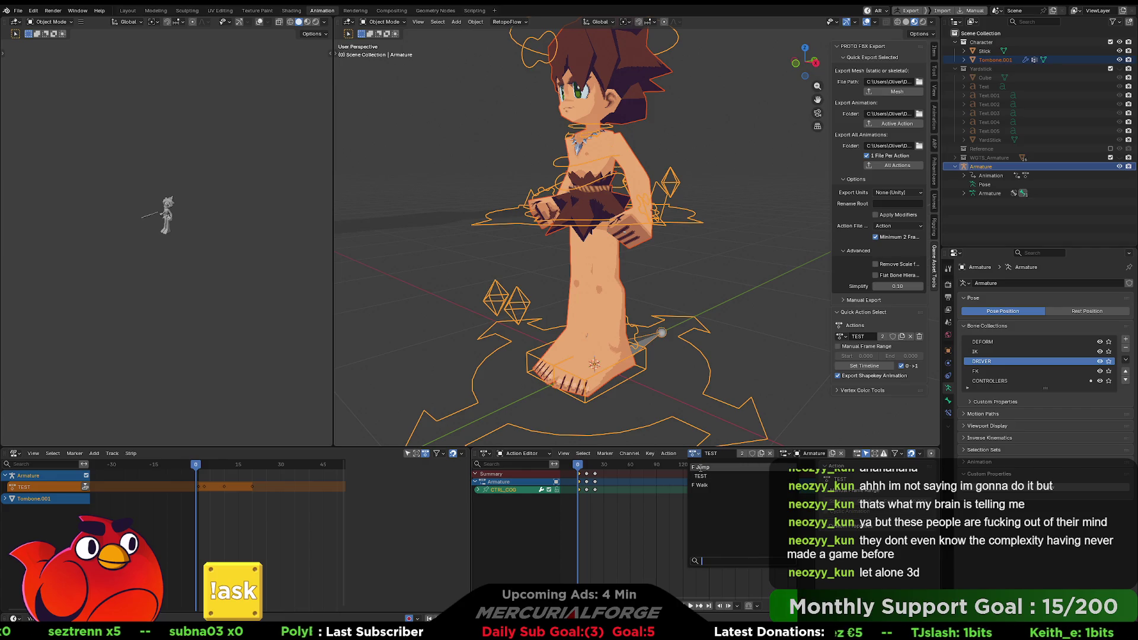
click(700, 468)
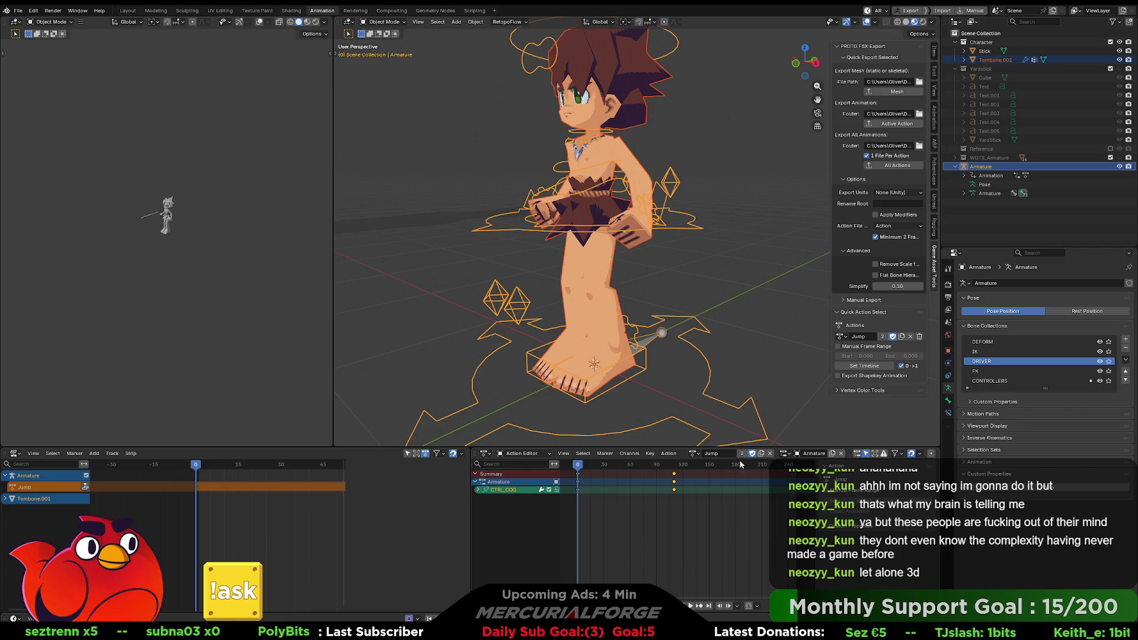
click(696, 455)
click(701, 485)
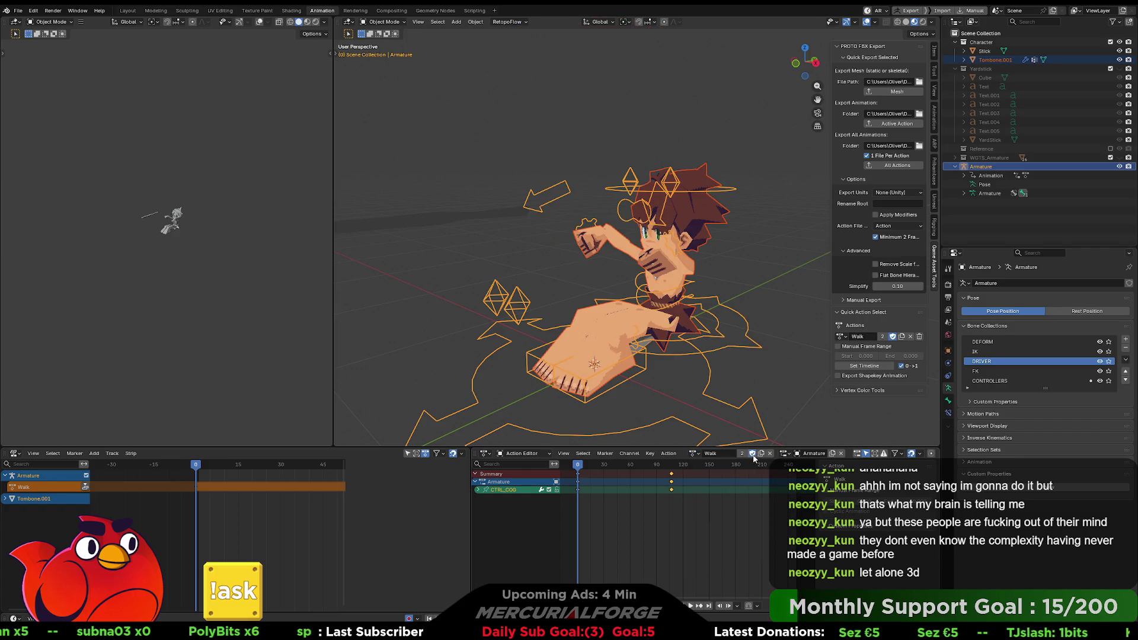
click(695, 454)
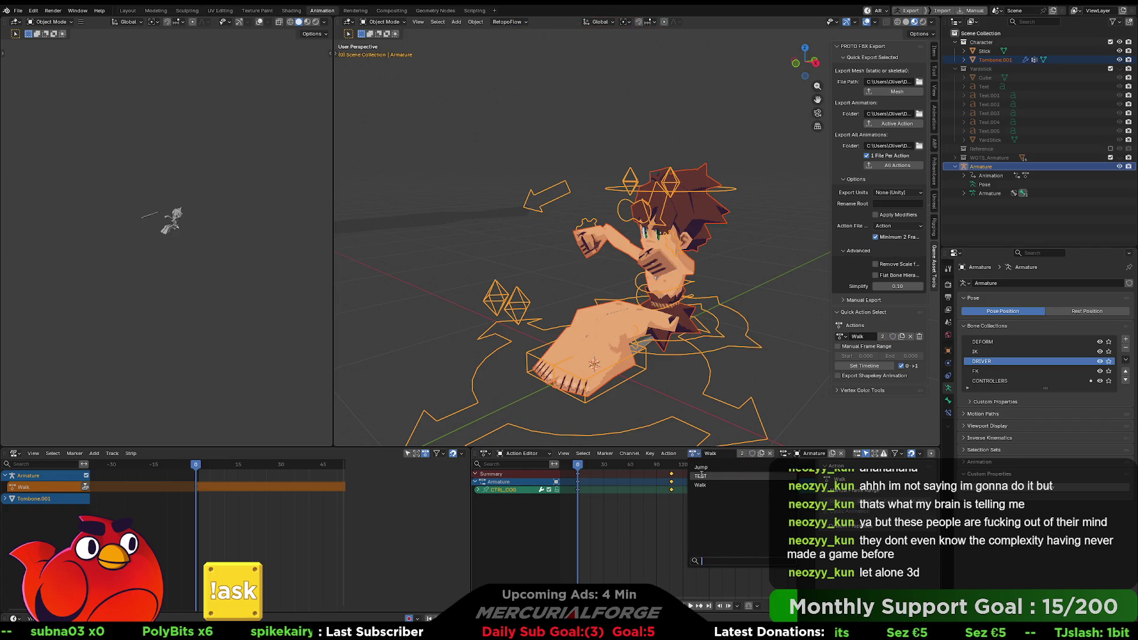
click(700, 482)
Purge unused data again and confirm nothing is left to remove
click(18, 10)
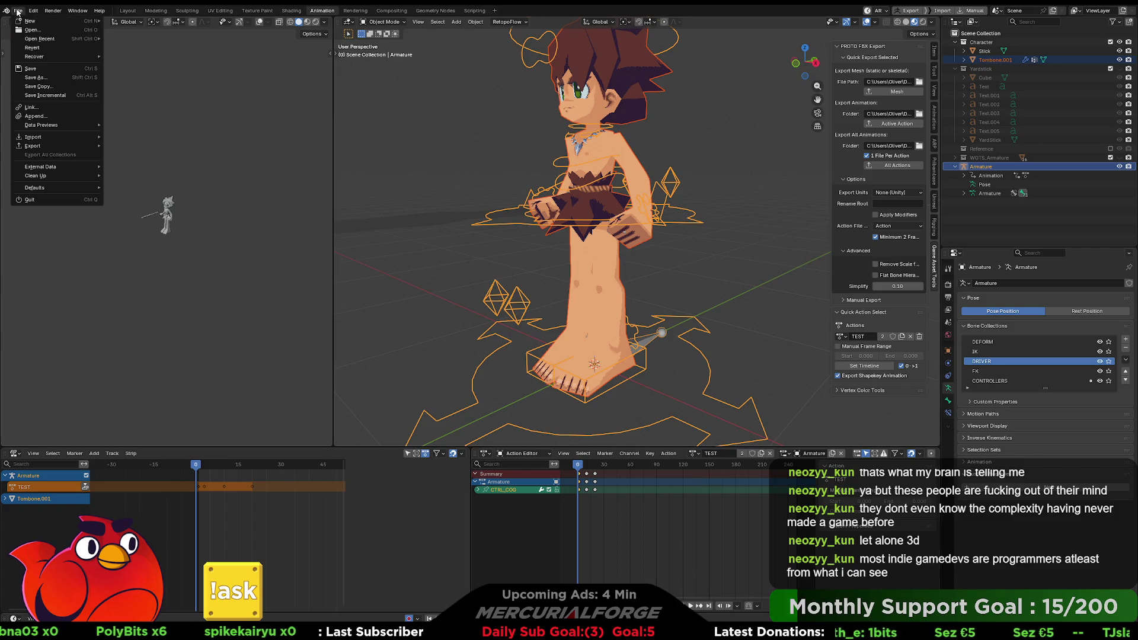
mouse_move(58, 178)
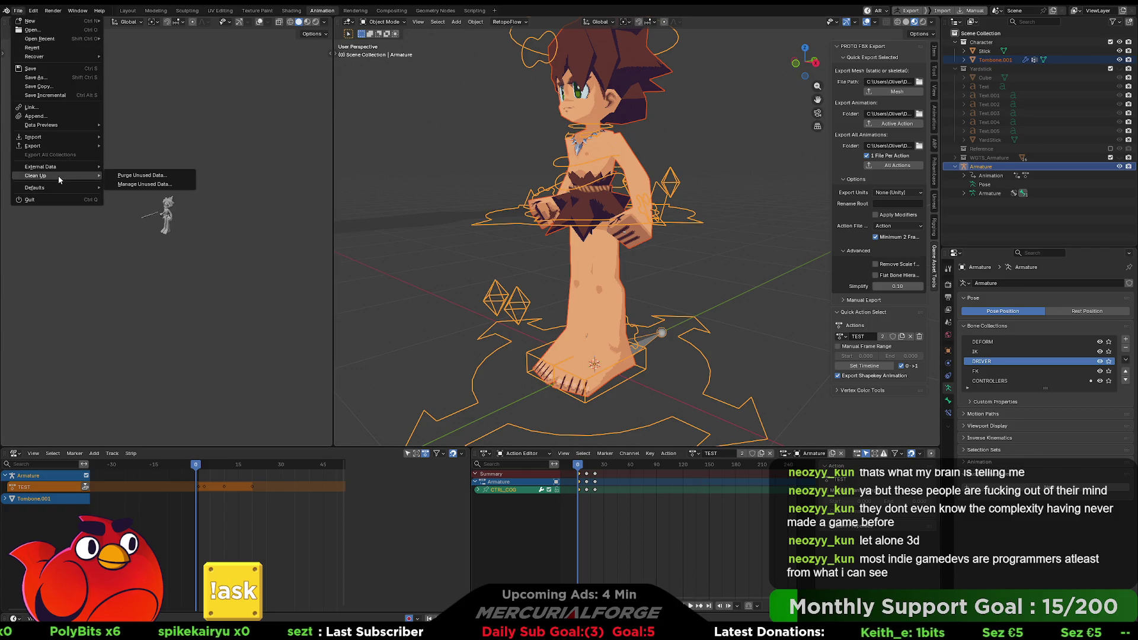
click(139, 175)
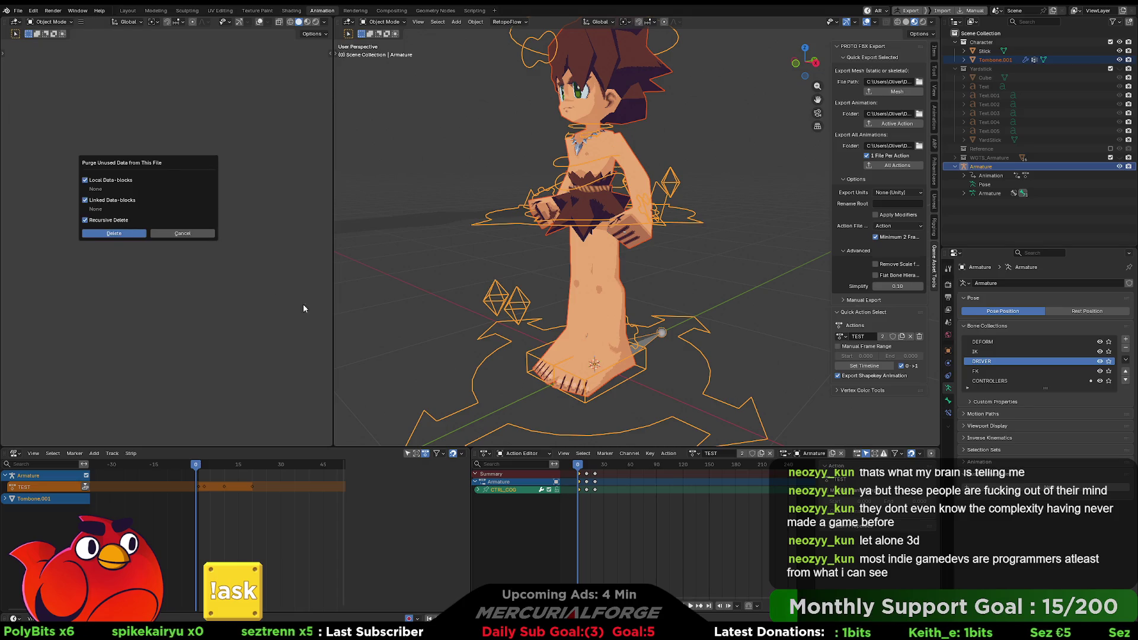
click(92, 234)
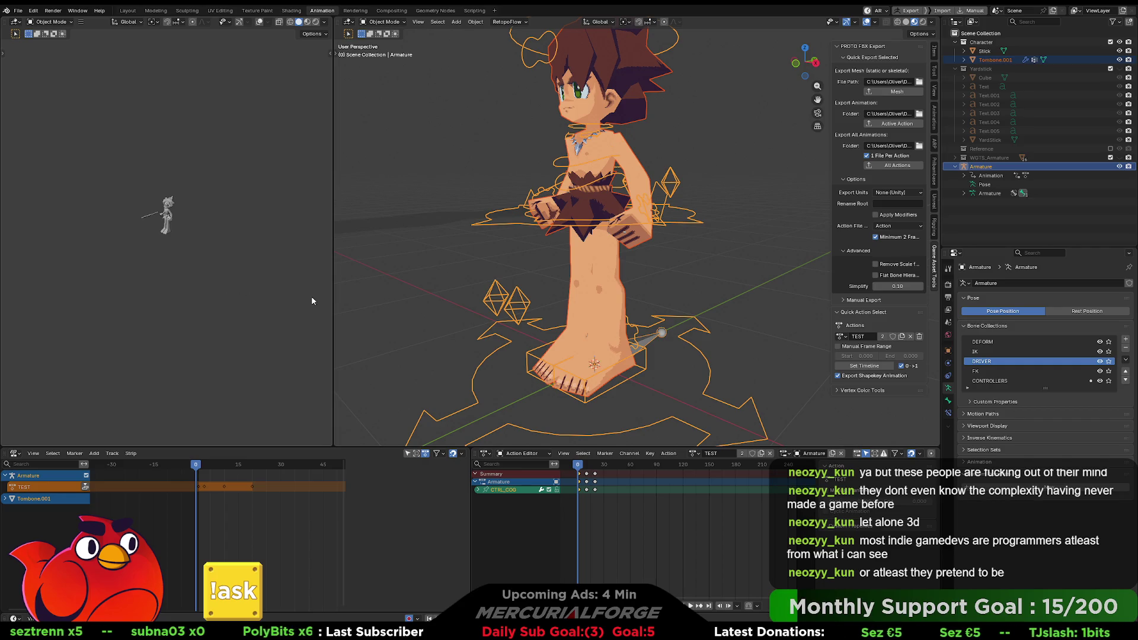
right_click(497, 272)
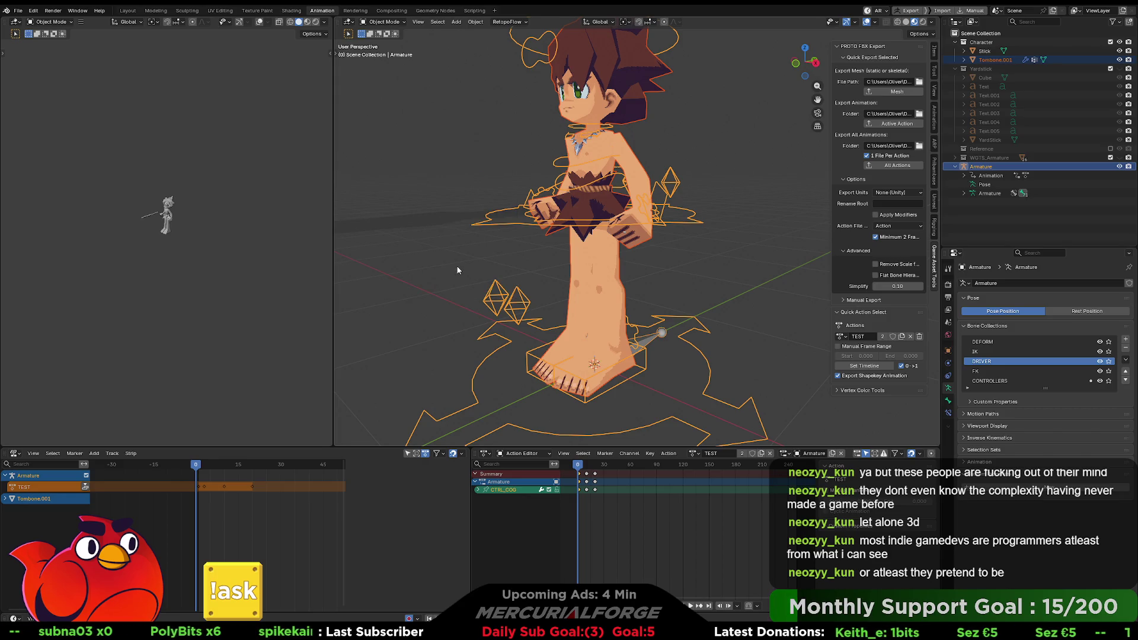
right_click(459, 269)
key(Escape)
mouse_move(415, 313)
middle_down()
mouse_move(457, 285)
mouse_move(474, 291)
middle_up()
scroll(473, 291, down, 2)
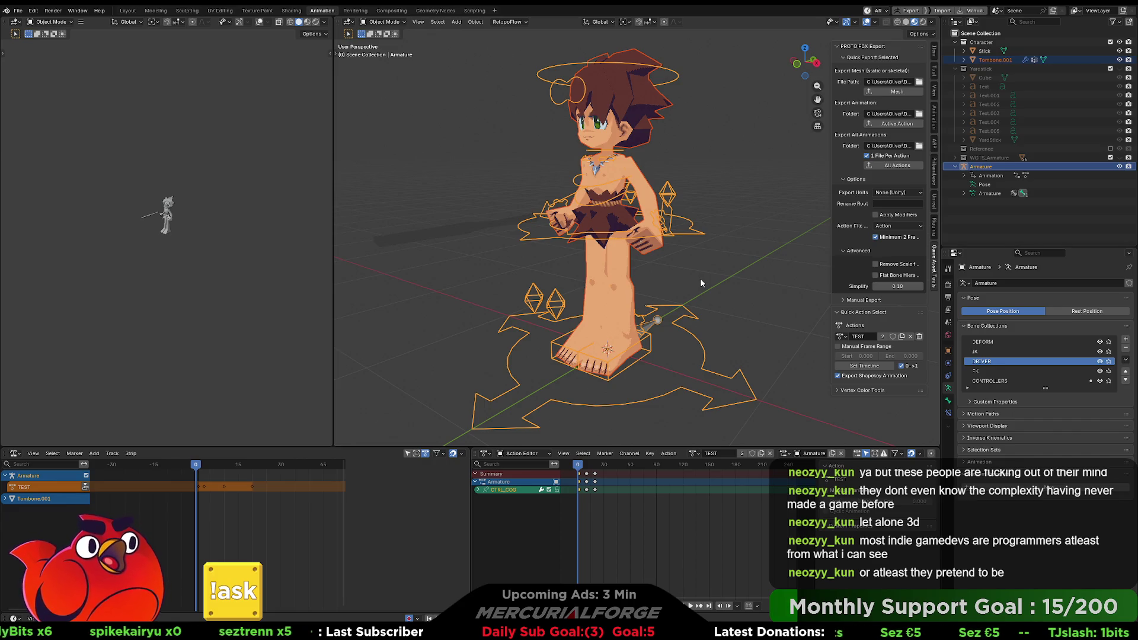
middle_drag(699, 278, 718, 277)
scroll(718, 280, down, 2)
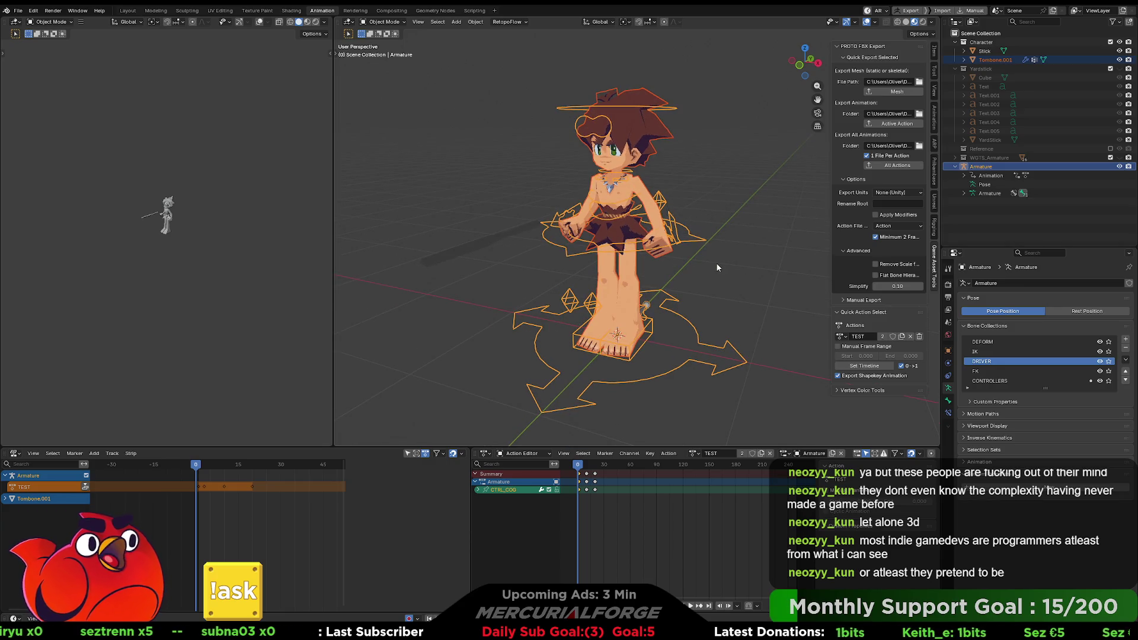
shift+middle_drag(717, 265, 709, 263)
mouse_move(701, 265)
middle_down()
mouse_move(684, 269)
mouse_move(780, 268)
mouse_move(691, 270)
middle_up()
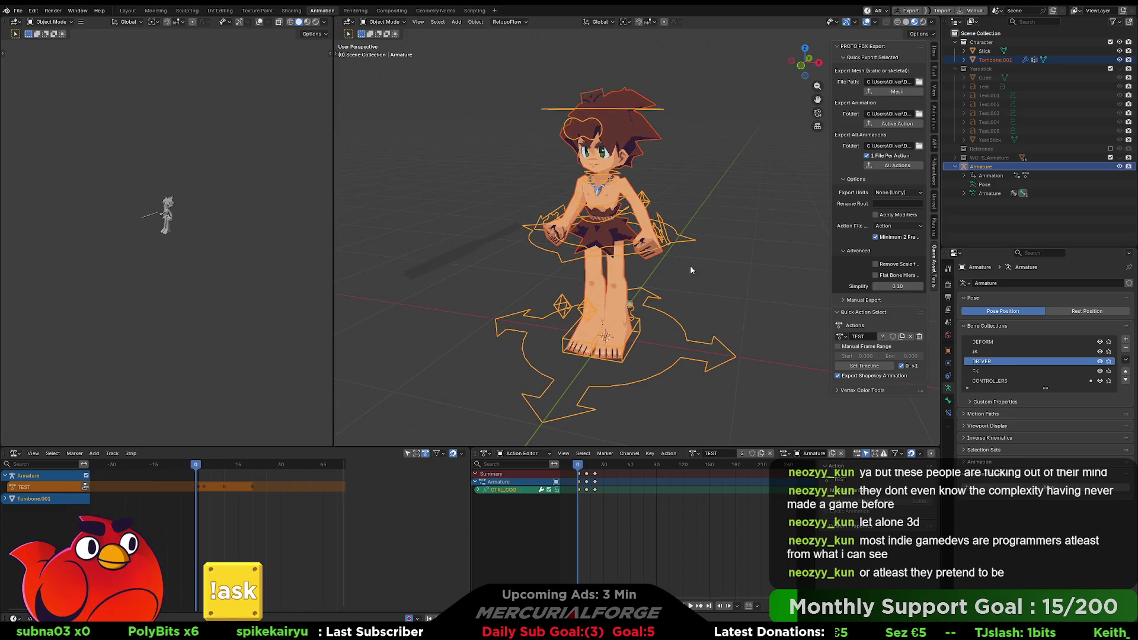
mouse_move(691, 271)
middle_down()
mouse_move(639, 273)
mouse_move(713, 271)
mouse_move(703, 258)
mouse_move(718, 252)
middle_up()
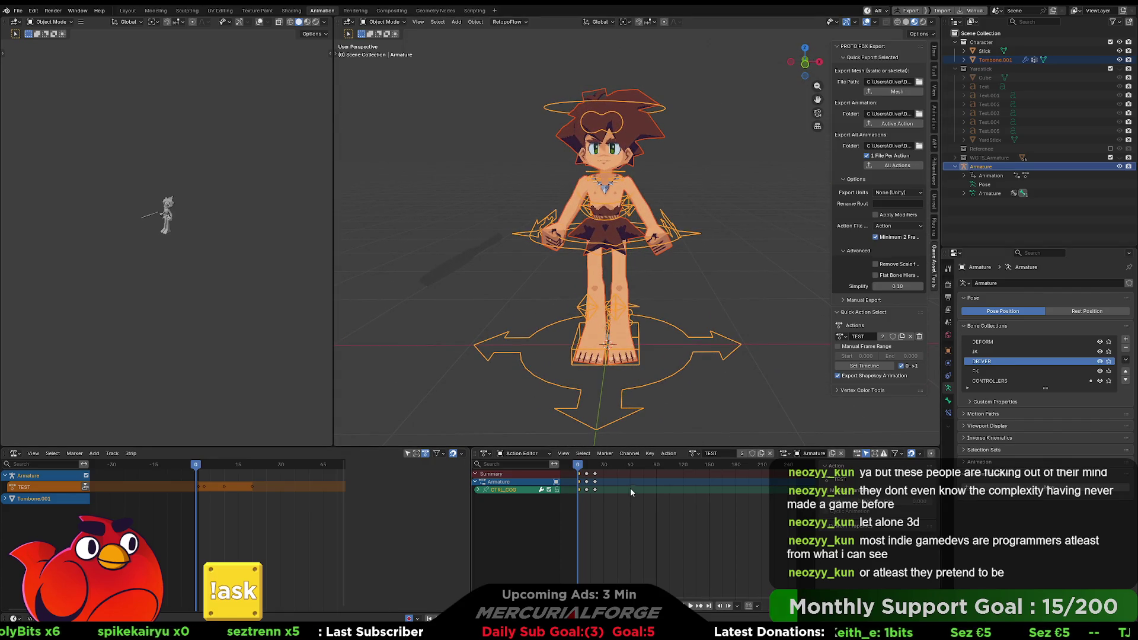
Rename the TEST action to 'Default' and check it in the action list
double_click(708, 455)
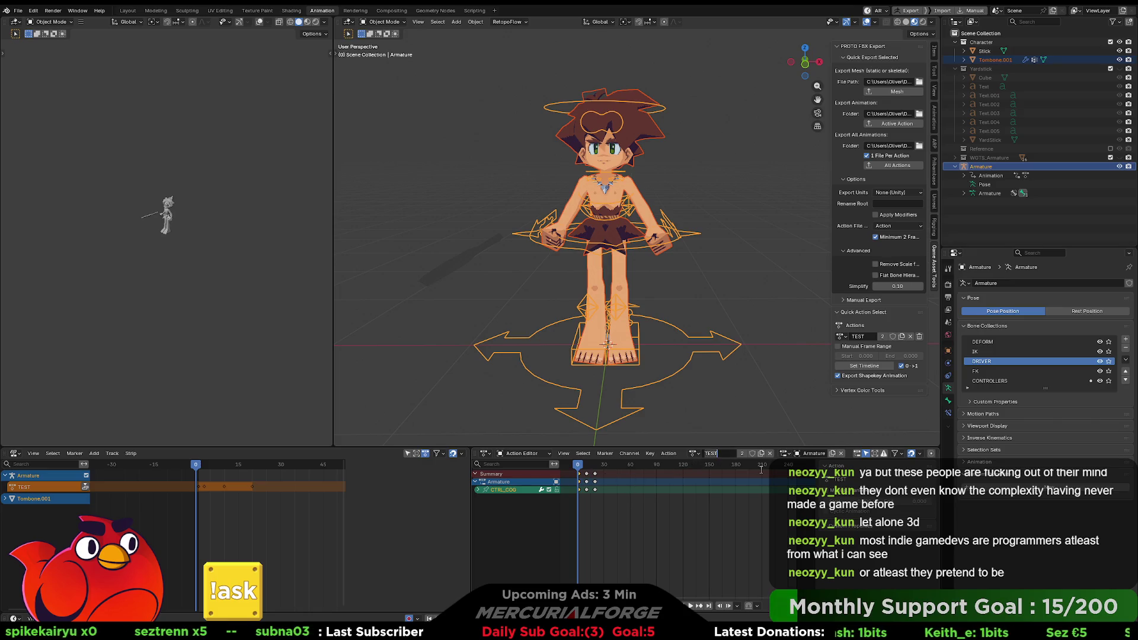
key(BackSpace)
key(BackSpace)
key(BackSpace)
text(Default)
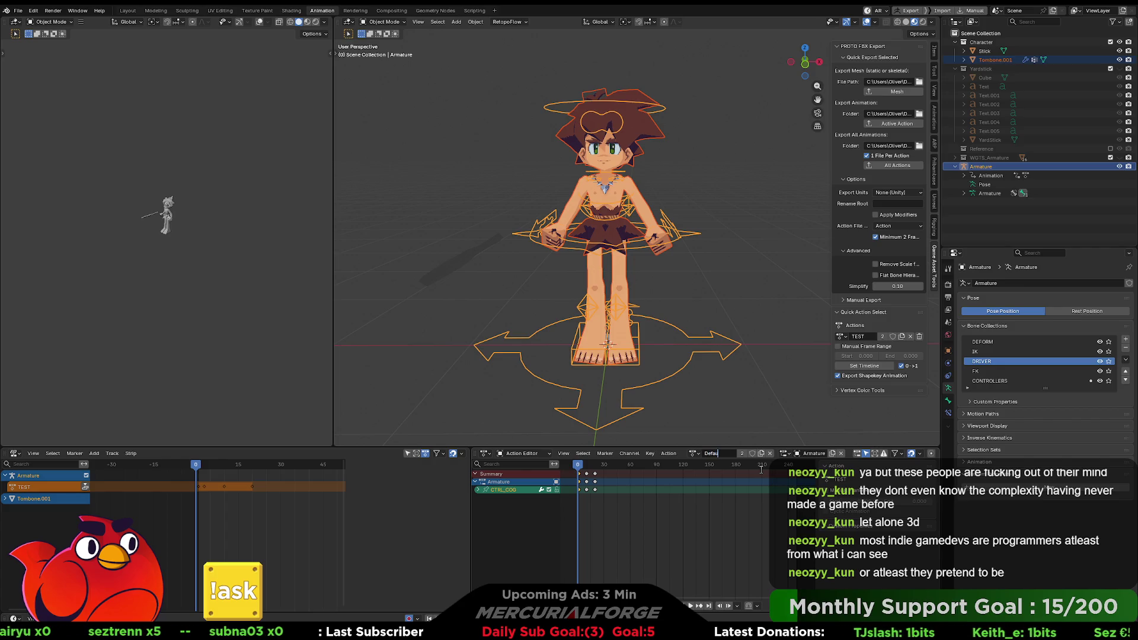
key(Return)
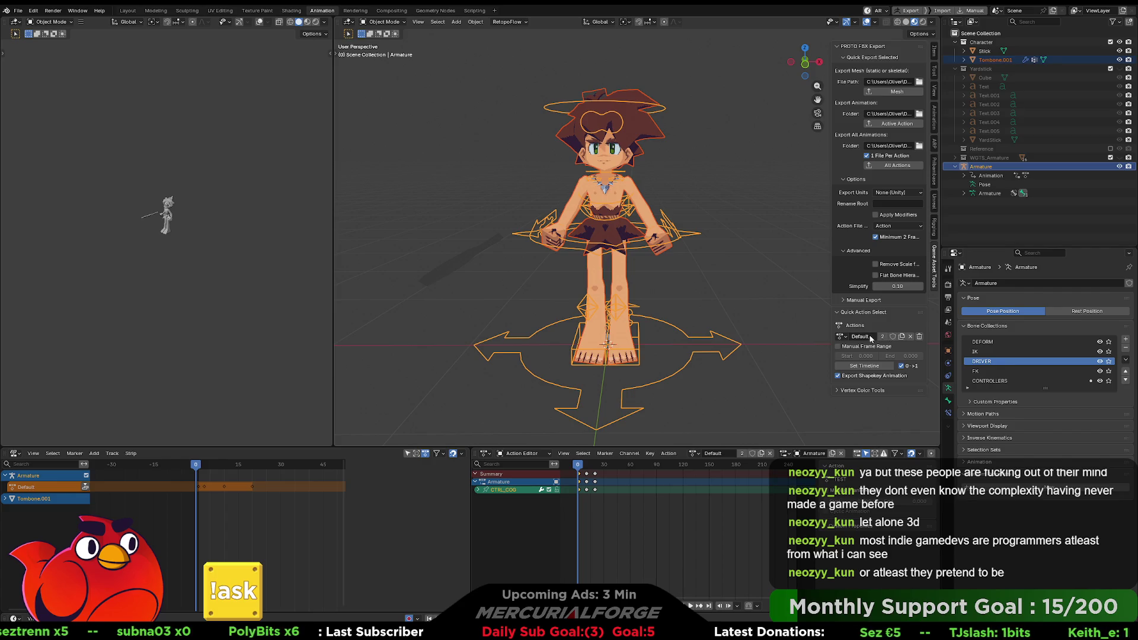
click(692, 454)
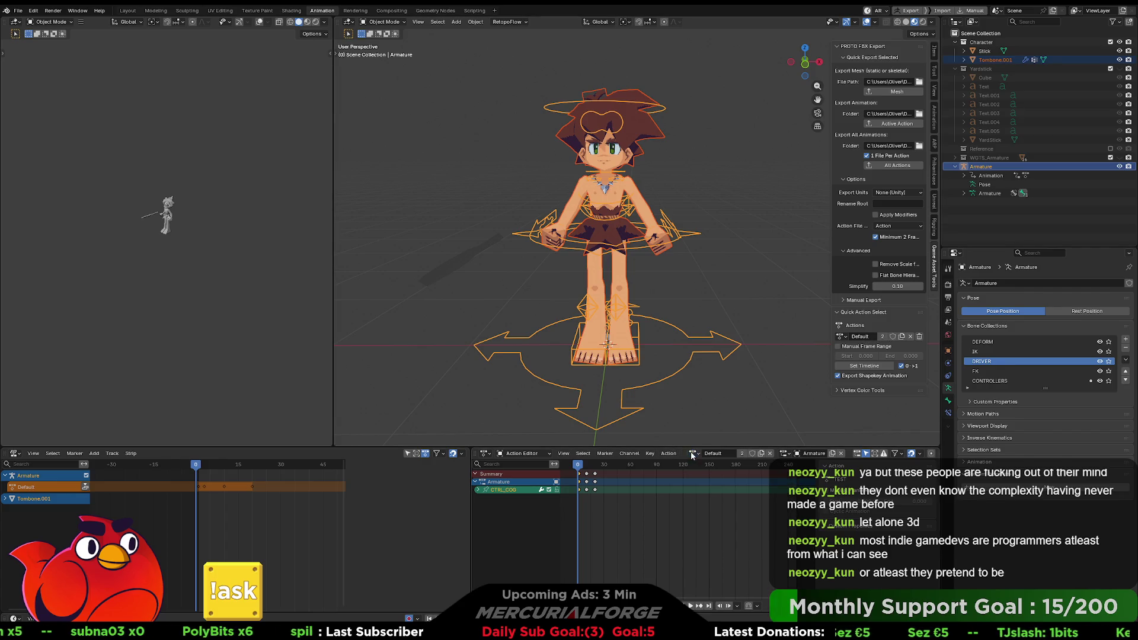
Purge unused data from the file again, then reopen the rig's action list
click(16, 13)
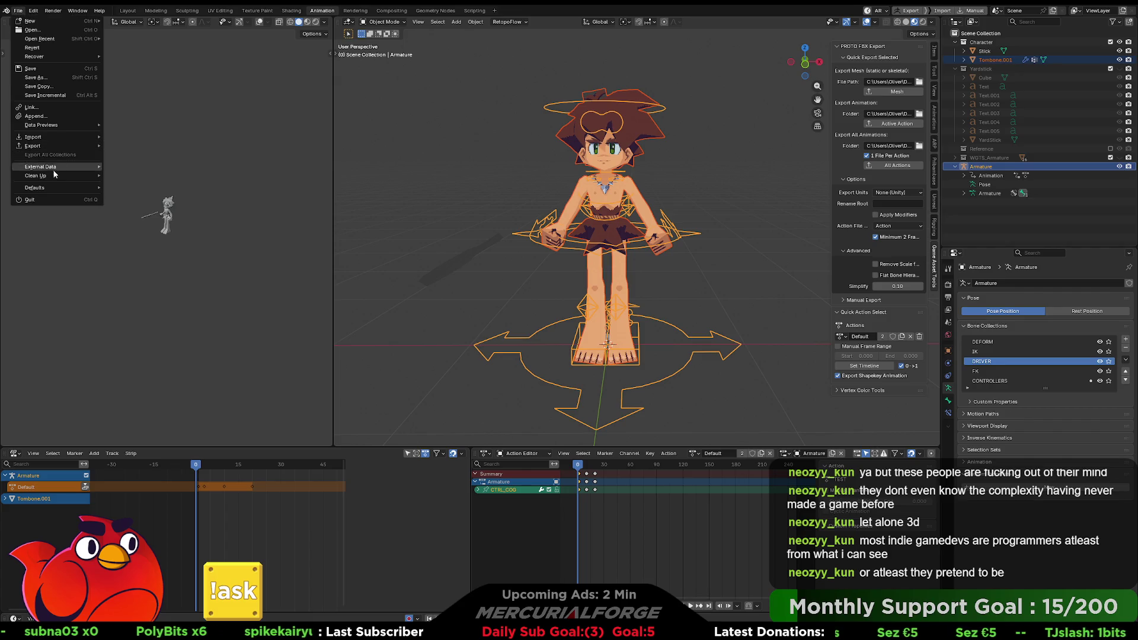
mouse_move(77, 175)
click(119, 176)
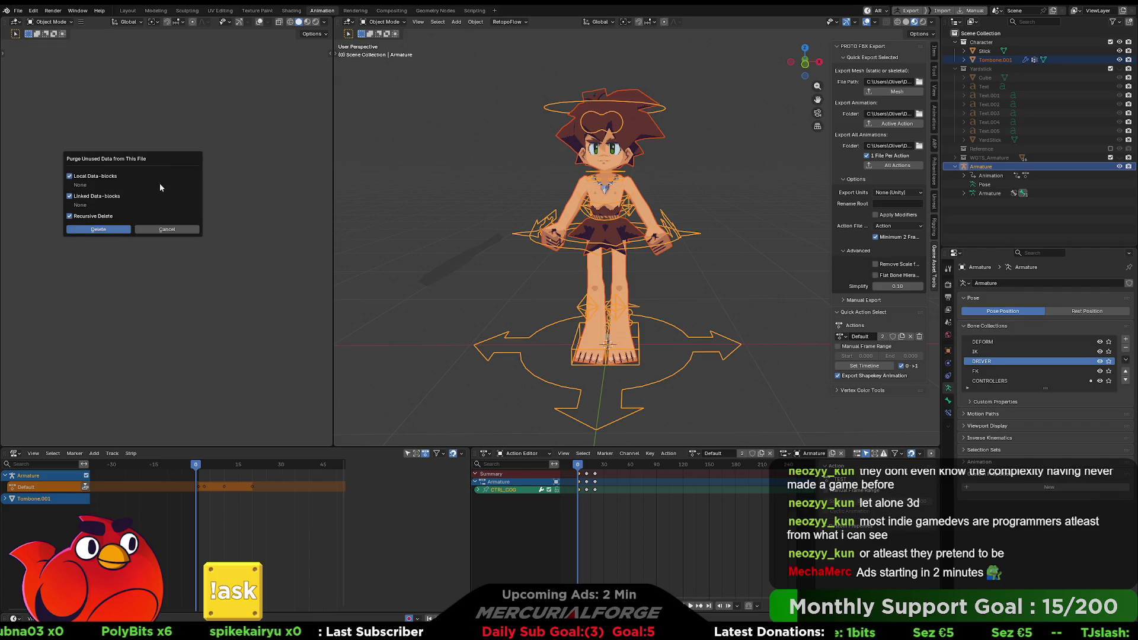
click(104, 230)
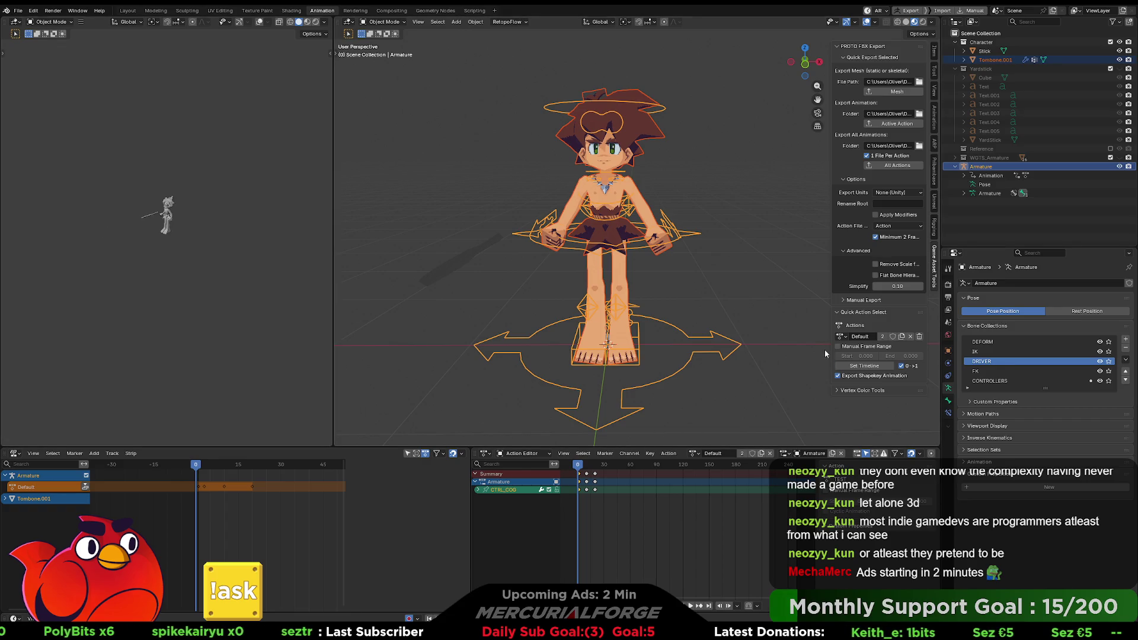
click(700, 454)
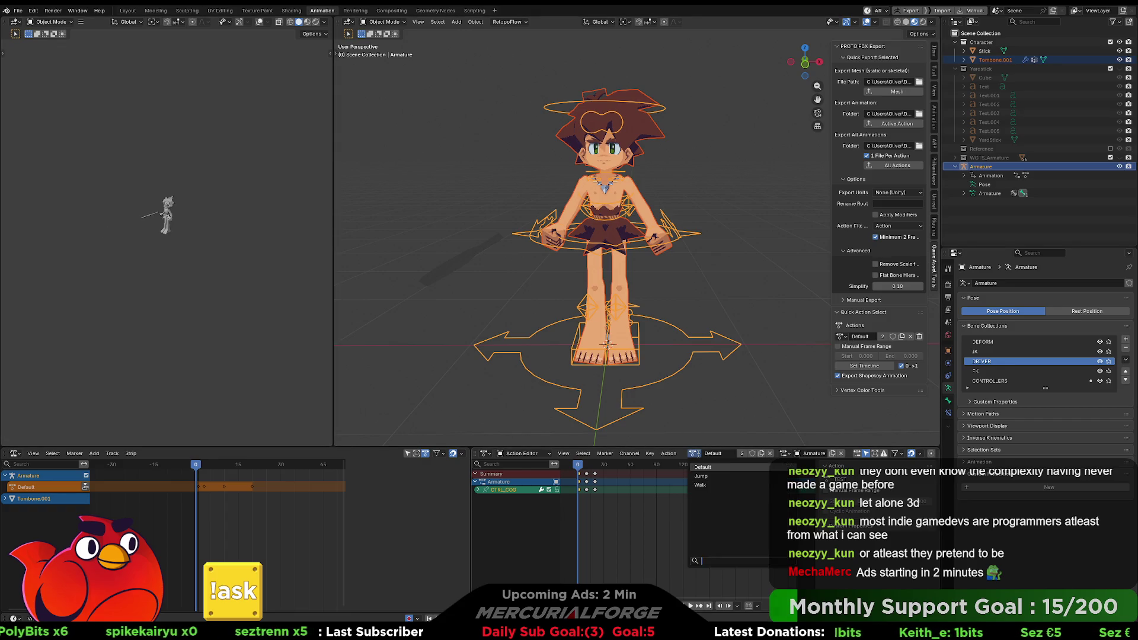
Try Jump, unlink it, then make Walk the rig's active action
click(701, 476)
click(770, 454)
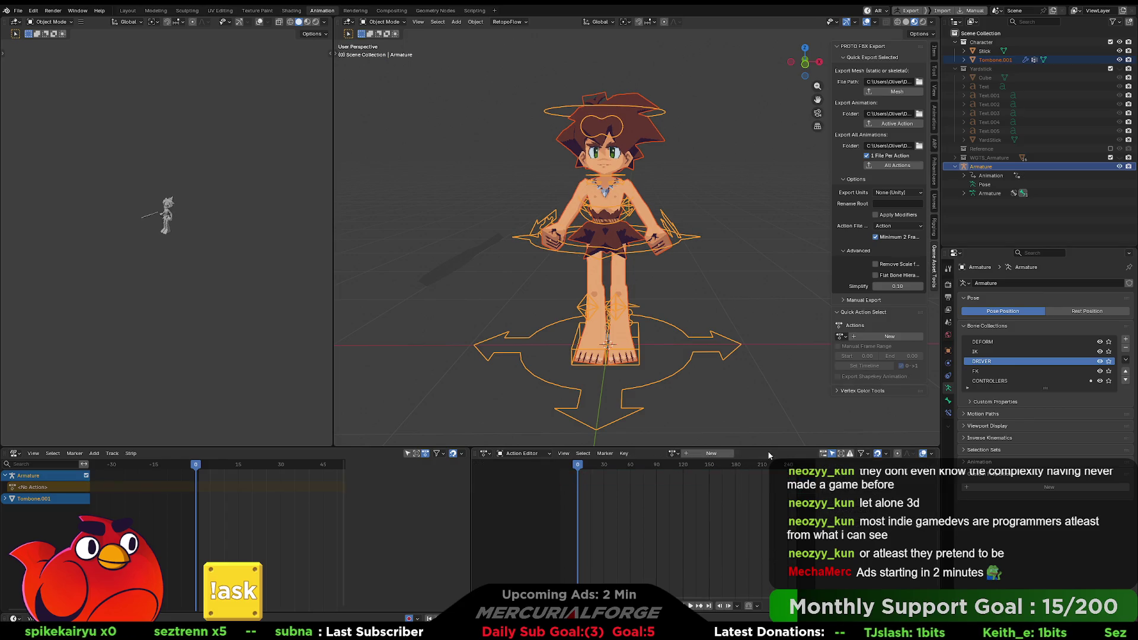
click(679, 457)
click(688, 482)
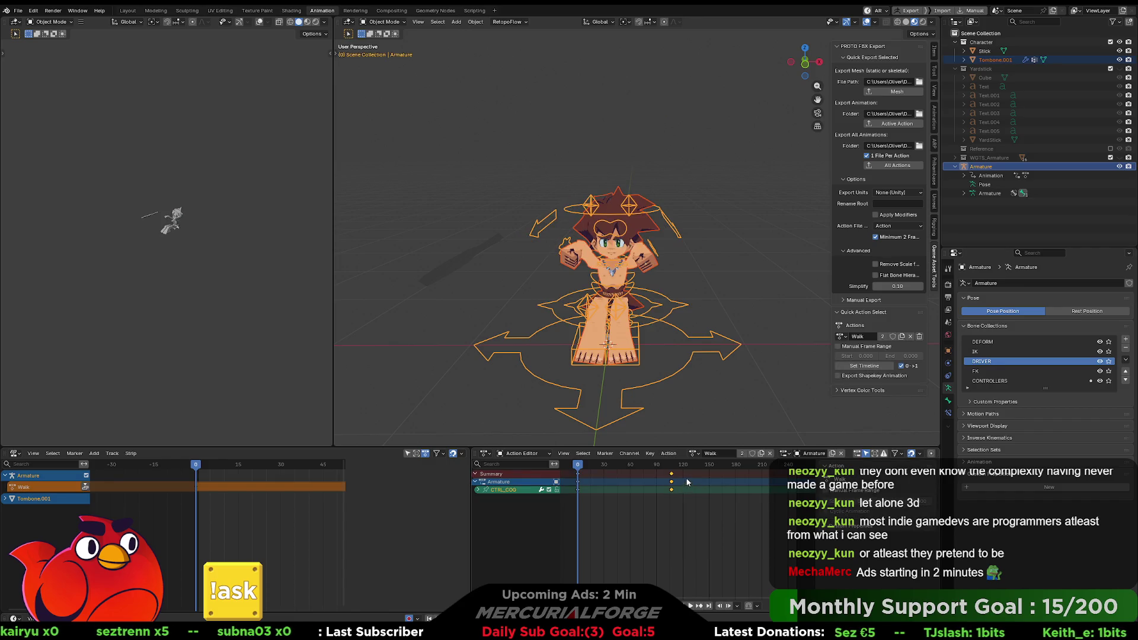
Look over the push-down and stash options for Walk, then switch to the Unreal Editor
click(672, 455)
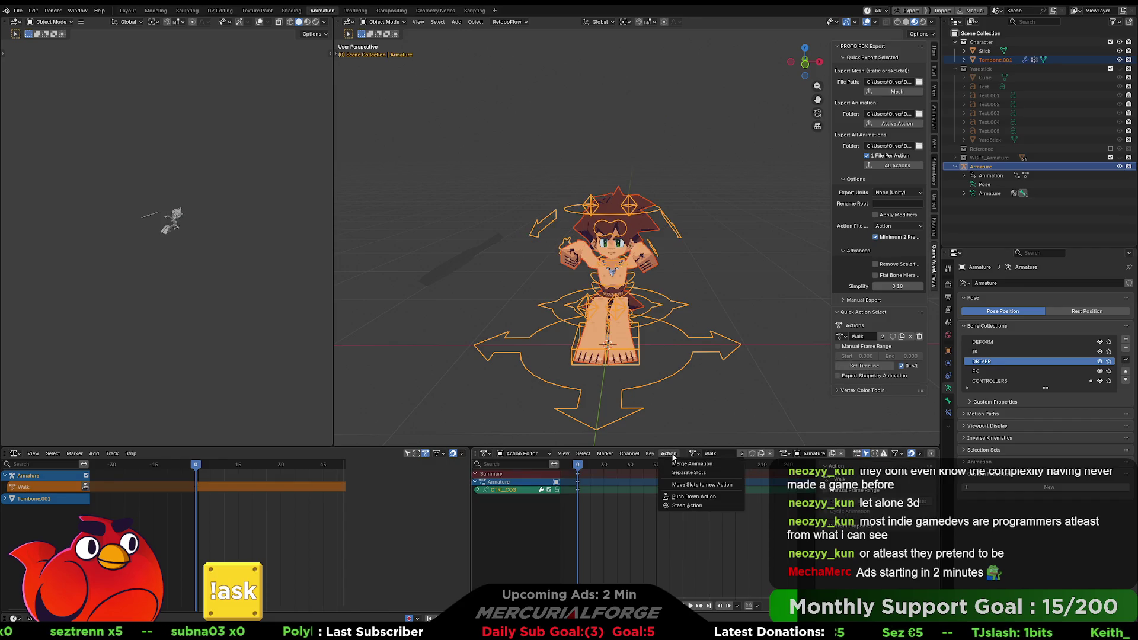
mouse_move(633, 455)
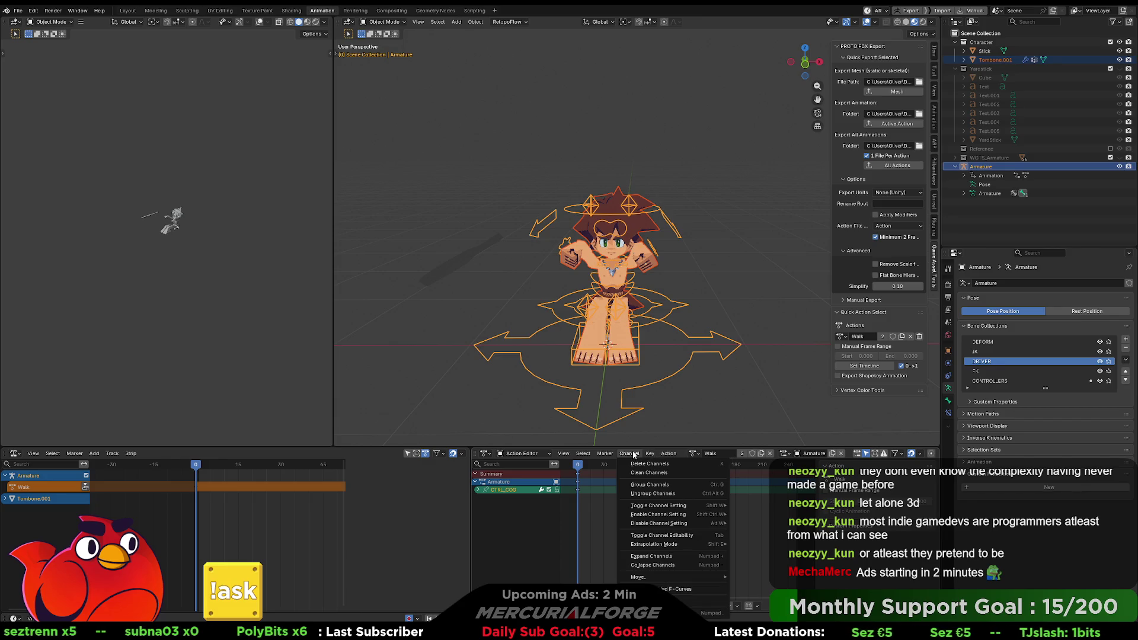
mouse_move(676, 454)
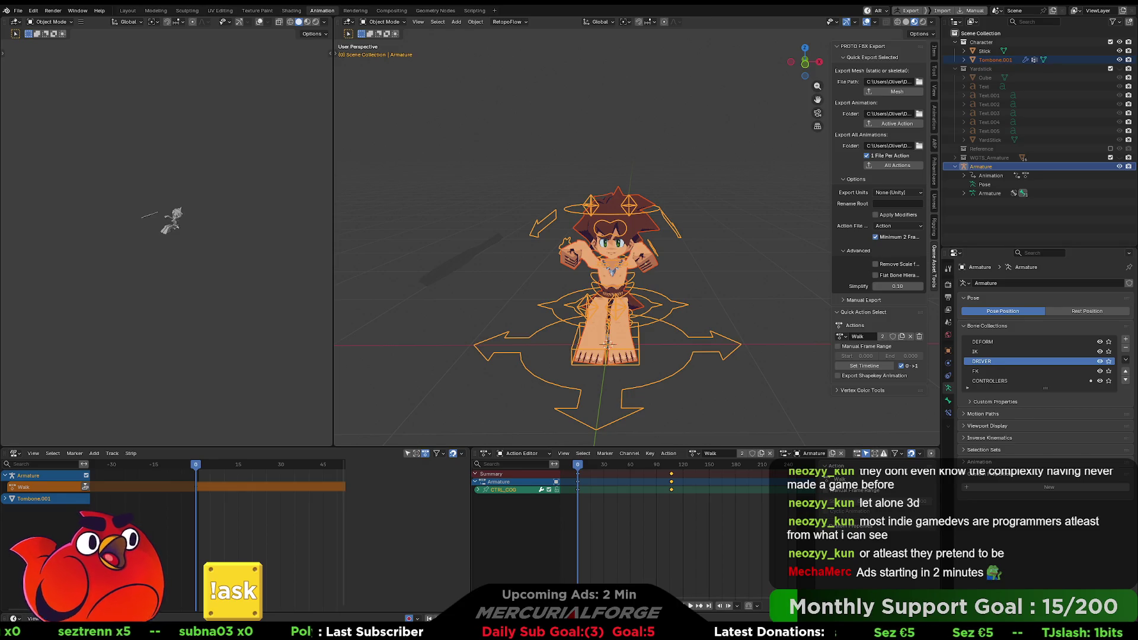
key(alt+Tab)
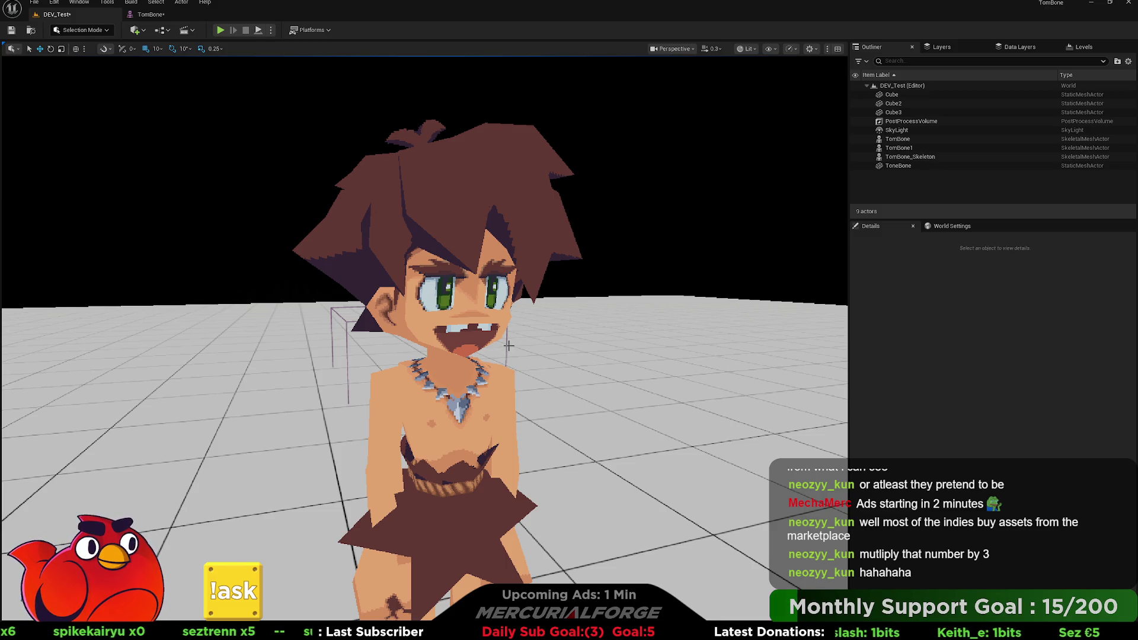
Select the ToneBone actor to view its Details, deselect it, and fly the camera closer
click(497, 321)
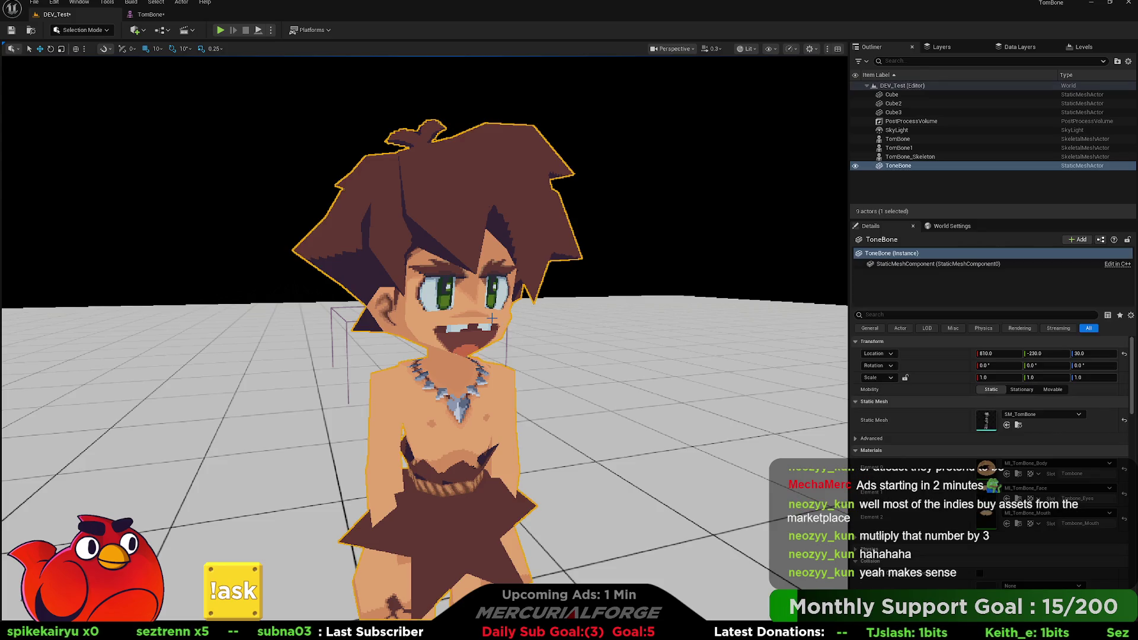
click(568, 268)
mouse_move(568, 268)
right_down()
mouse_move(522, 279)
mouse_move(730, 292)
right_up()
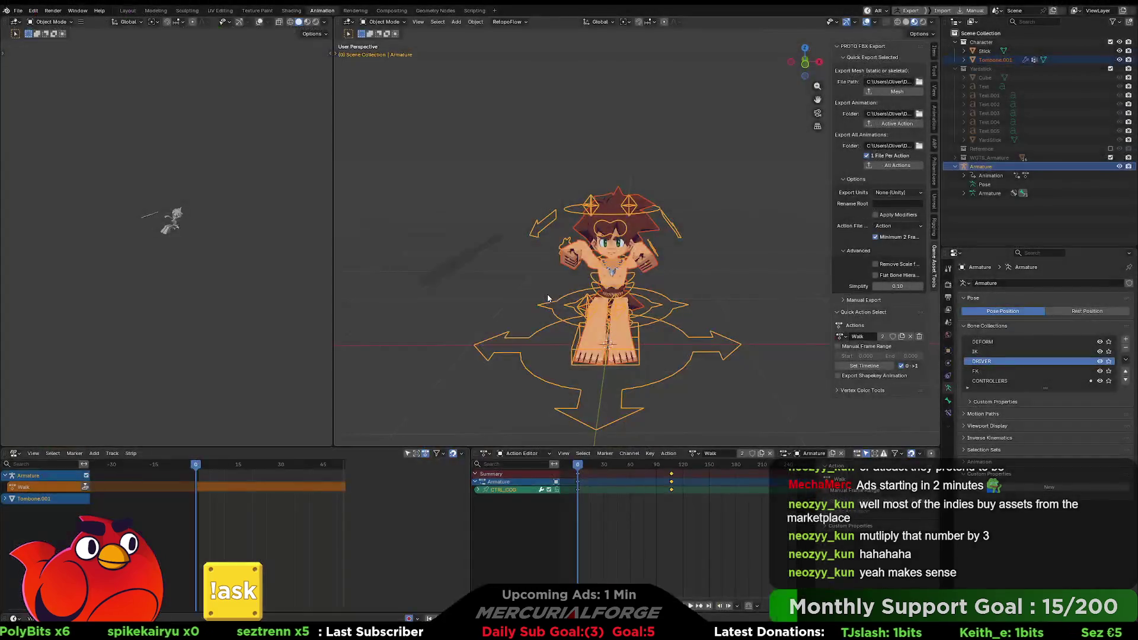
Undo the armature duplicate so only the original rig remains, then orbit and deselect it
key(g)
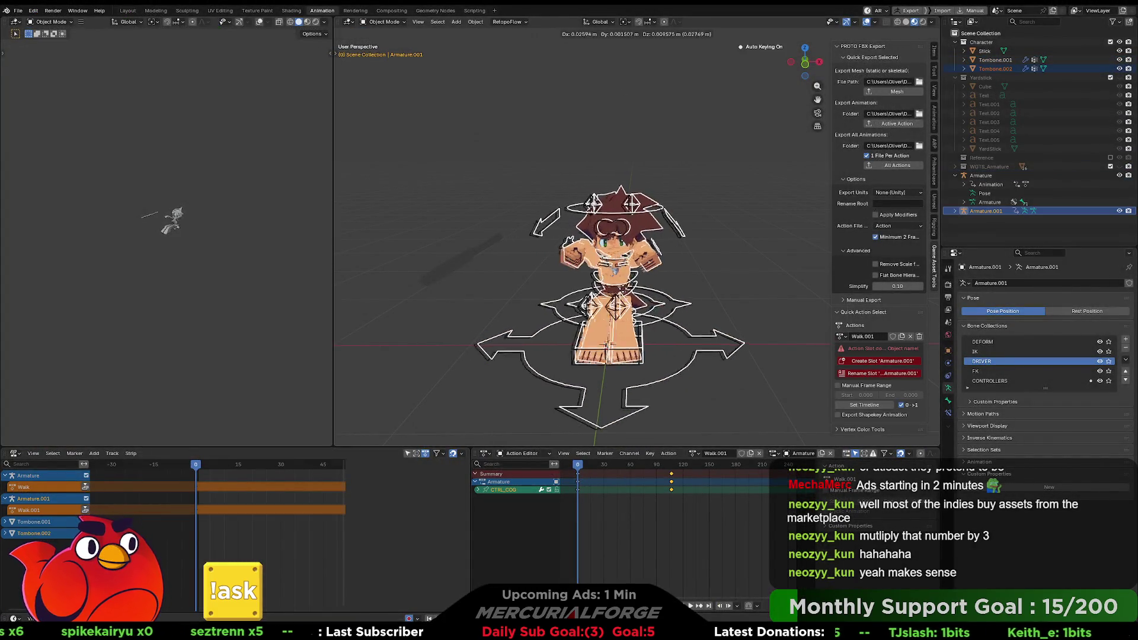
key(ctrl+z)
key(ctrl+z)
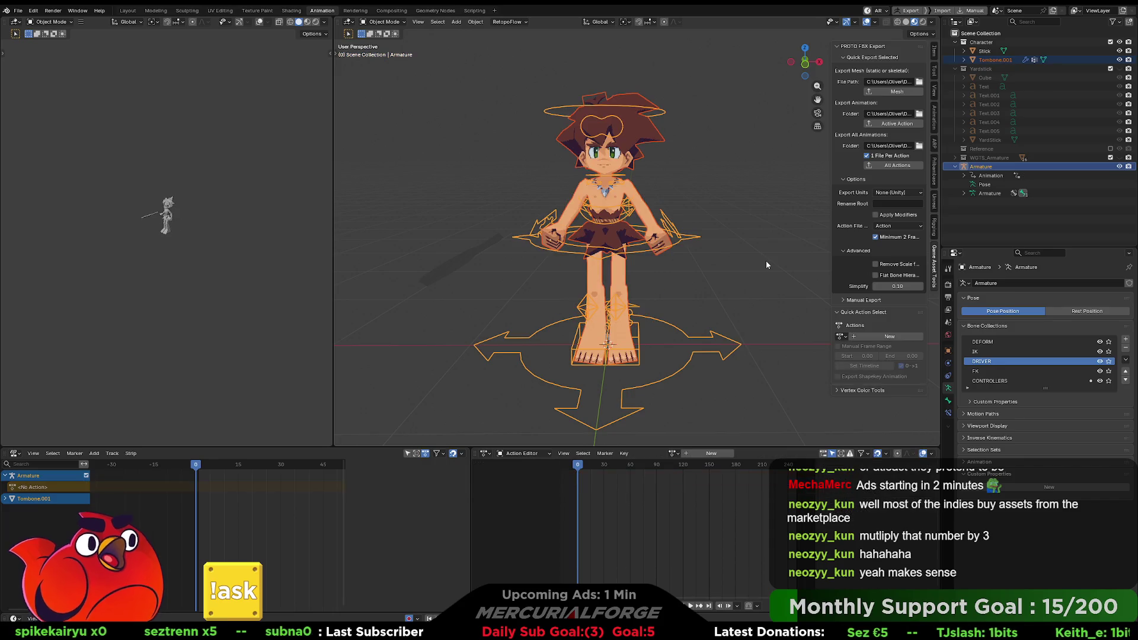
right_click(753, 255)
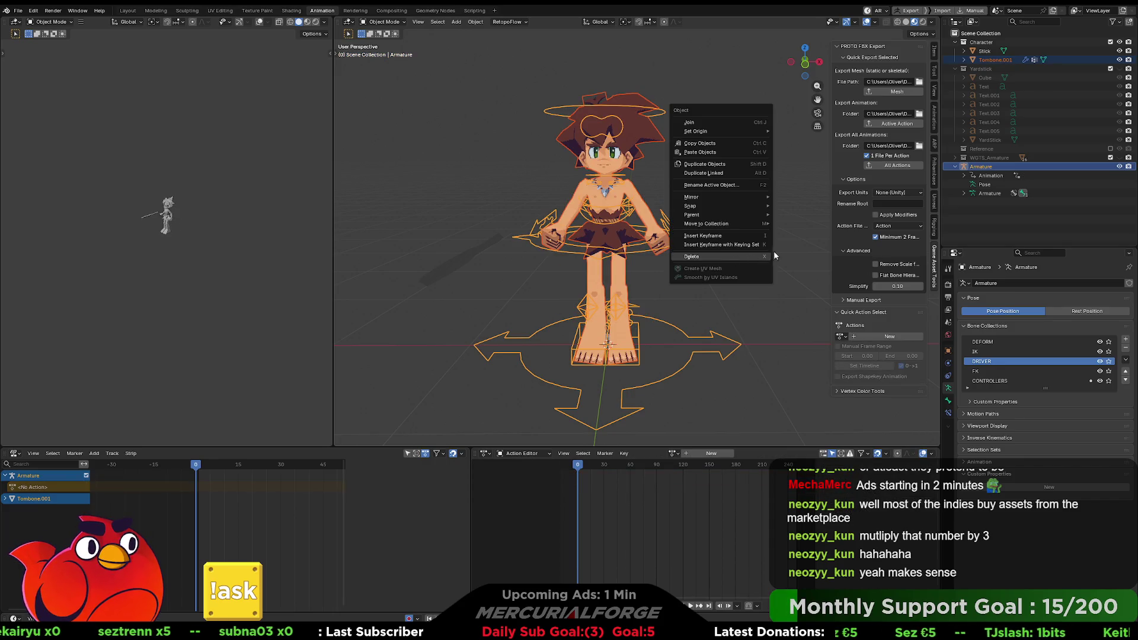
mouse_move(795, 244)
middle_down()
mouse_move(734, 258)
mouse_move(745, 262)
mouse_move(739, 280)
middle_up()
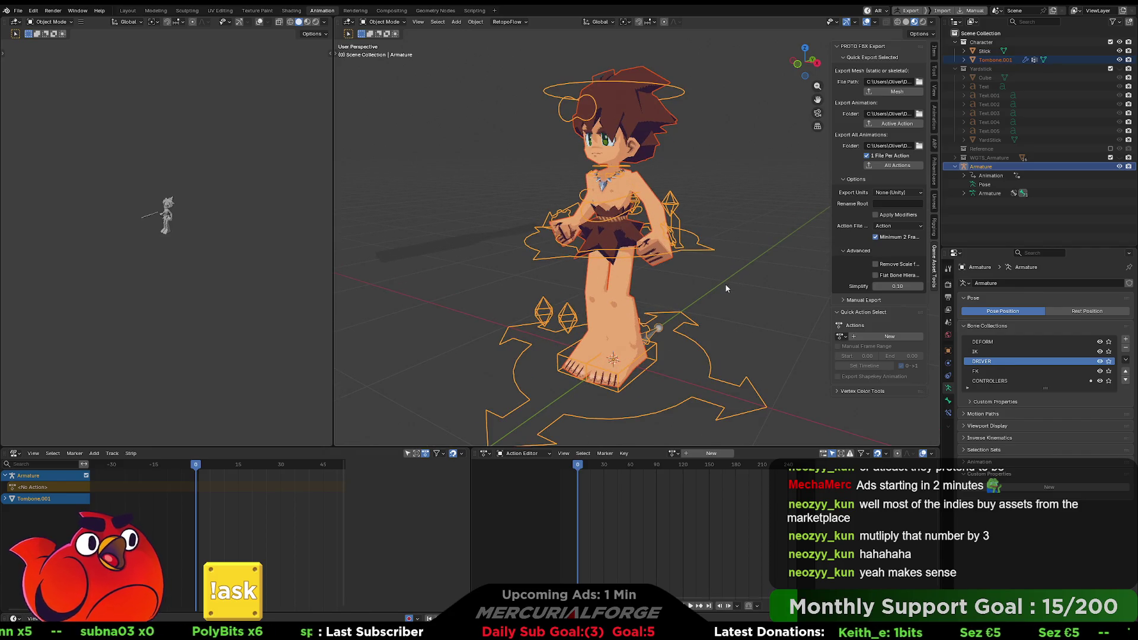
click(720, 289)
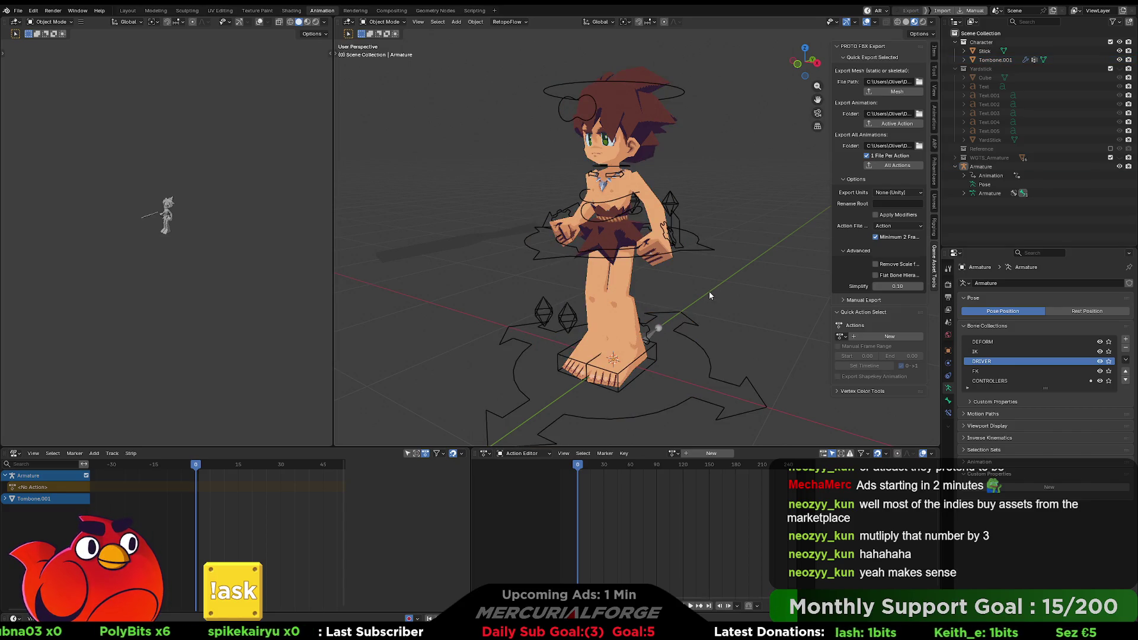
scroll(696, 293, down, 3)
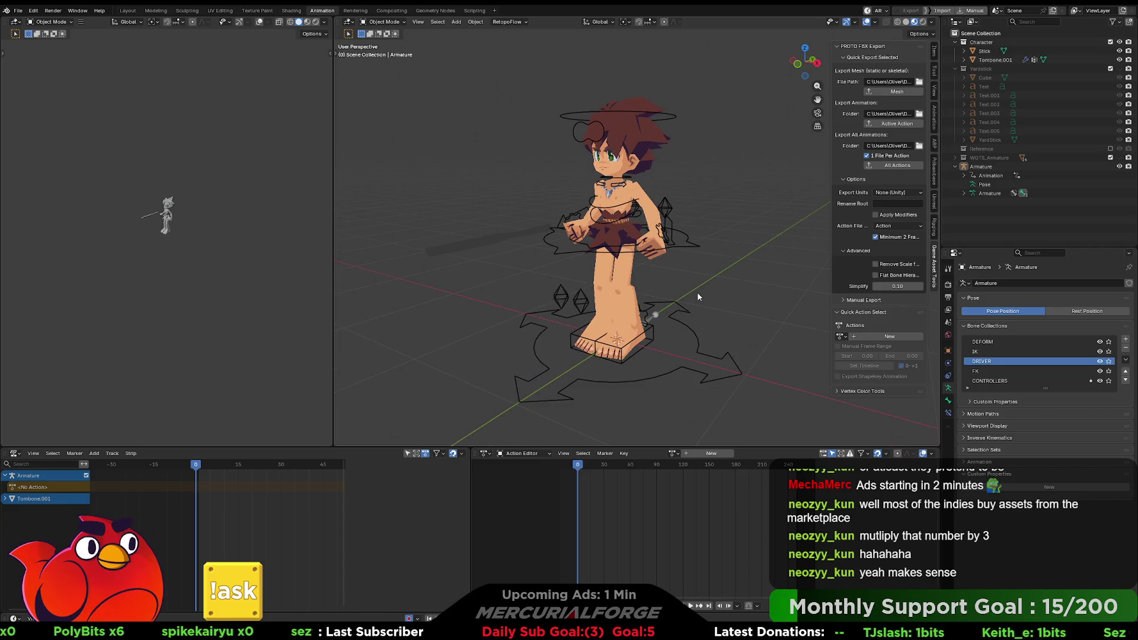
scroll(702, 279, up, 4)
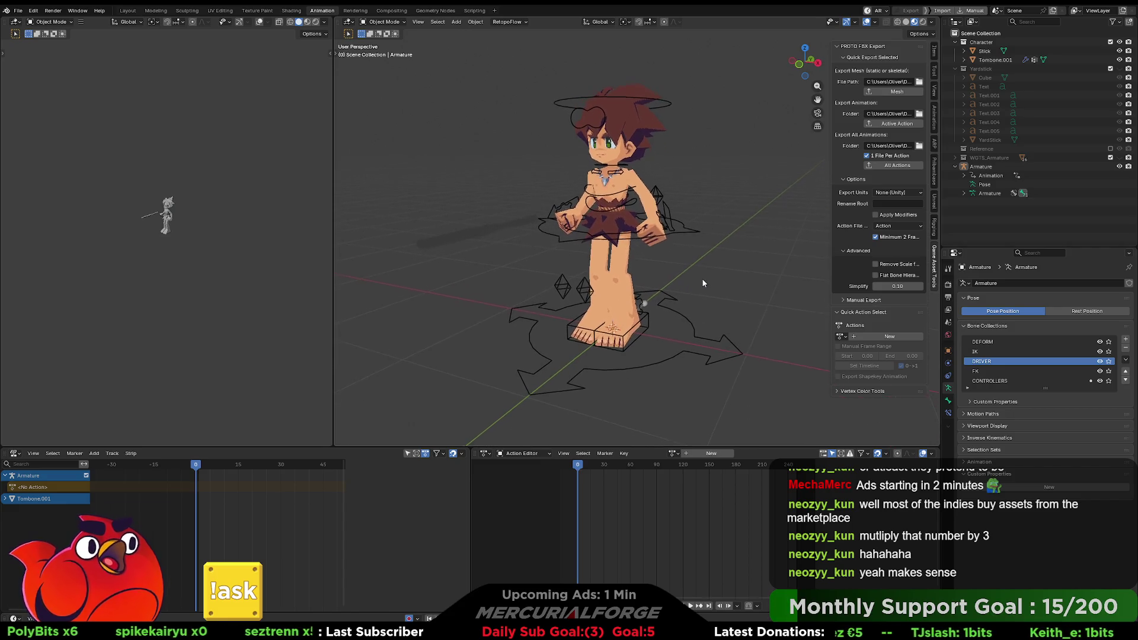
mouse_move(693, 286)
middle_down()
mouse_move(707, 271)
mouse_move(696, 303)
mouse_move(714, 308)
mouse_move(798, 301)
mouse_move(651, 303)
mouse_move(667, 288)
middle_up()
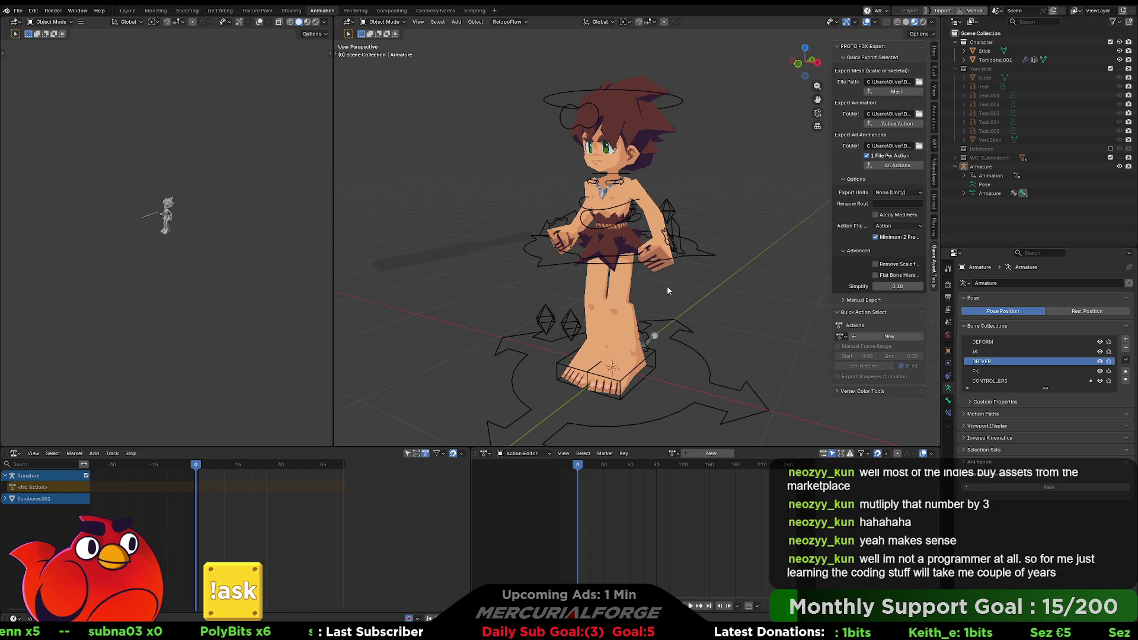
mouse_move(668, 290)
middle_down()
mouse_move(542, 280)
mouse_move(588, 276)
mouse_move(522, 294)
mouse_move(638, 276)
middle_up()
click(694, 452)
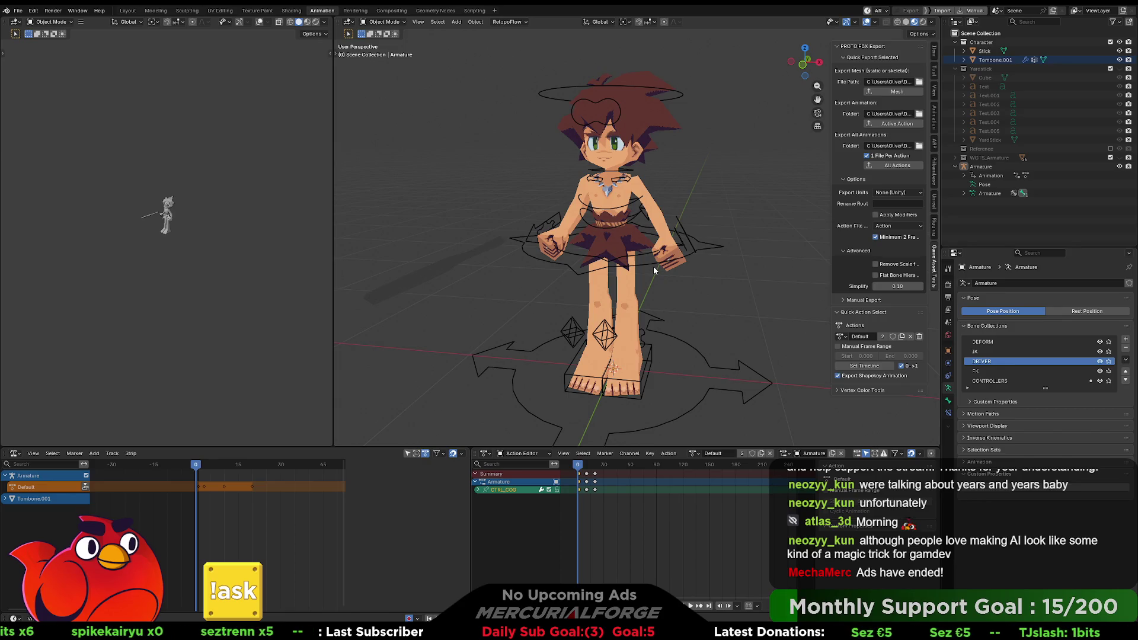
Scrub the timeline to preview the Default action, orbiting to view the caveman from the side
mouse_move(653, 266)
mouse_down()
mouse_move(667, 294)
mouse_move(678, 278)
mouse_up()
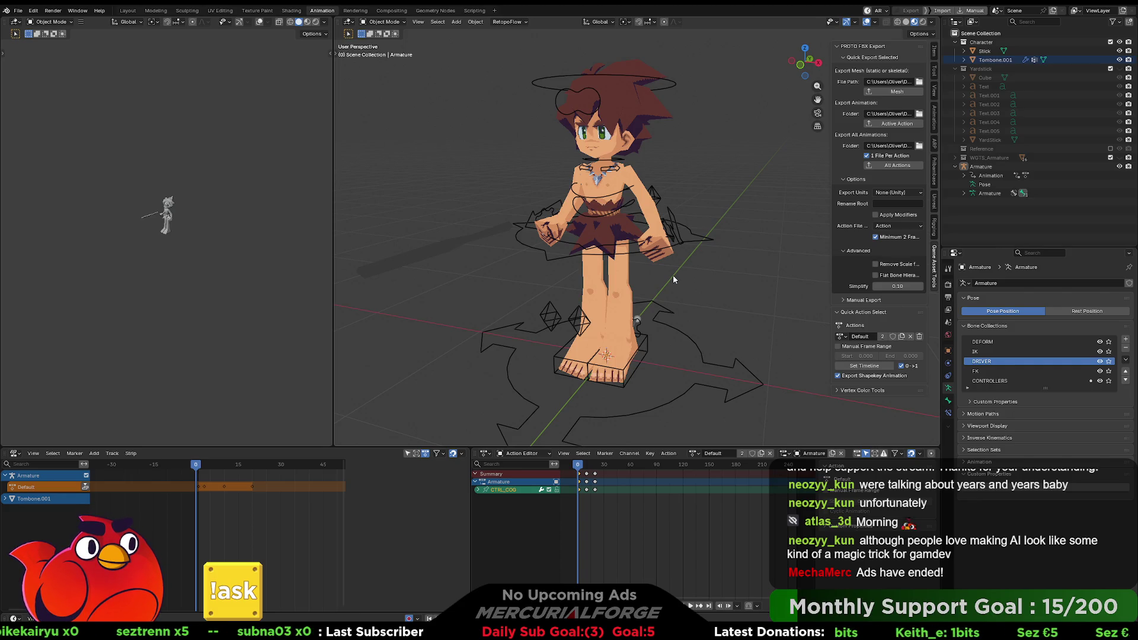
mouse_move(676, 274)
middle_down()
mouse_move(663, 285)
mouse_move(728, 272)
mouse_move(655, 281)
middle_up()
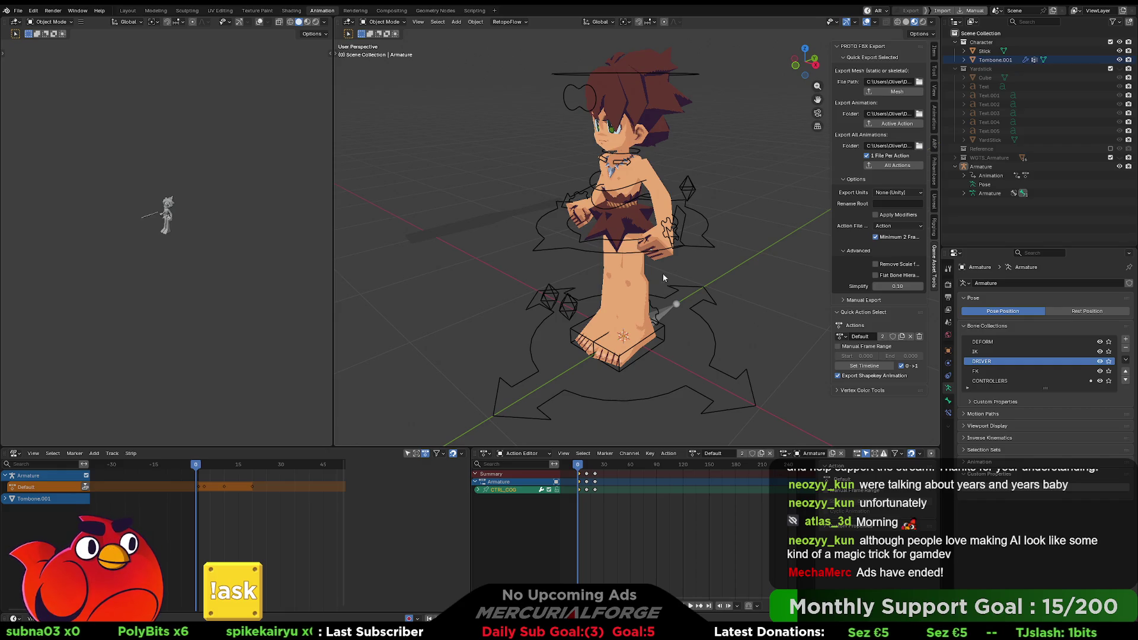
middle_drag(705, 307, 723, 301)
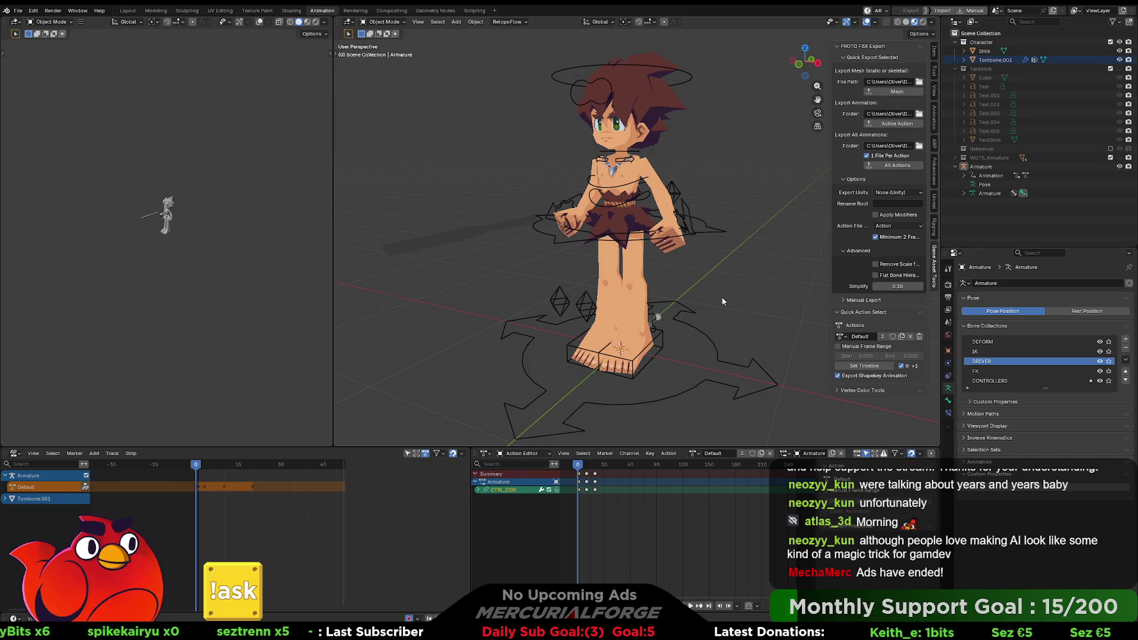
mouse_move(721, 296)
middle_down()
mouse_move(727, 287)
mouse_move(724, 325)
mouse_move(706, 314)
mouse_move(680, 328)
mouse_move(568, 326)
mouse_move(668, 332)
mouse_move(712, 325)
mouse_move(705, 316)
mouse_move(727, 337)
mouse_move(643, 330)
mouse_move(799, 334)
mouse_move(692, 329)
mouse_move(706, 333)
mouse_move(711, 315)
mouse_move(688, 278)
middle_up()
scroll(710, 315, down, 2)
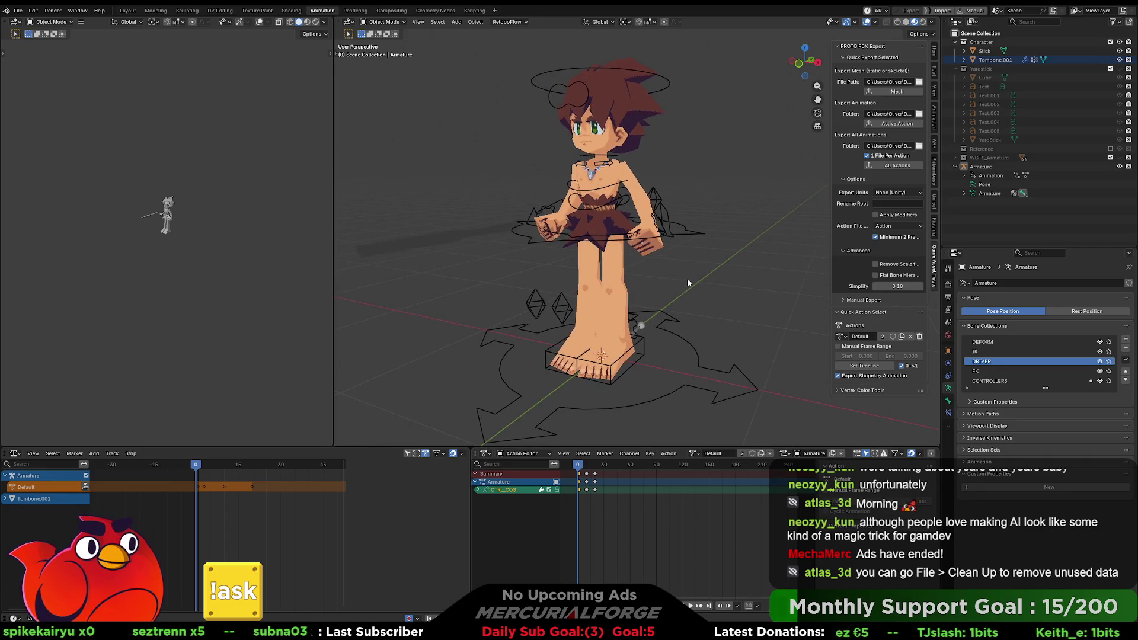
Run File > Clean Up > Purge Unused Data and delete the unused blocks
click(19, 10)
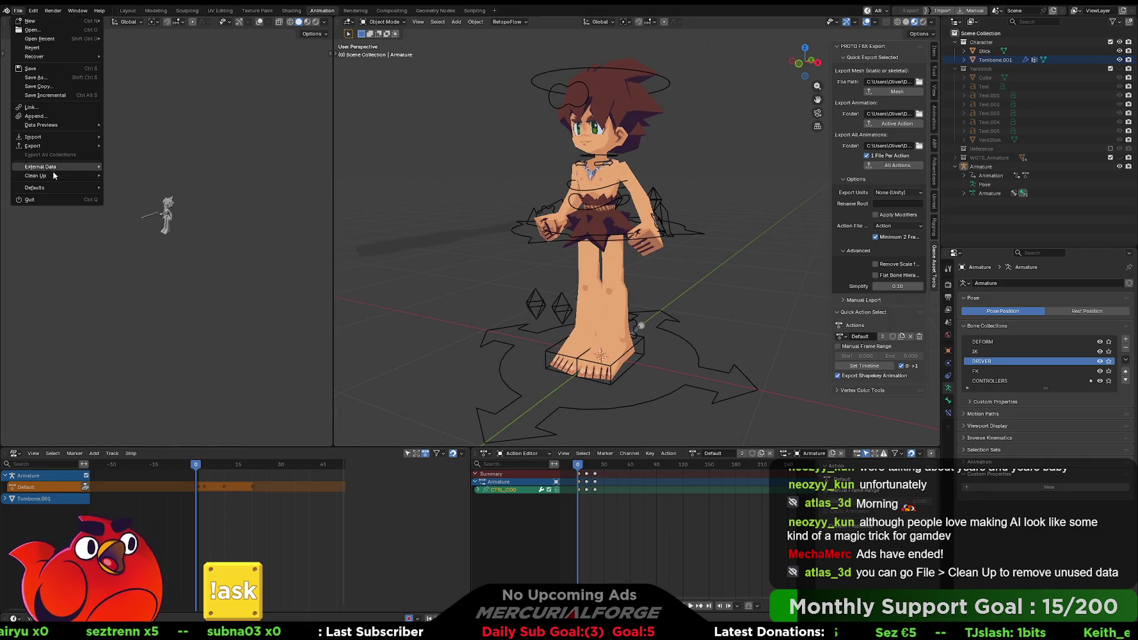
mouse_move(51, 176)
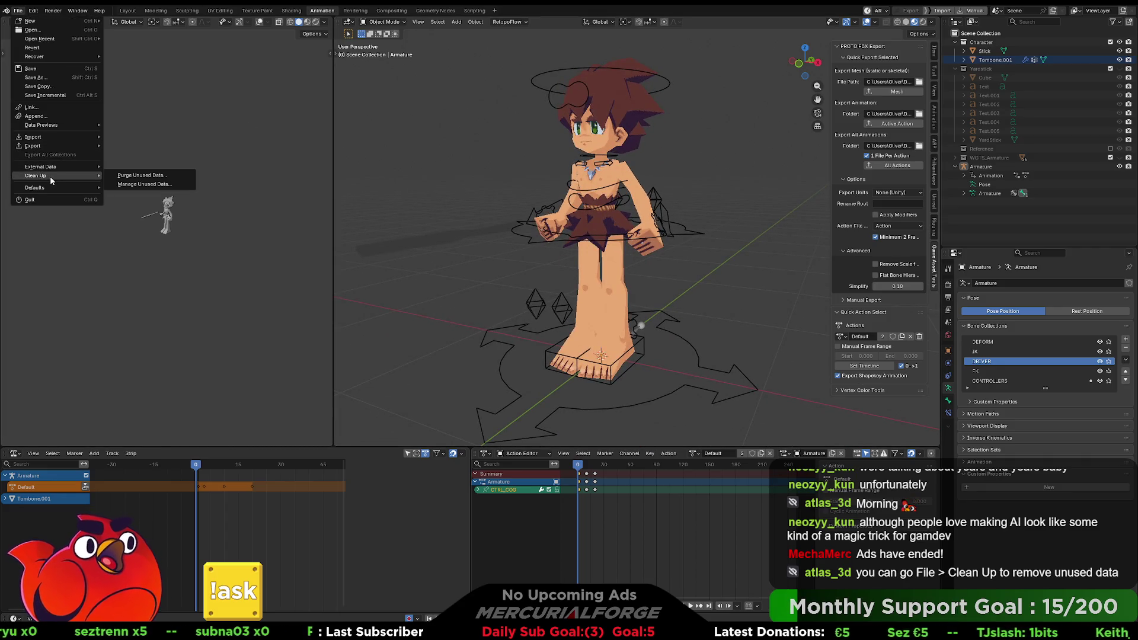
click(143, 178)
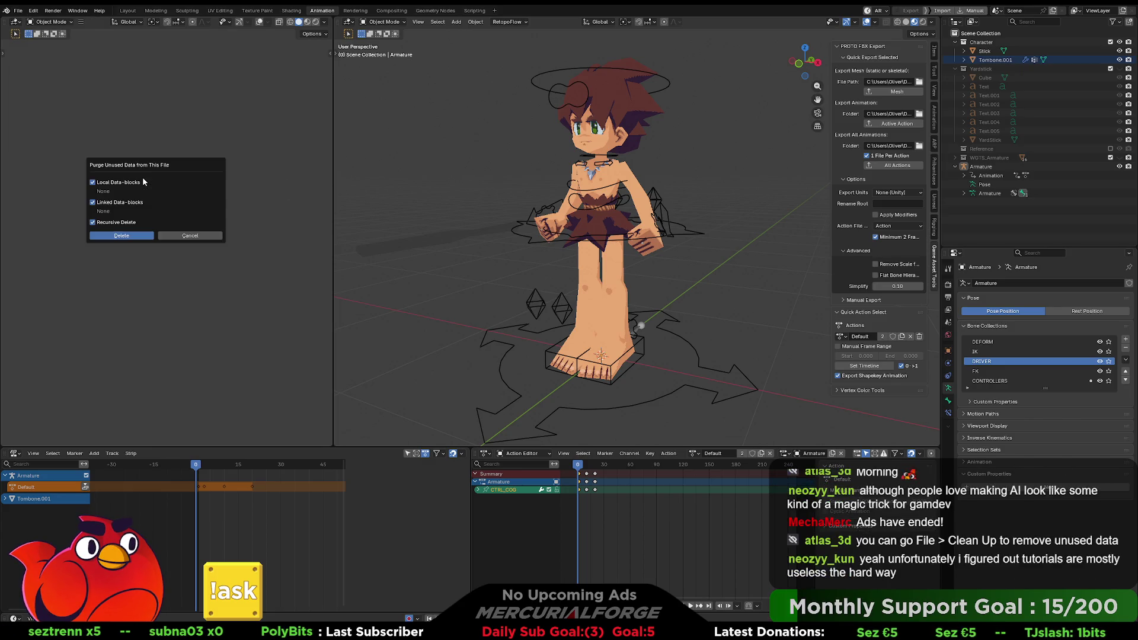
click(121, 236)
Switch the rig's action to Walk, then Jump, then back to Default
click(693, 454)
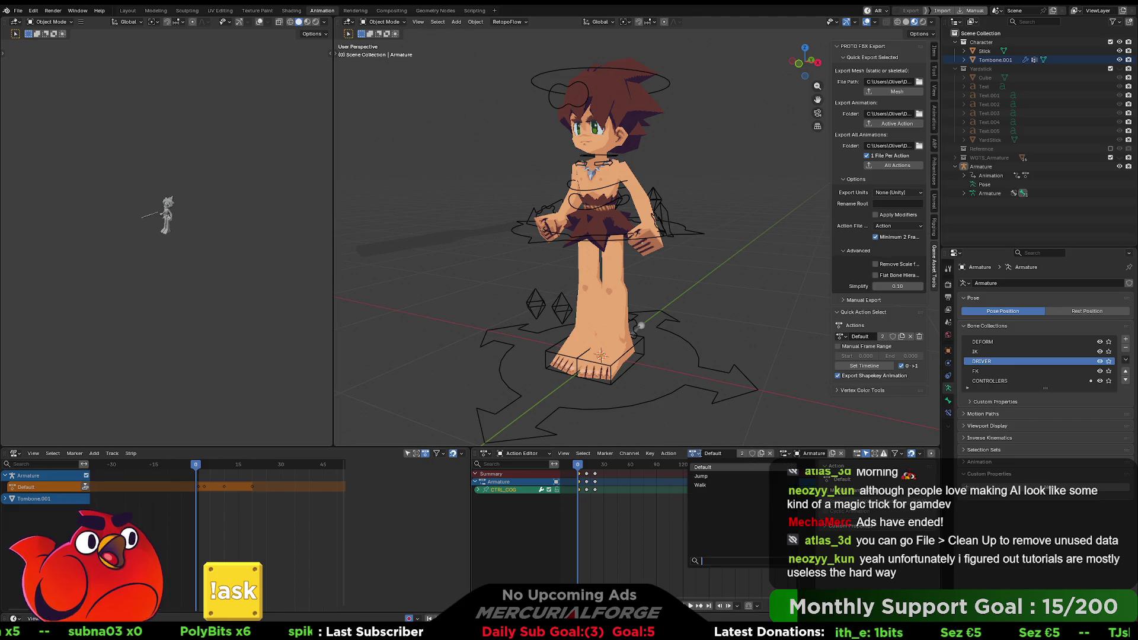
click(703, 488)
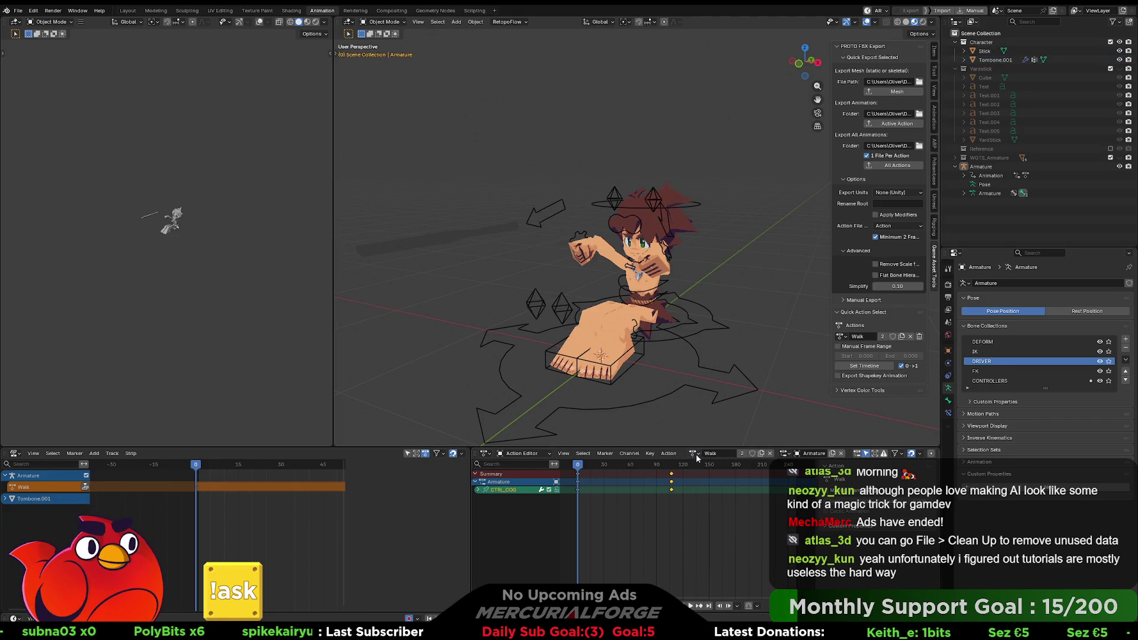
click(694, 453)
click(696, 470)
click(694, 454)
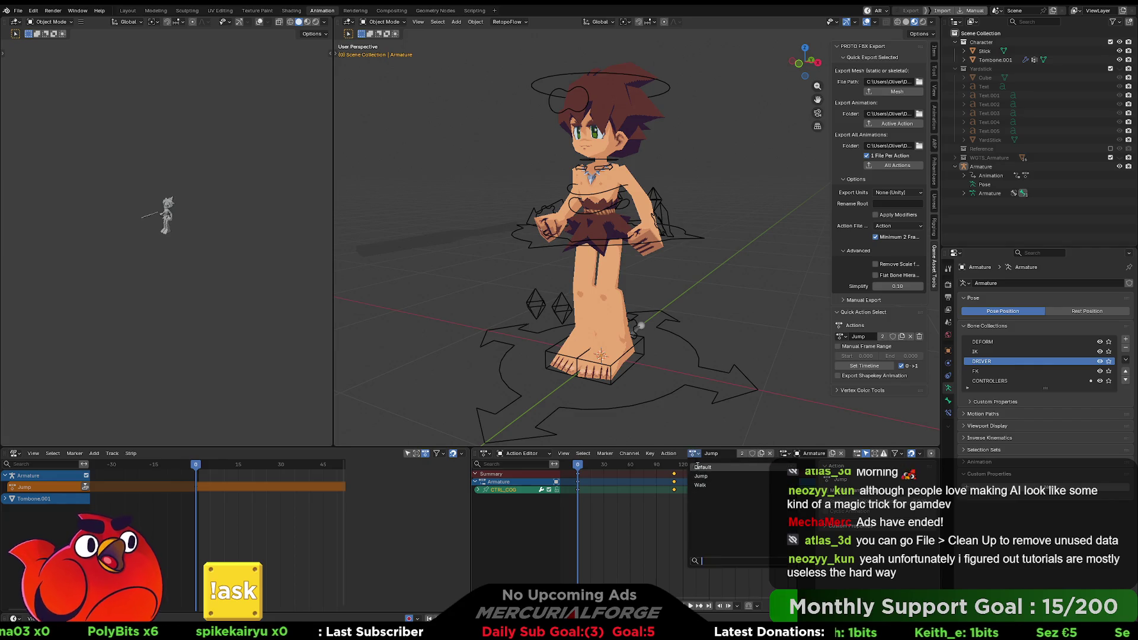
click(706, 463)
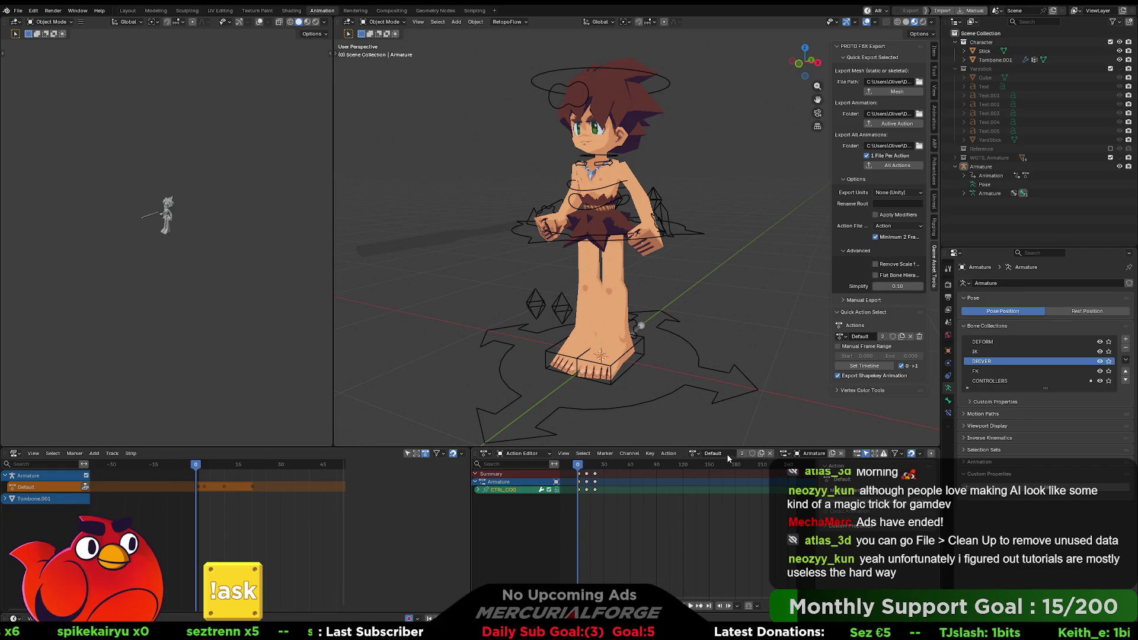
Expand and collapse the armature's Animation, Default action, Drivers and bone hierarchy entries in the Outliner
click(966, 176)
click(973, 185)
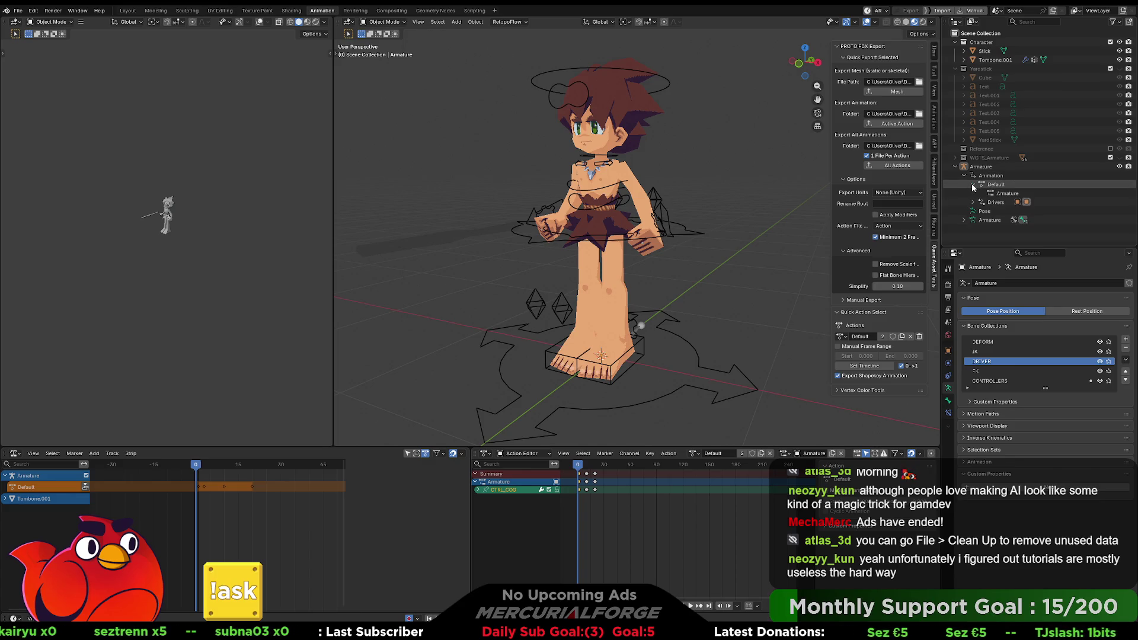
click(974, 184)
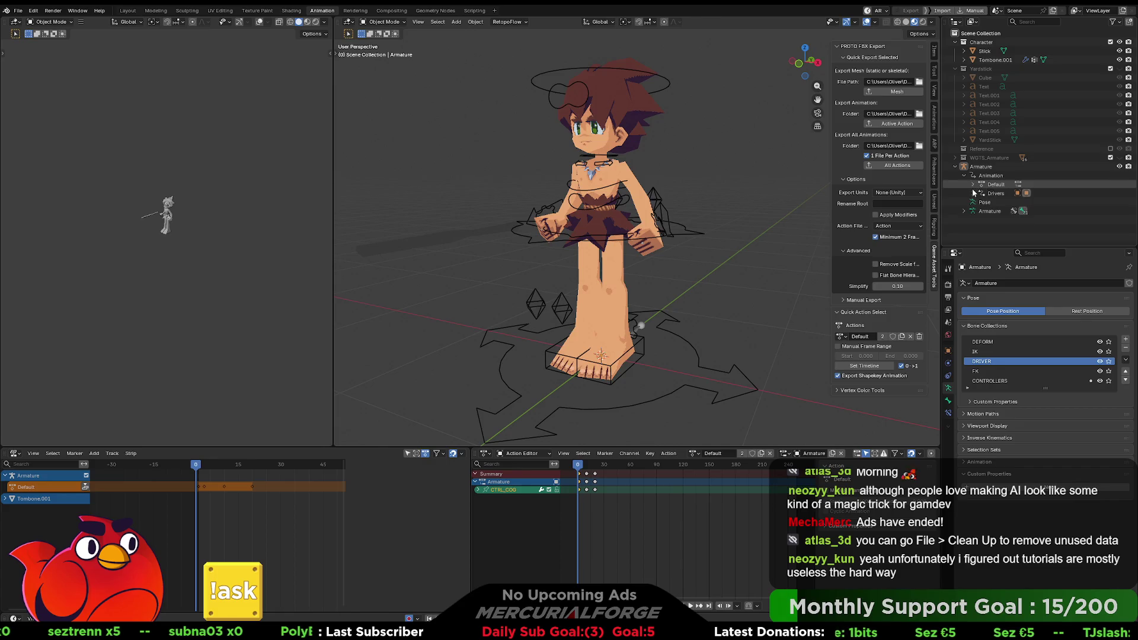
click(974, 194)
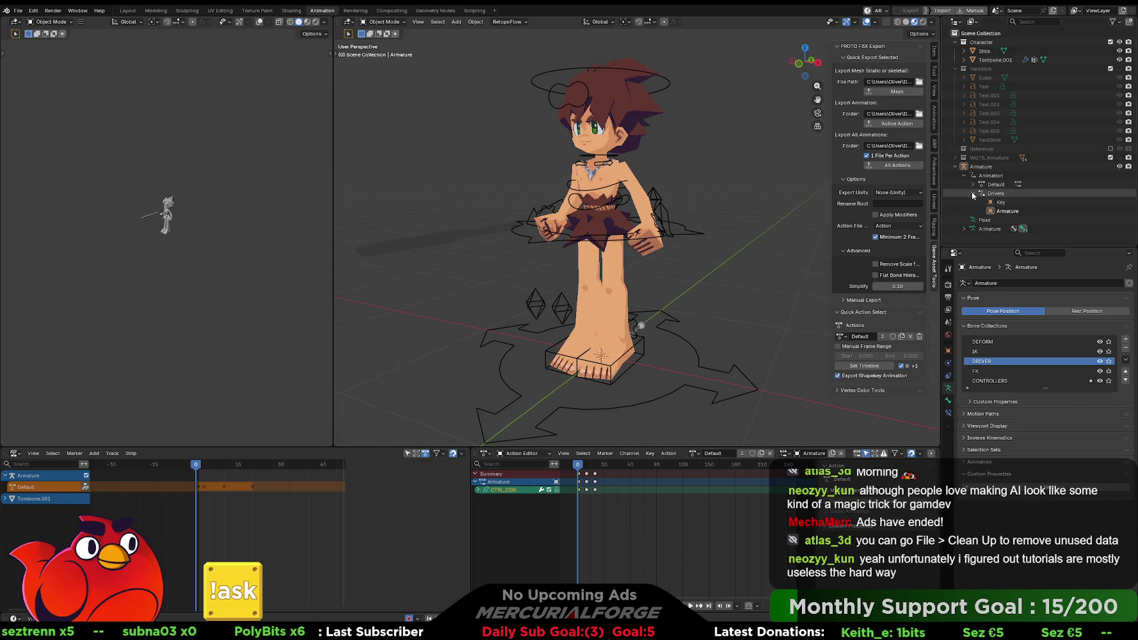
click(974, 194)
click(964, 211)
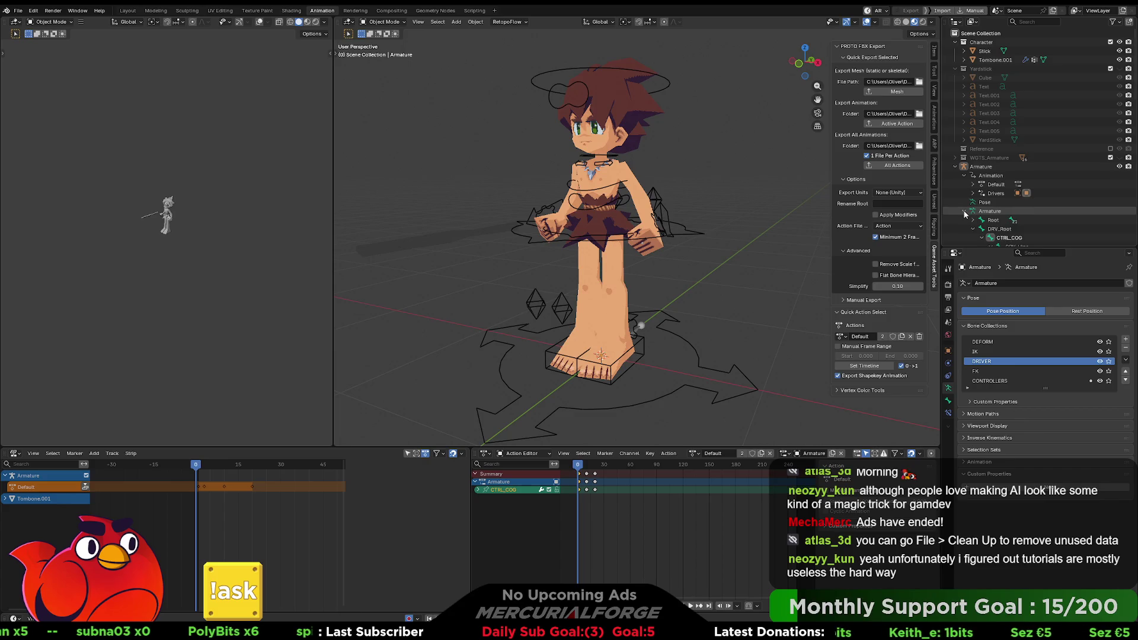
scroll(965, 215, down, 10)
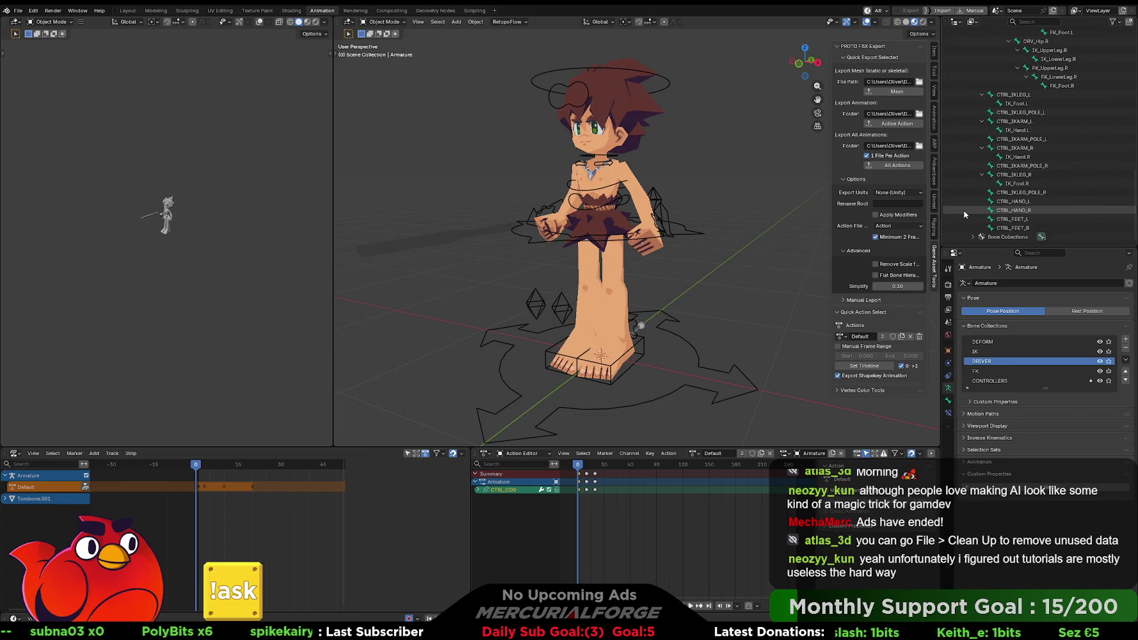
scroll(965, 215, up, 10)
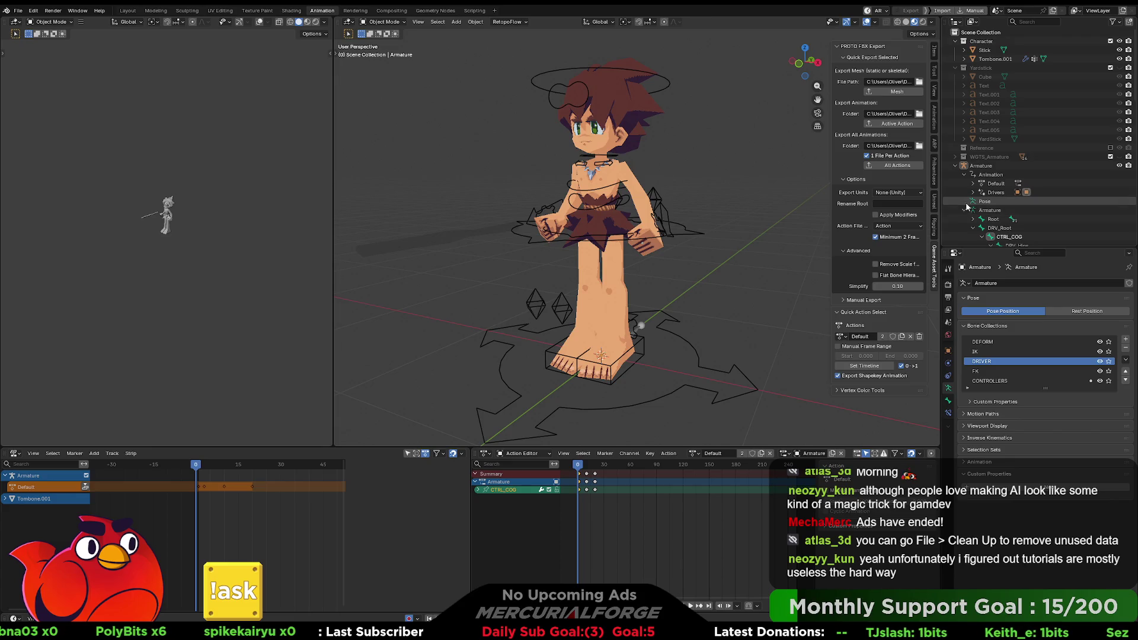
click(964, 211)
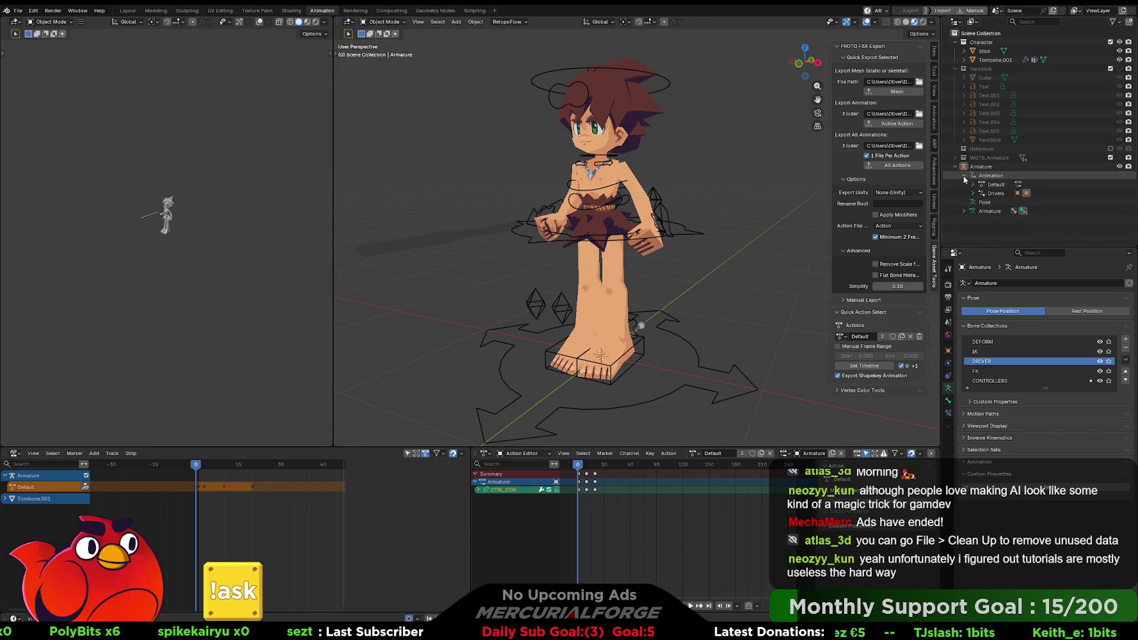
click(962, 176)
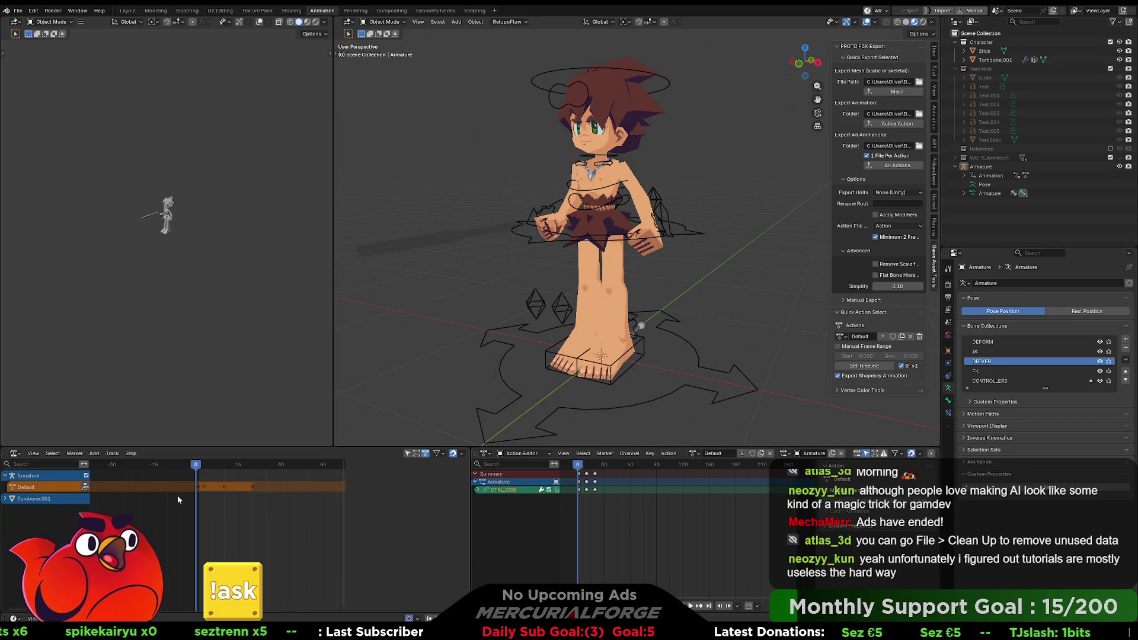
Remove empty animation data from the NLA tracks
right_click(38, 475)
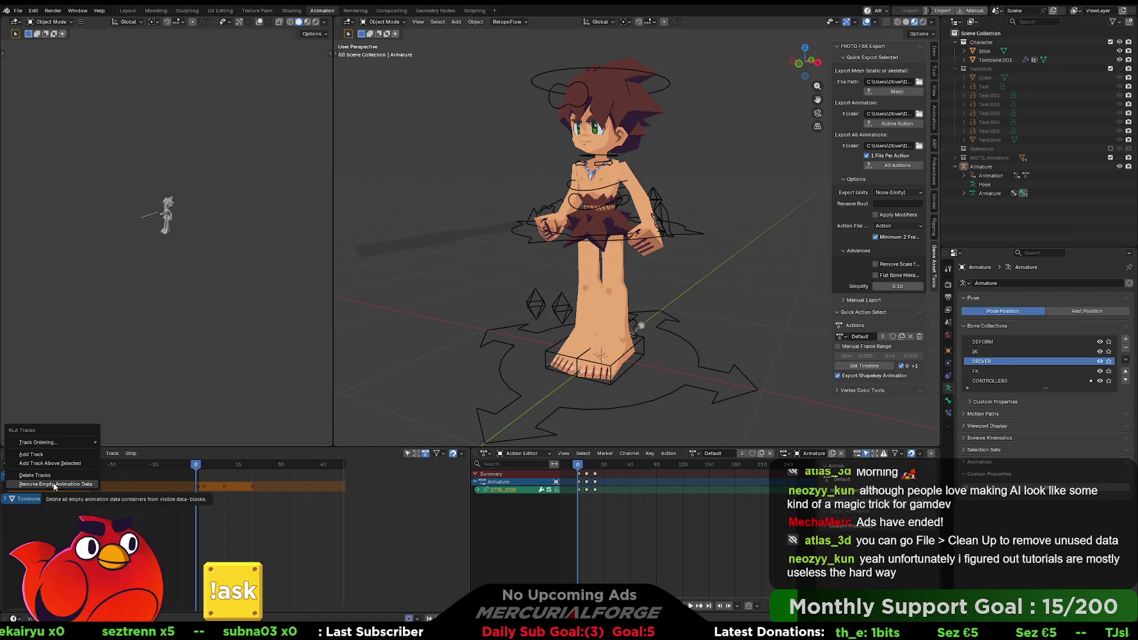
click(54, 485)
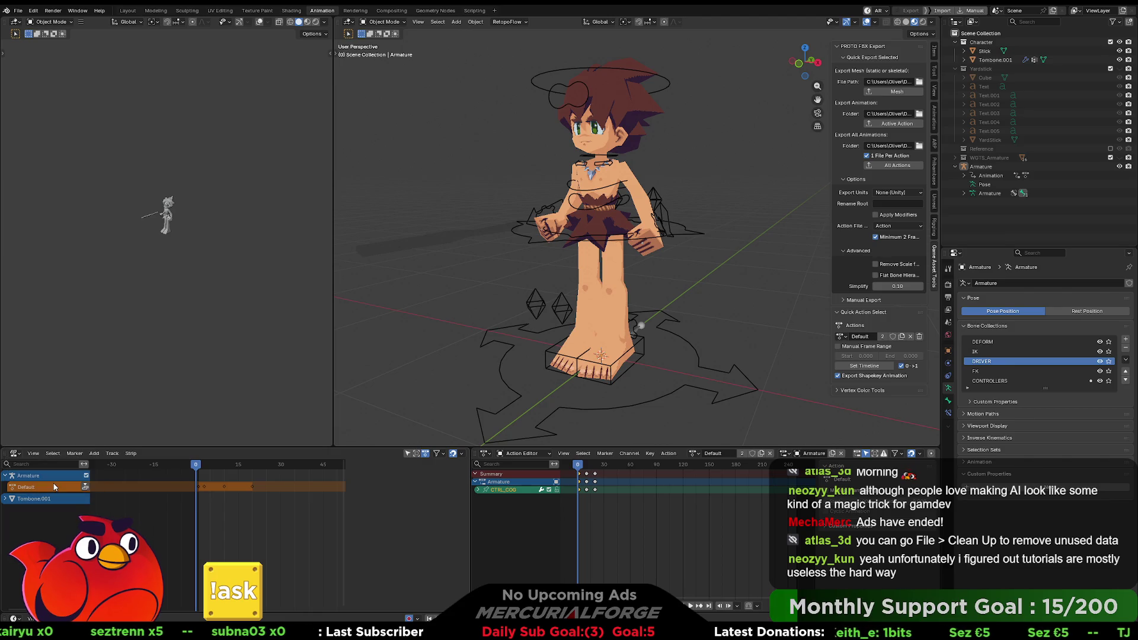
click(694, 456)
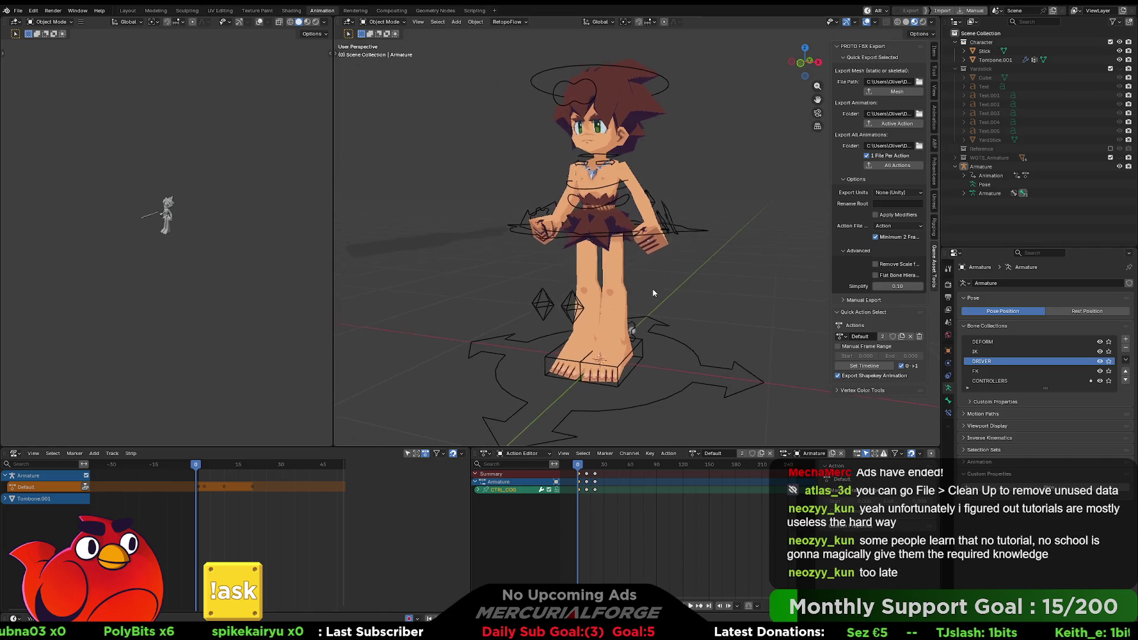
Orbit the view to look over the caveman from the side and rear
mouse_move(645, 289)
middle_down()
mouse_move(716, 286)
mouse_move(640, 300)
middle_up()
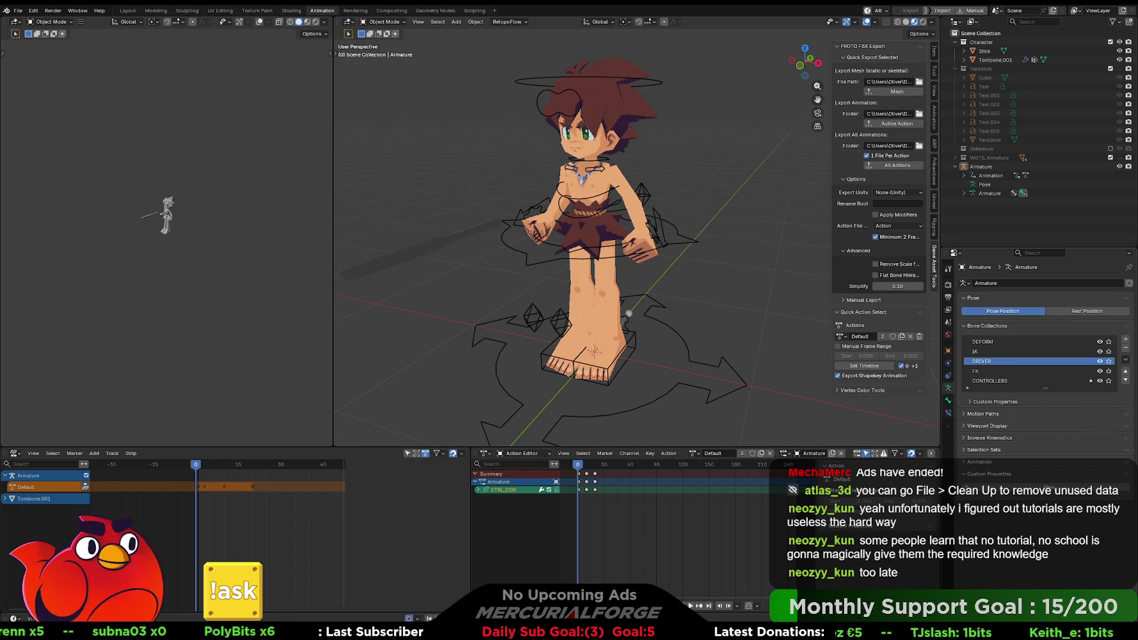
mouse_move(765, 311)
middle_down()
mouse_move(777, 319)
mouse_move(764, 322)
mouse_move(774, 301)
middle_up()
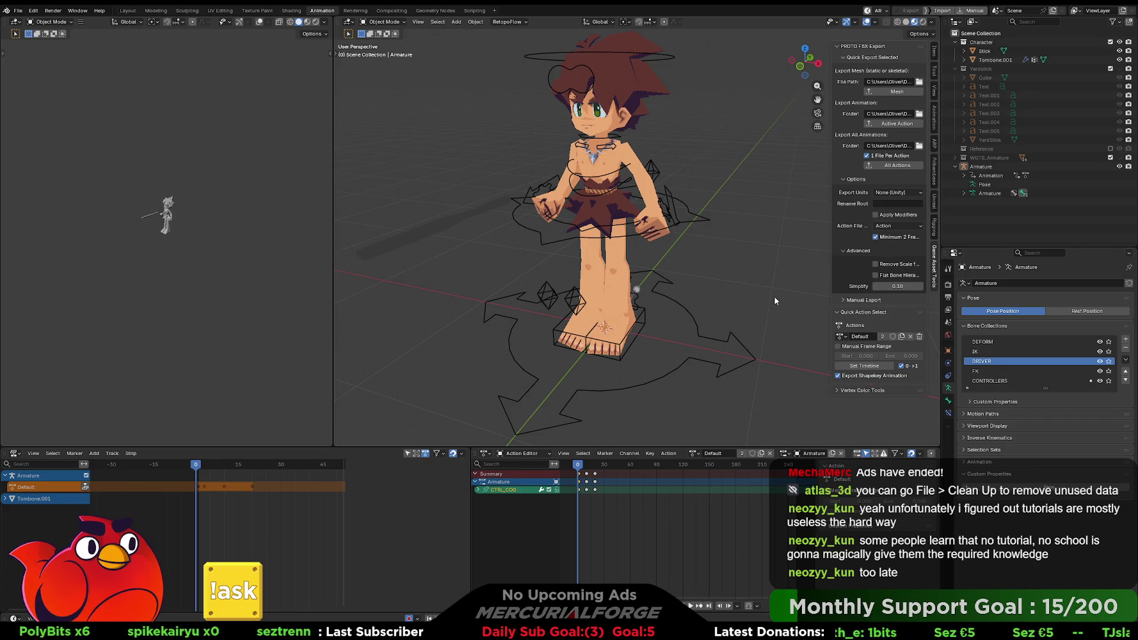
mouse_move(774, 300)
middle_down()
mouse_move(670, 302)
mouse_move(770, 285)
mouse_move(748, 287)
mouse_move(754, 299)
middle_up()
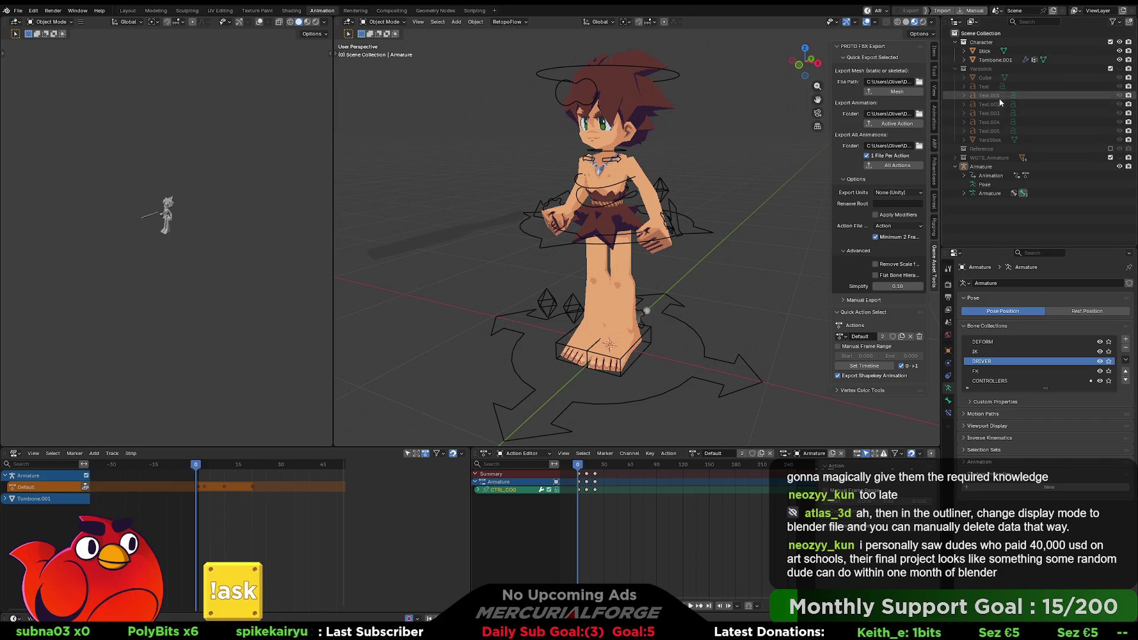
click(959, 23)
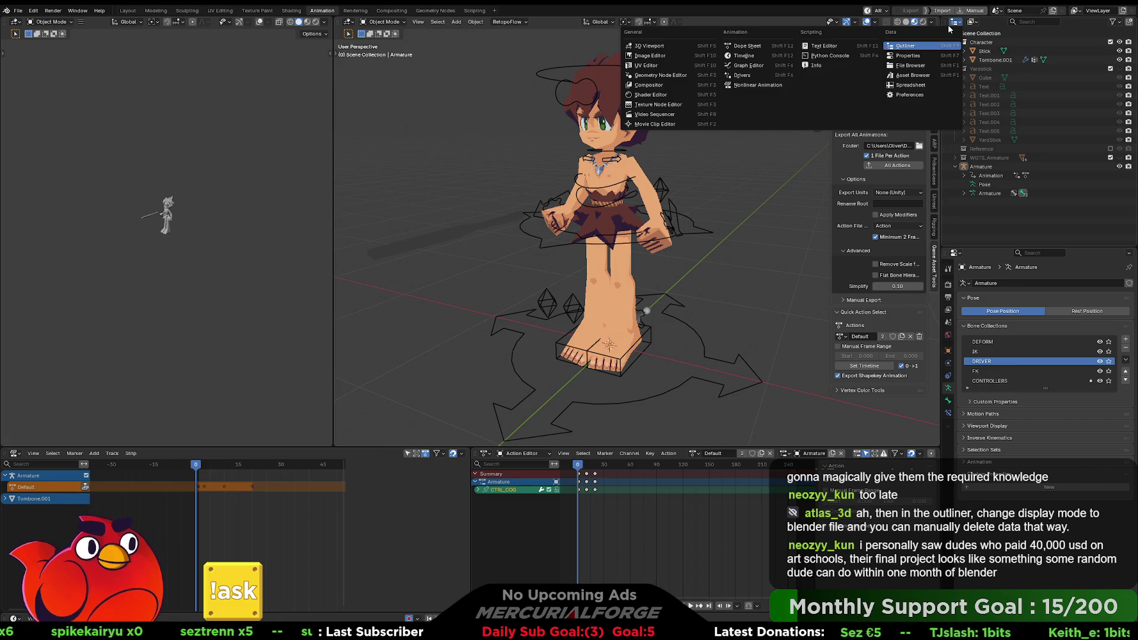
Switch the Outliner display mode to Blender File and expand the Actions list
click(985, 21)
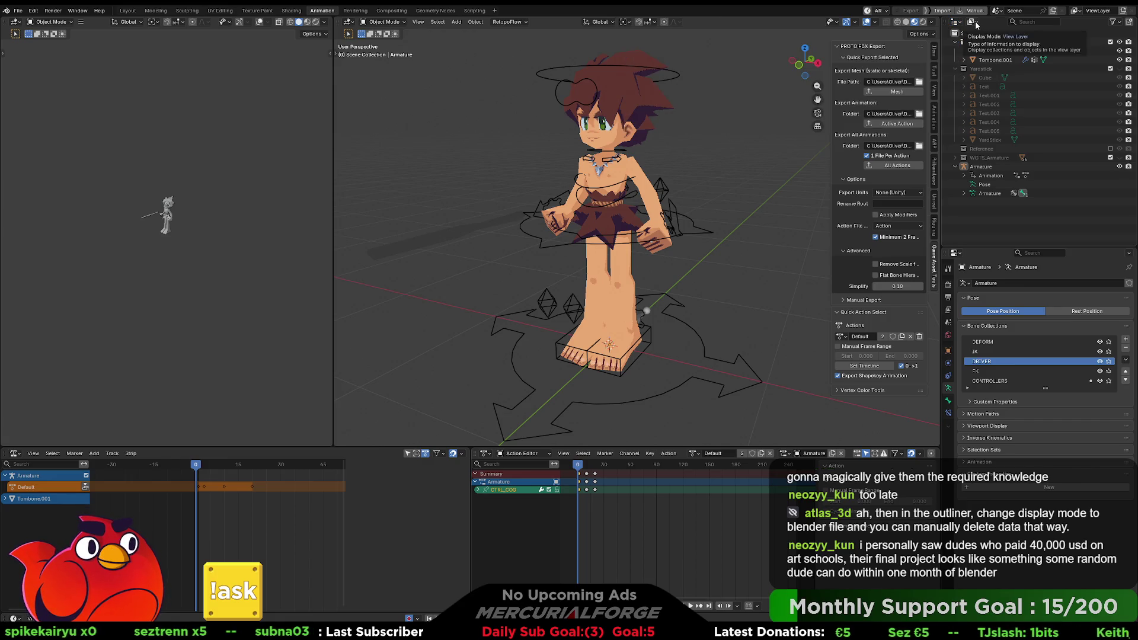
click(977, 23)
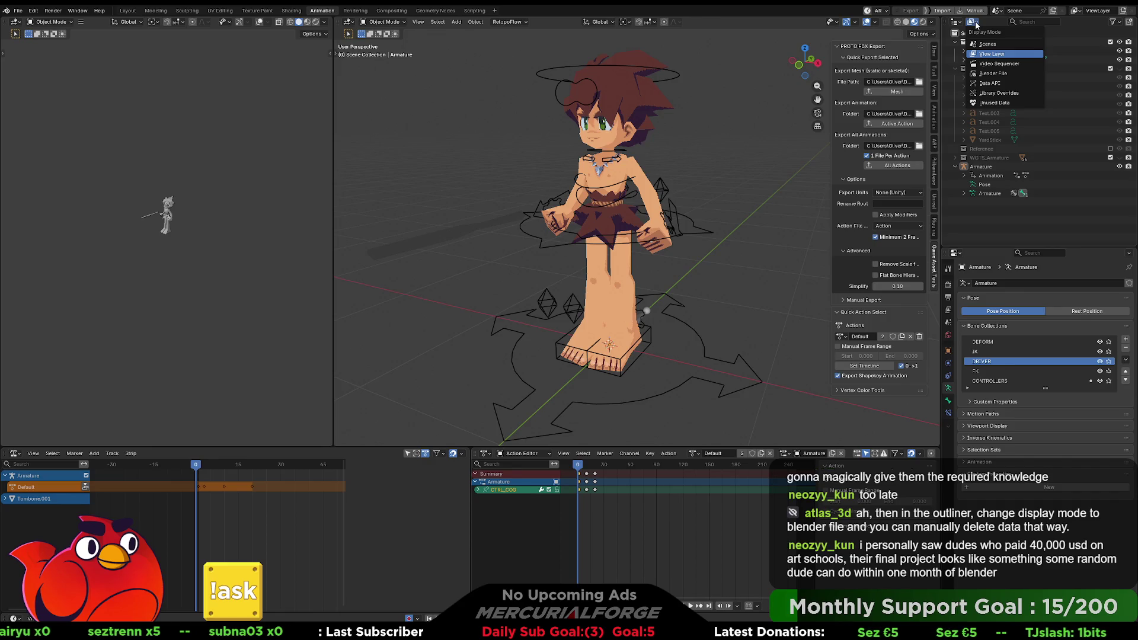
click(987, 73)
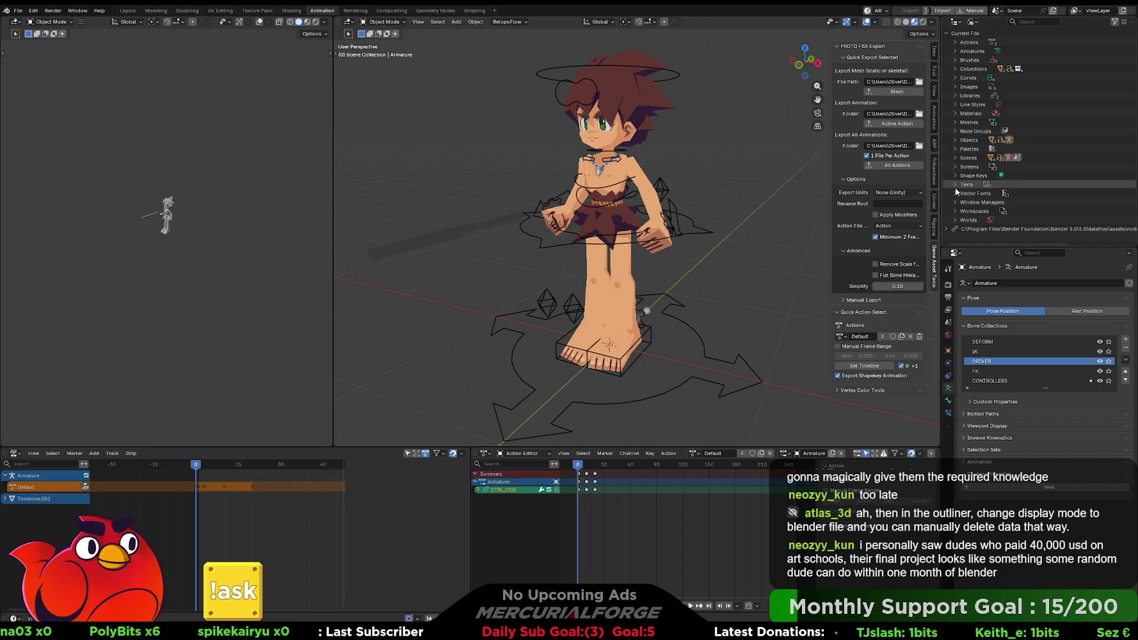
click(956, 43)
Select the Jump and Walk actions and delete them
click(987, 69)
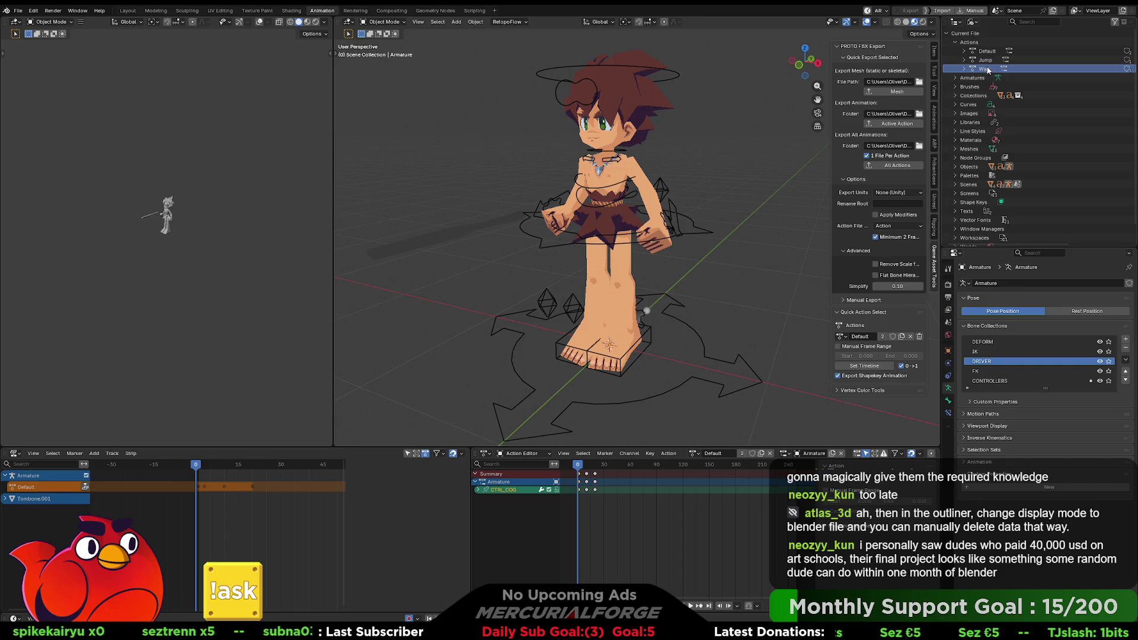
right_click(987, 69)
key(Escape)
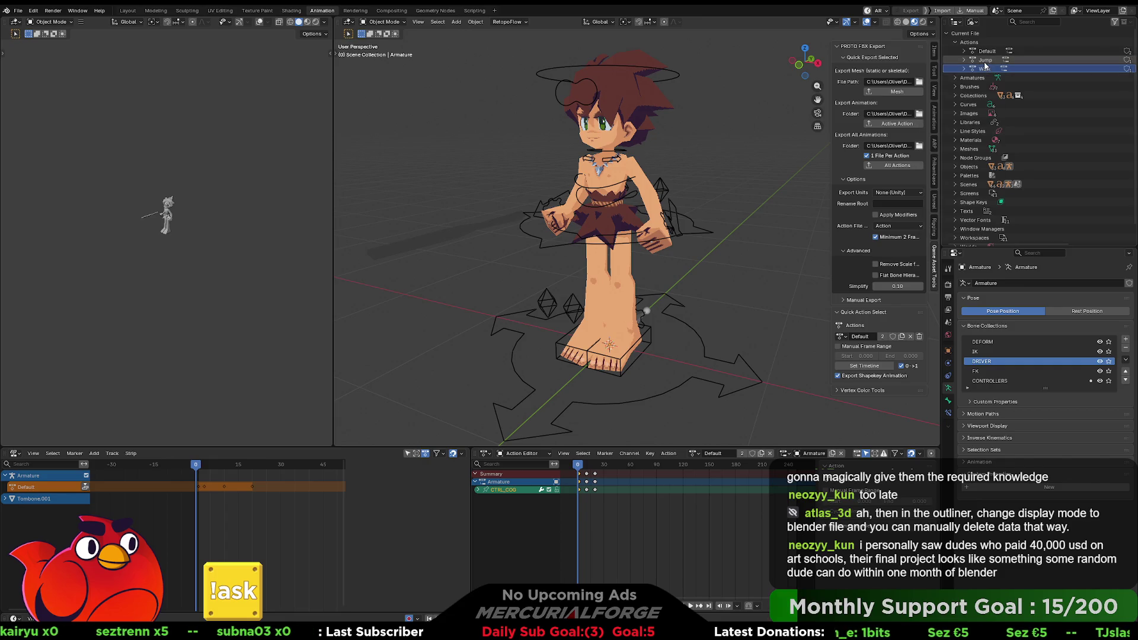
right_click(984, 61)
key(Escape)
scroll(978, 65, down, 1)
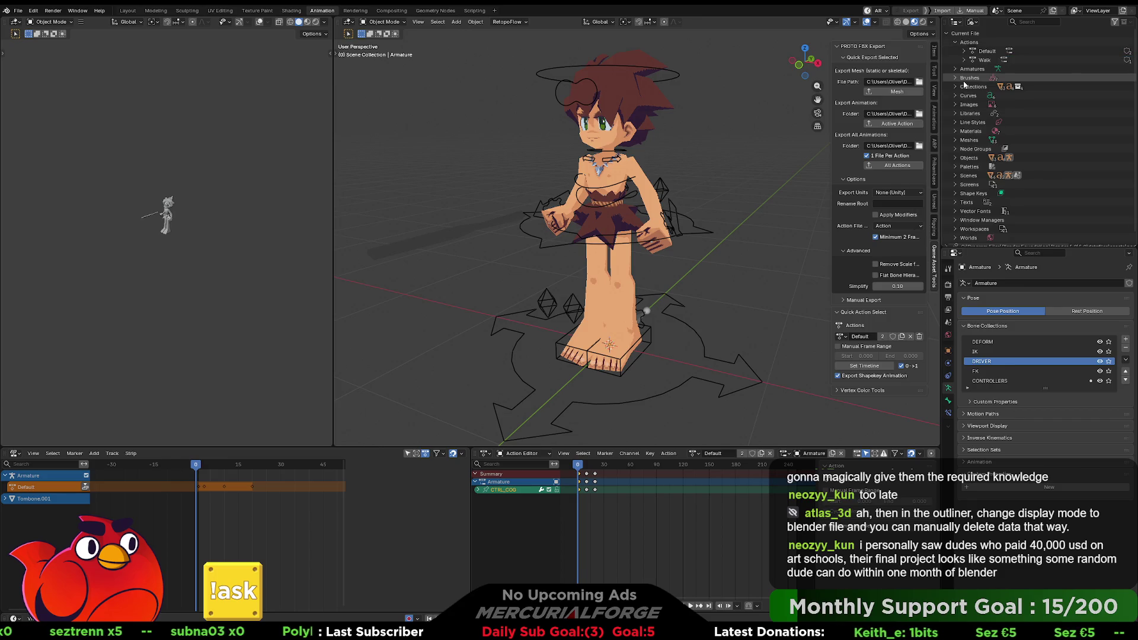
right_click(975, 59)
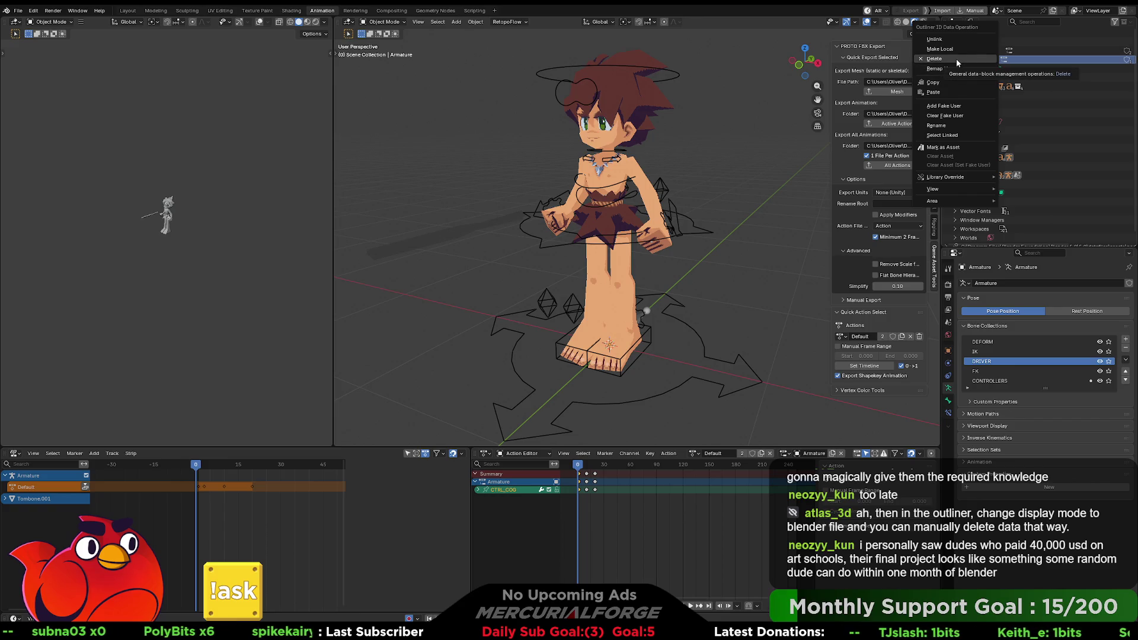
click(955, 59)
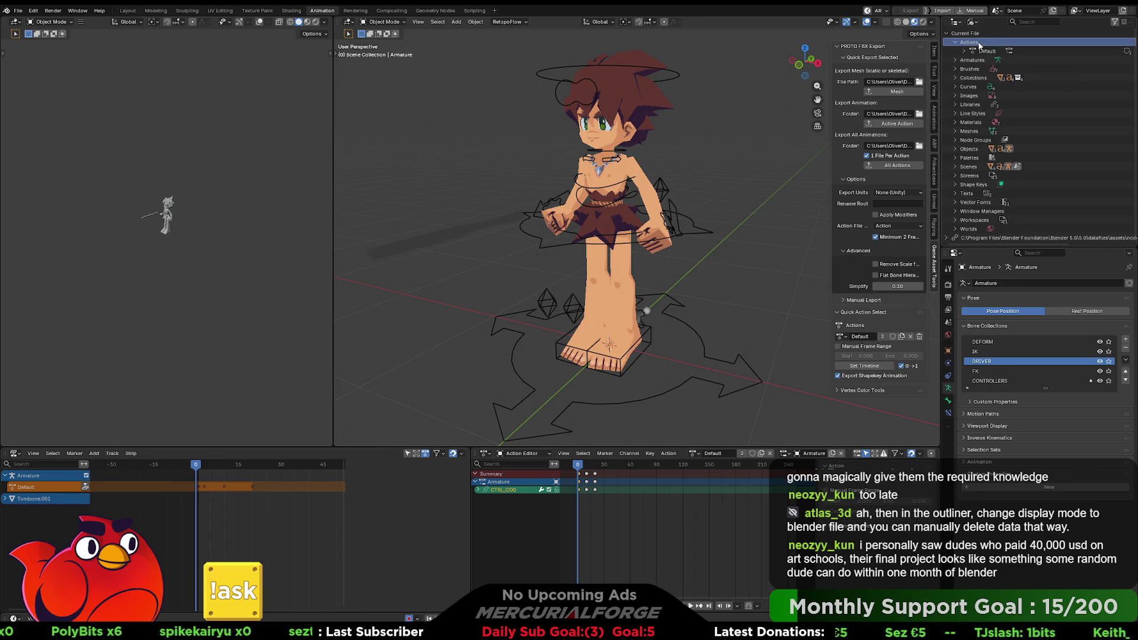
Return the Outliner display mode to View Layer to show the scene collection
click(973, 22)
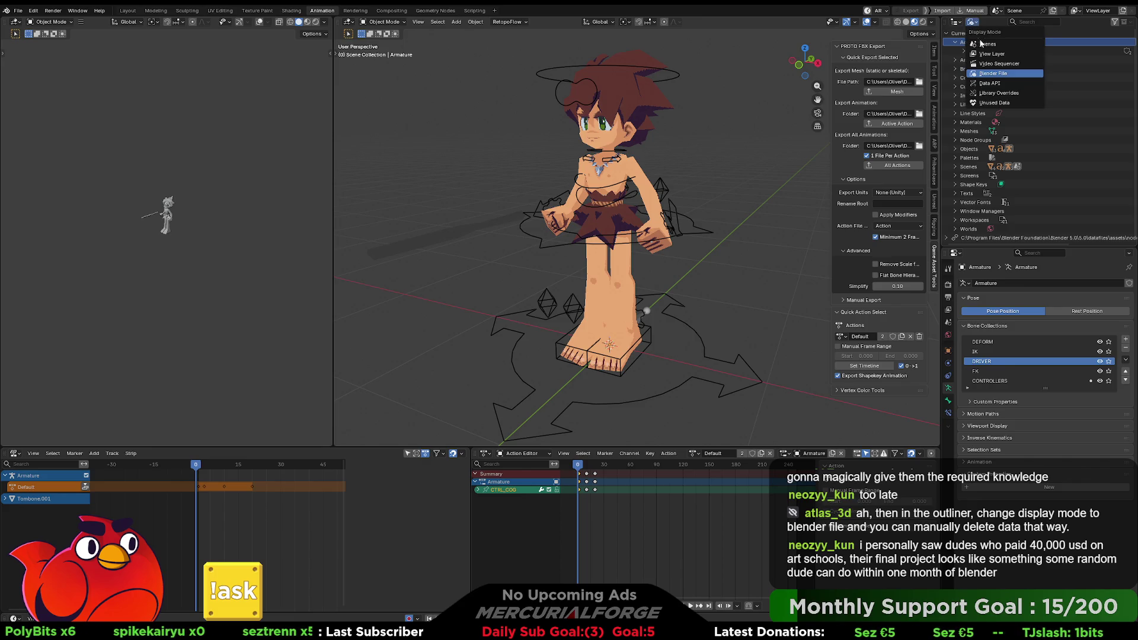
click(982, 45)
click(973, 22)
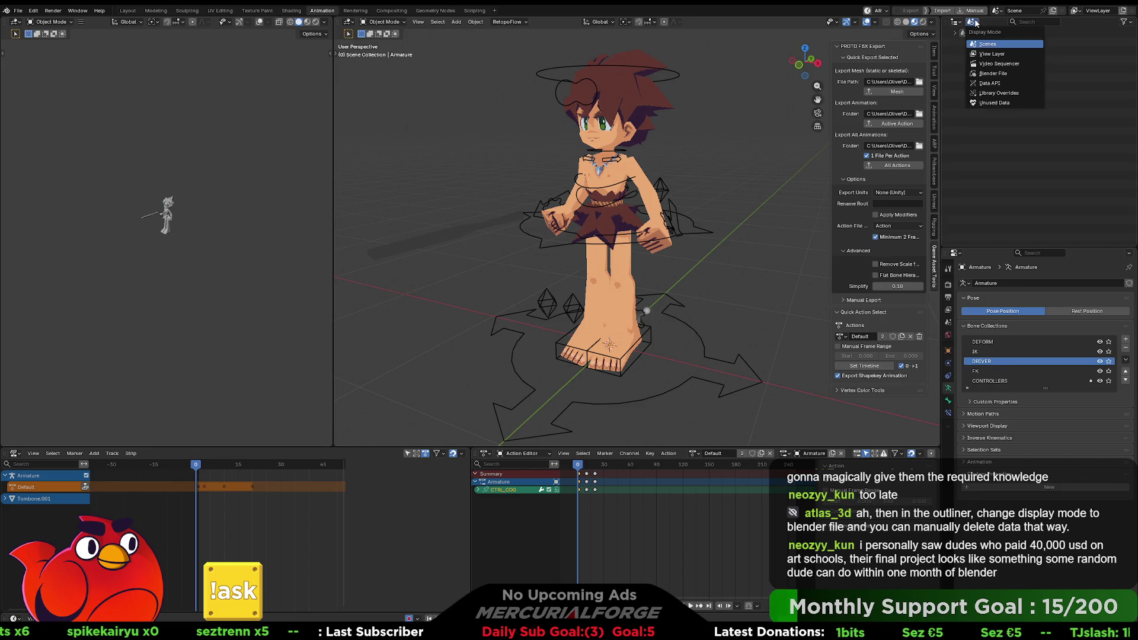
click(991, 54)
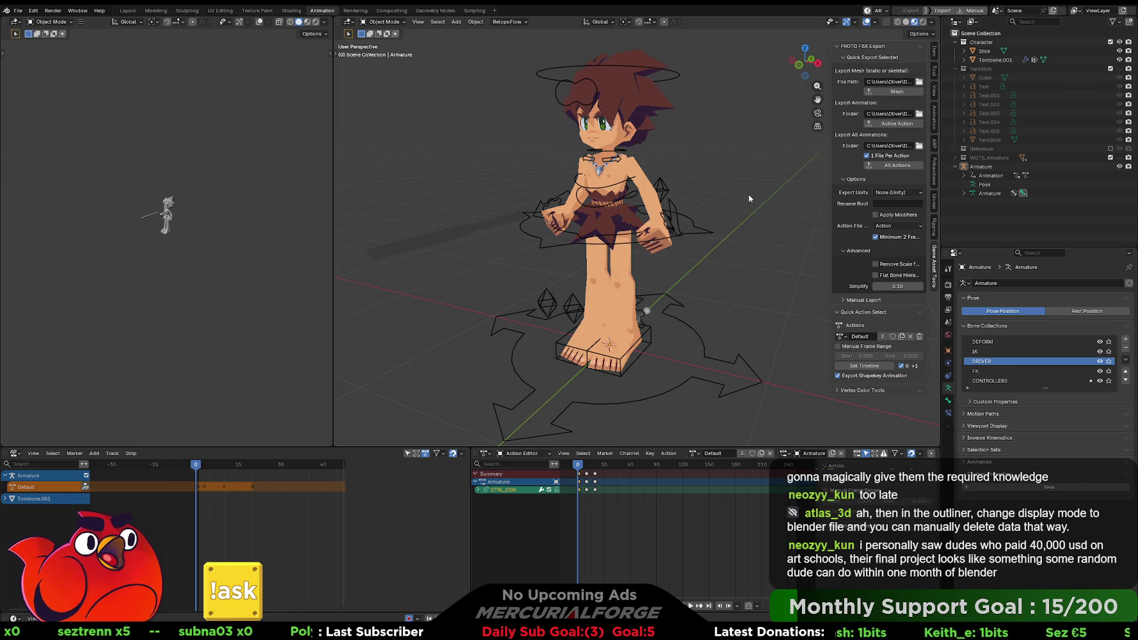
Select the caveman's armature after checking which actions it has
key(shift+s)
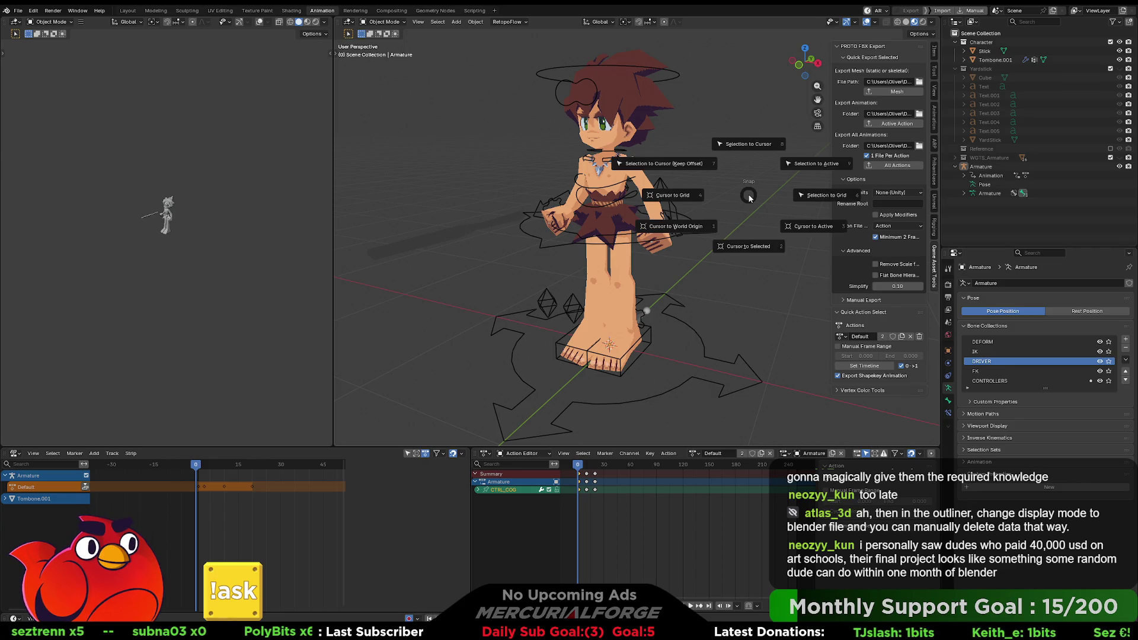
key(Escape)
key(shift+s)
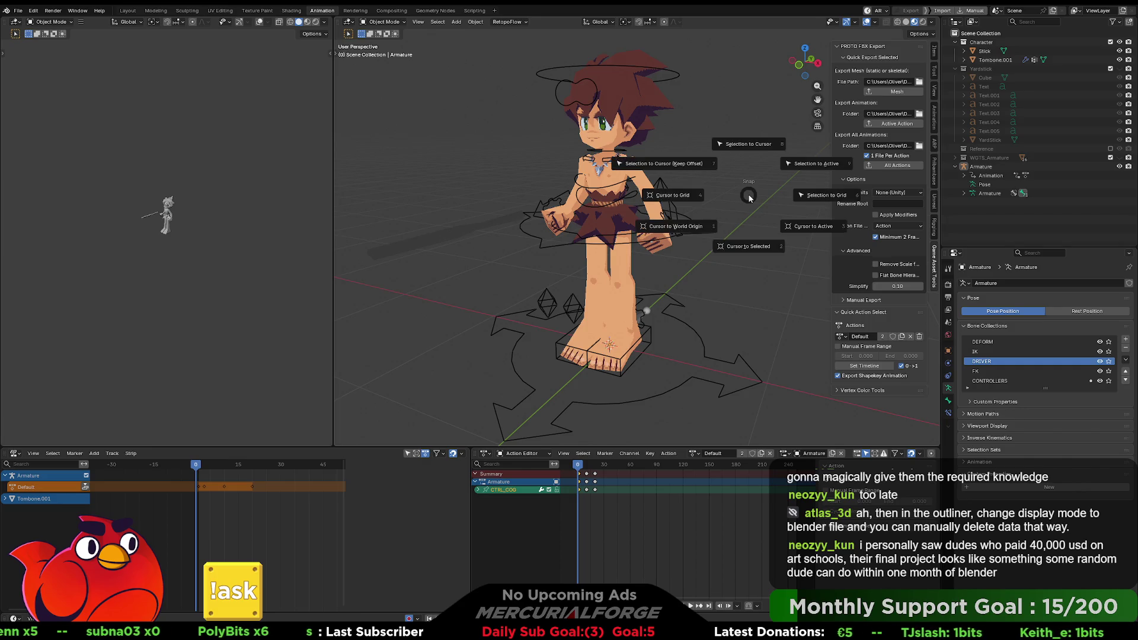
key(Escape)
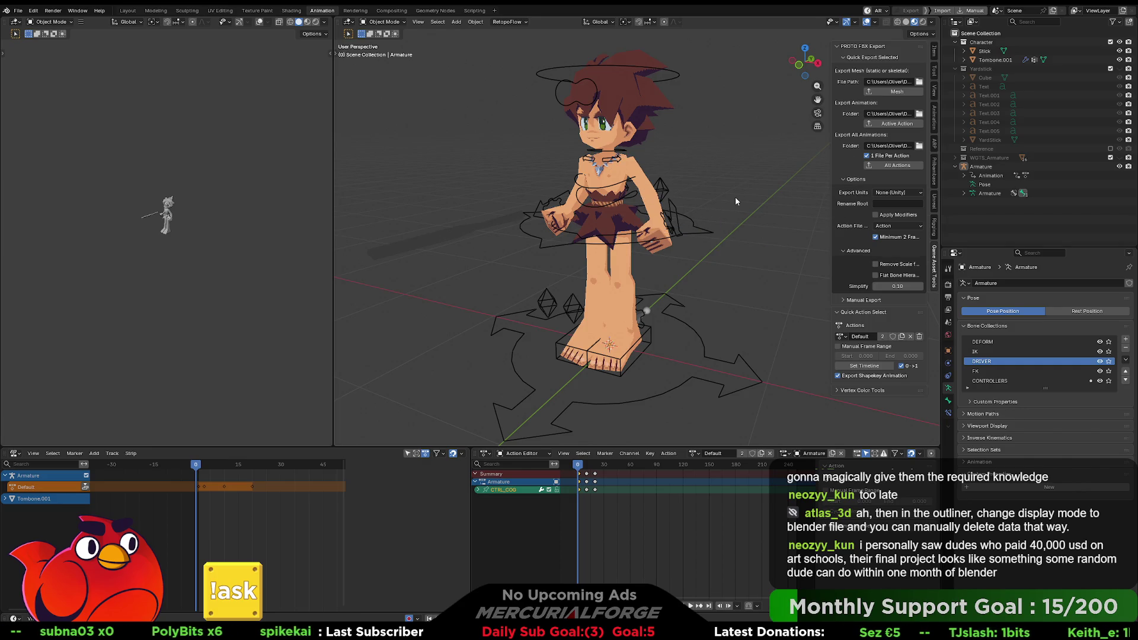
click(693, 453)
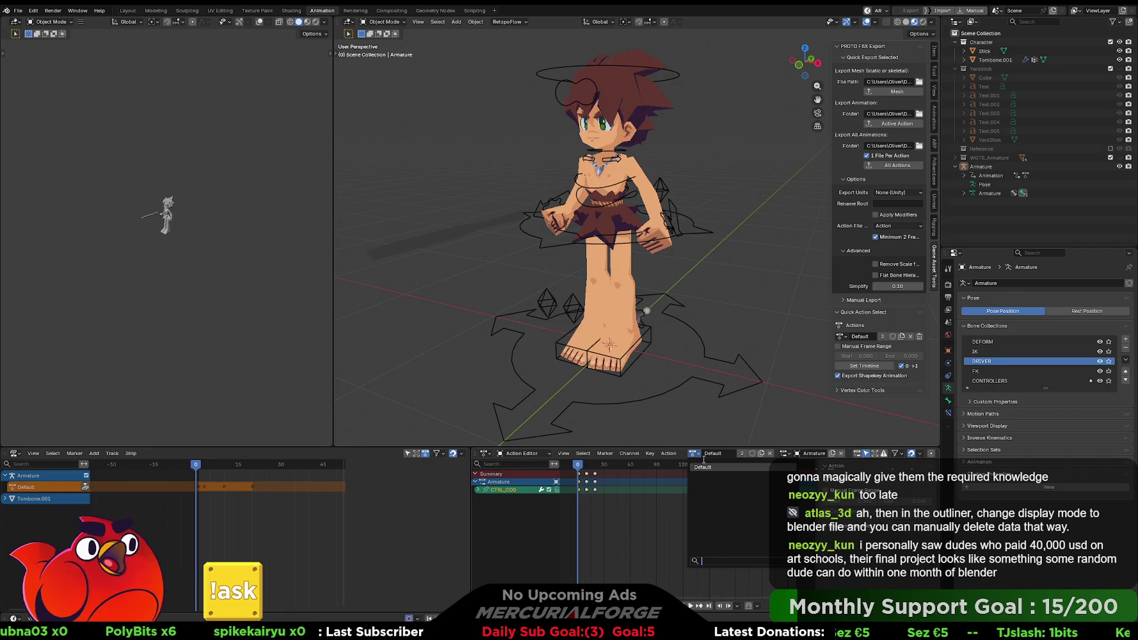
middle_drag(696, 271, 720, 261)
click(692, 221)
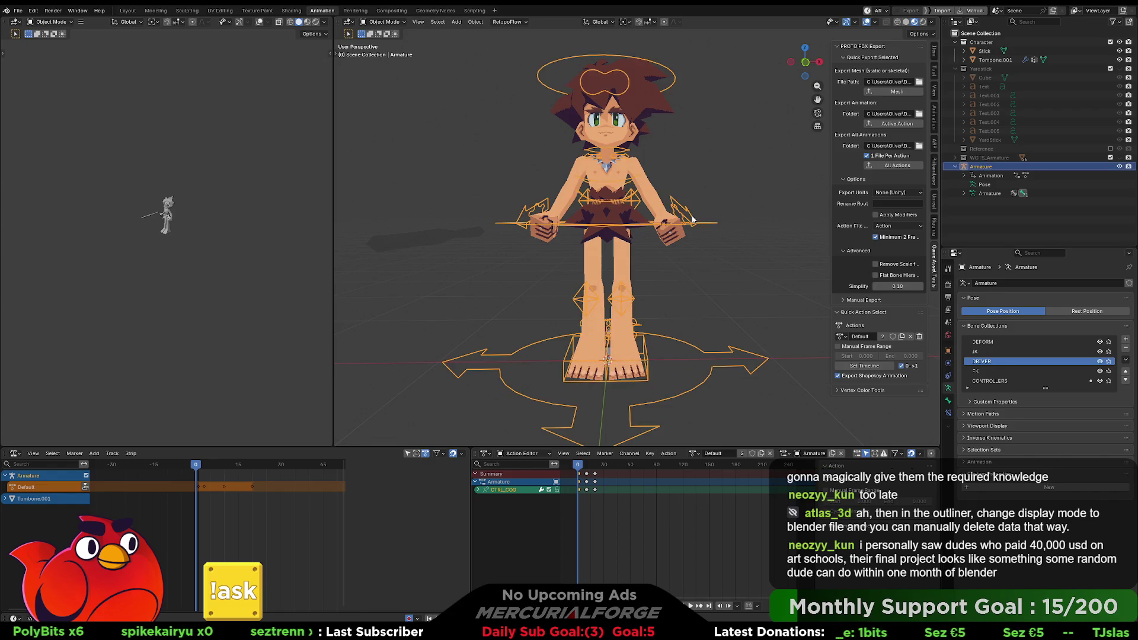
Enter Pose Mode and clear the left arm IK control's rotation and location
key(ctrl+Tab)
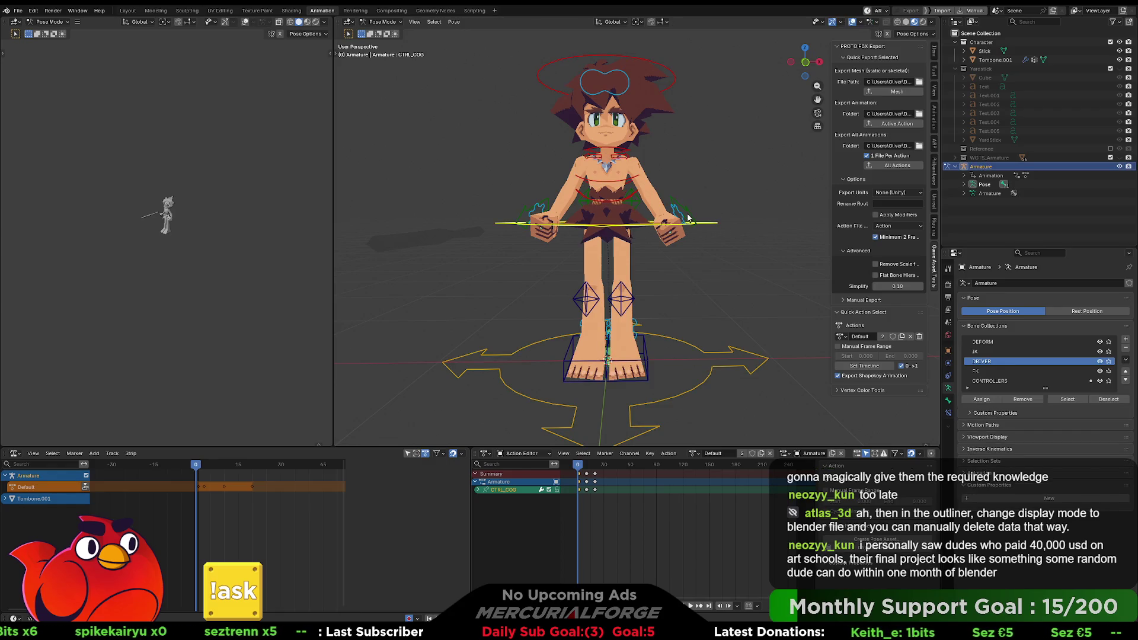
click(688, 215)
key(alt+r)
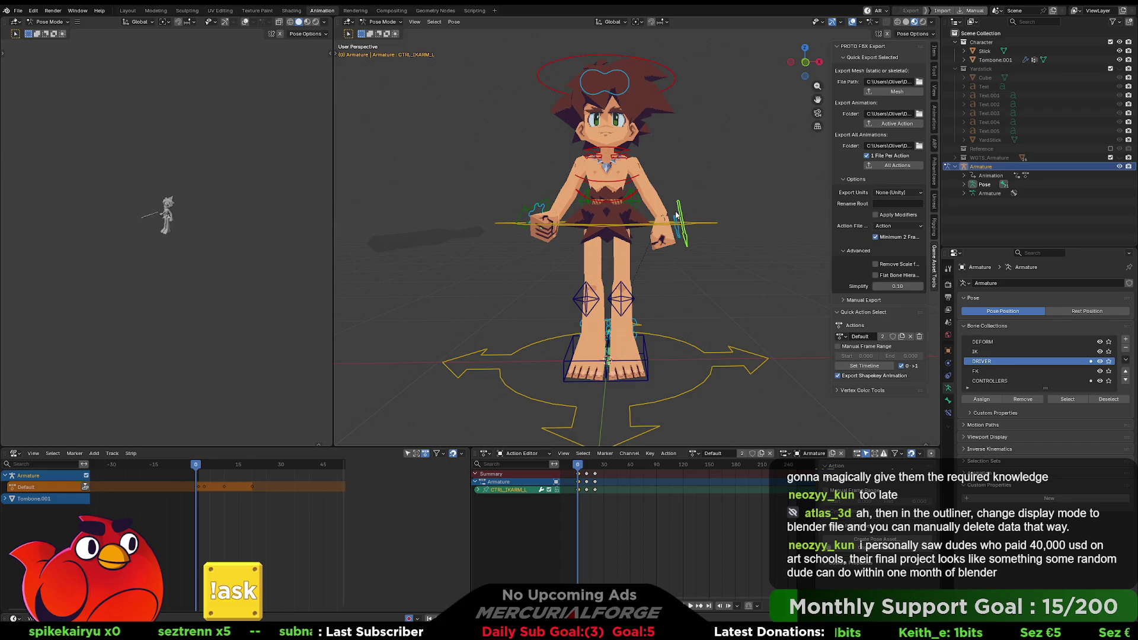
key(alt+g)
Reset the right arm IK control's location and relax its pose toward rest
click(553, 213)
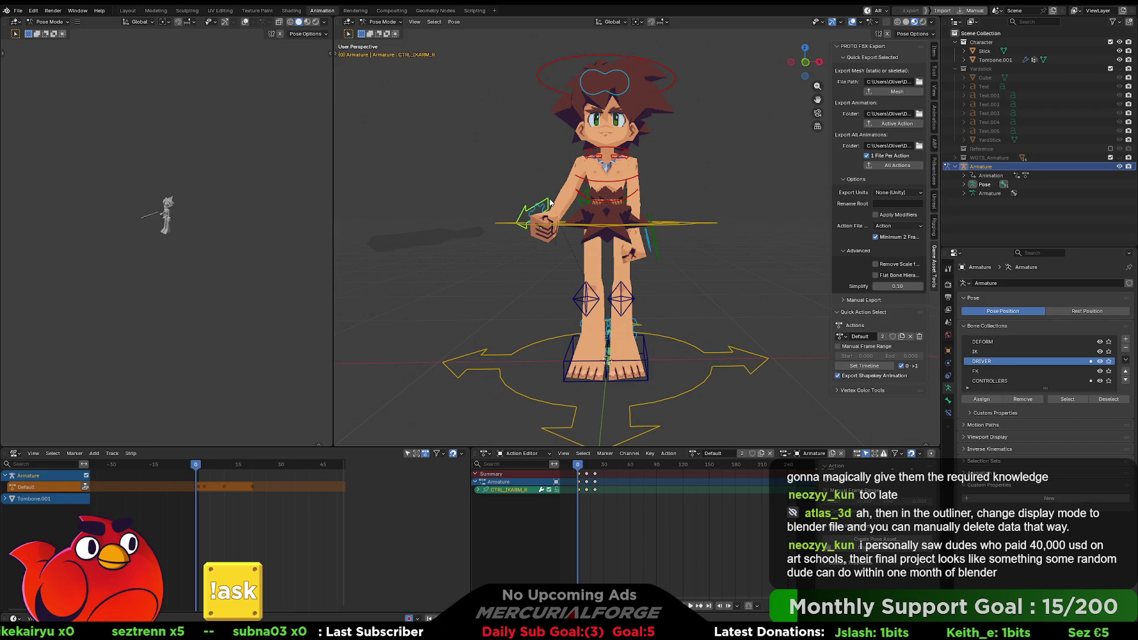
key(alt+g)
key(alt+e)
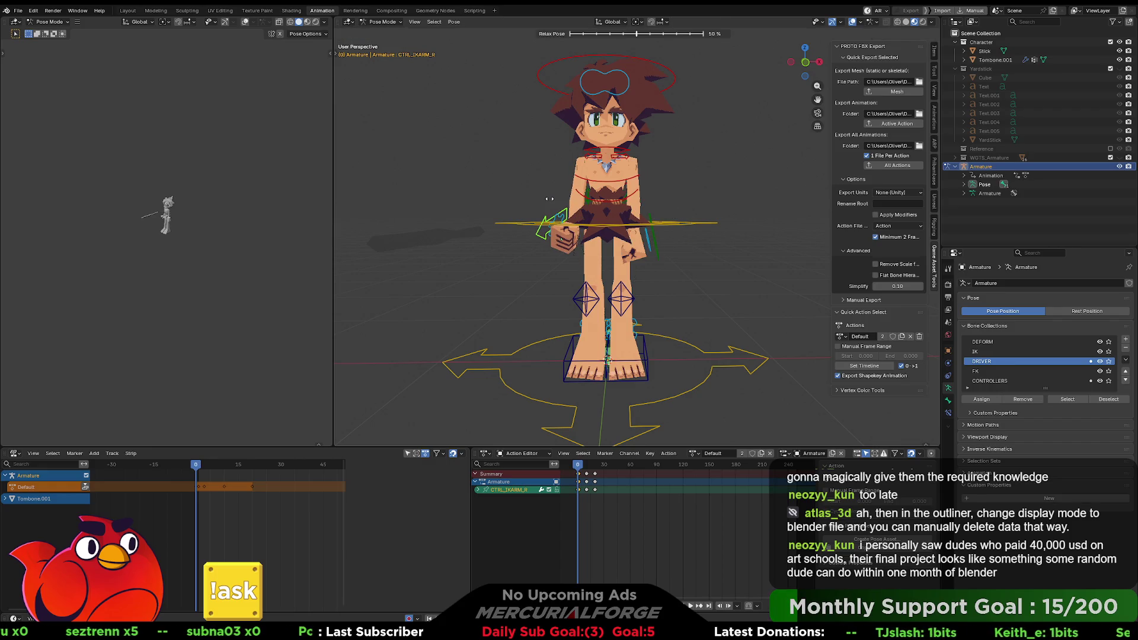
click(549, 199)
Cancel a second relax attempt and deselect the right arm control
key(ctrl+z)
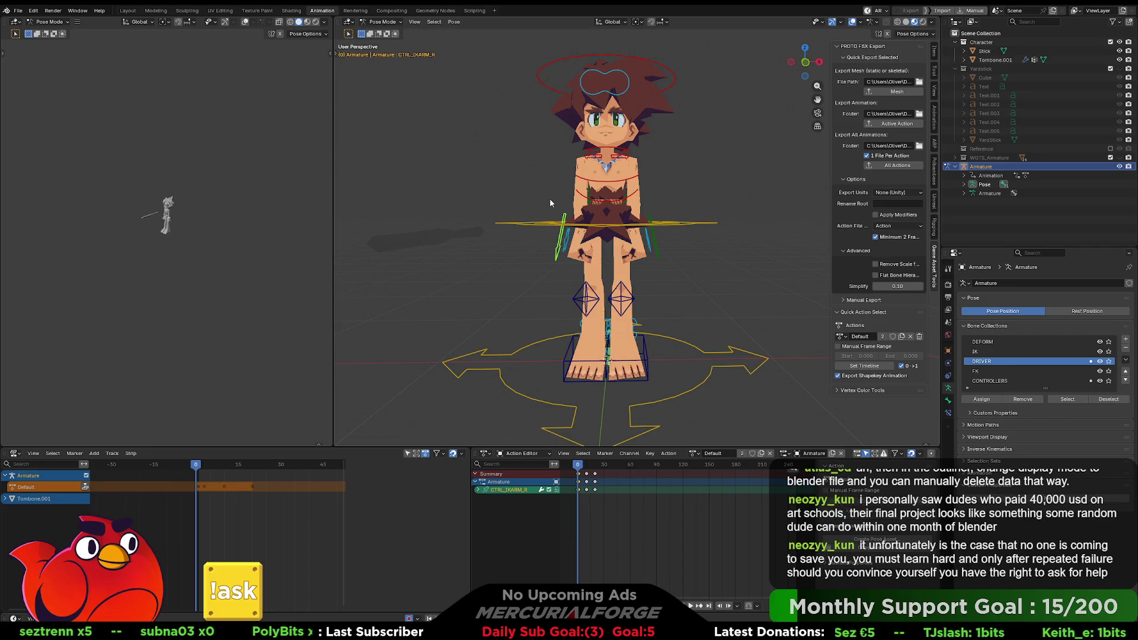
key(alt+e)
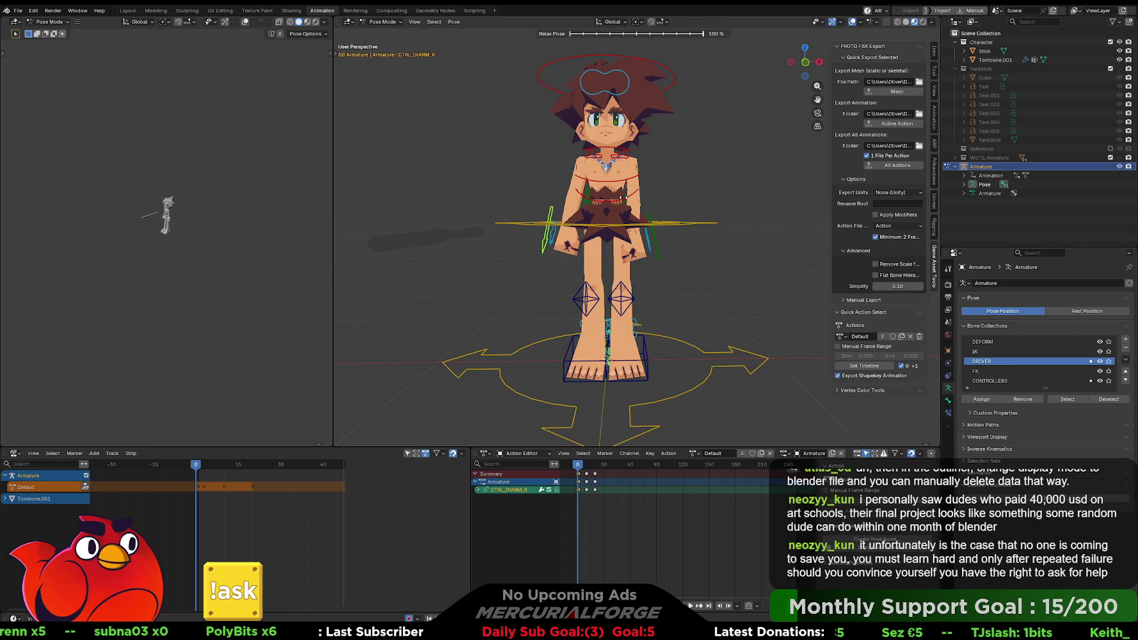
click(668, 204)
key(ctrl+z)
click(702, 193)
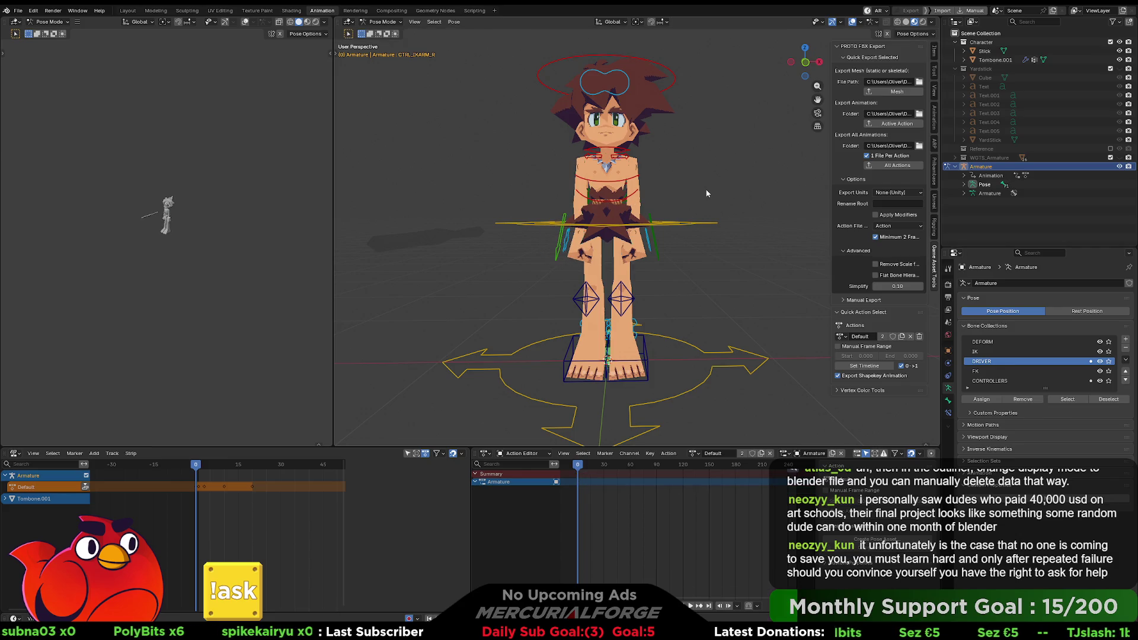
Return to frame 0 and select the Default strip's keys and Armature channel
mouse_move(702, 194)
middle_down()
mouse_move(792, 223)
mouse_move(623, 219)
middle_up()
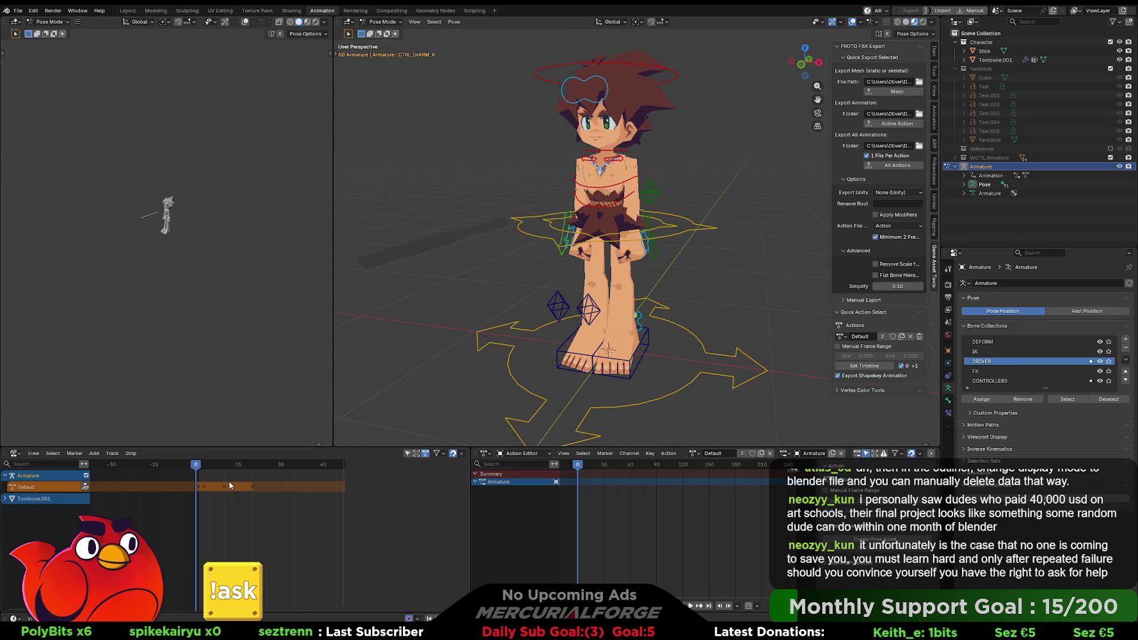
click(198, 470)
drag(198, 470, 196, 472)
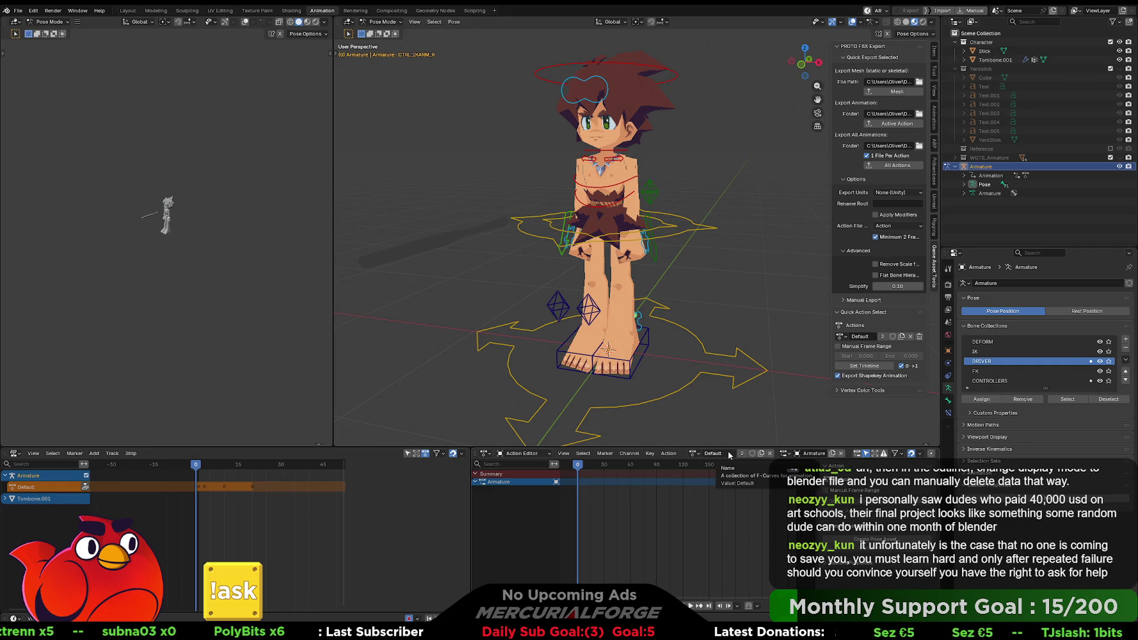
scroll(196, 477, up, 5)
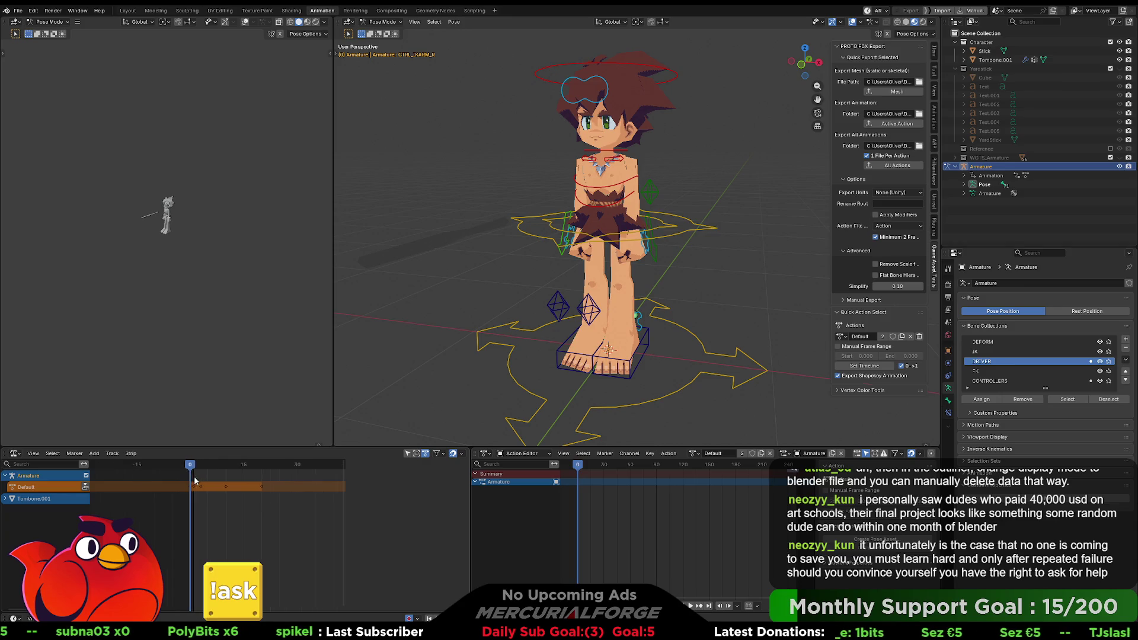
scroll(189, 486, down, 2)
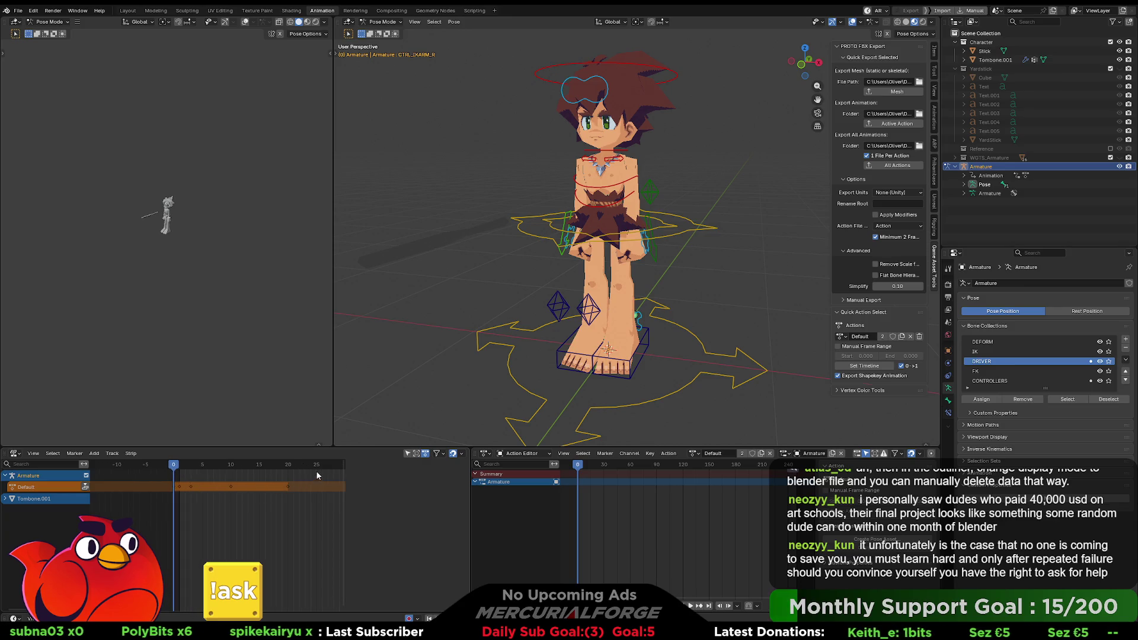
drag(317, 472, 183, 501)
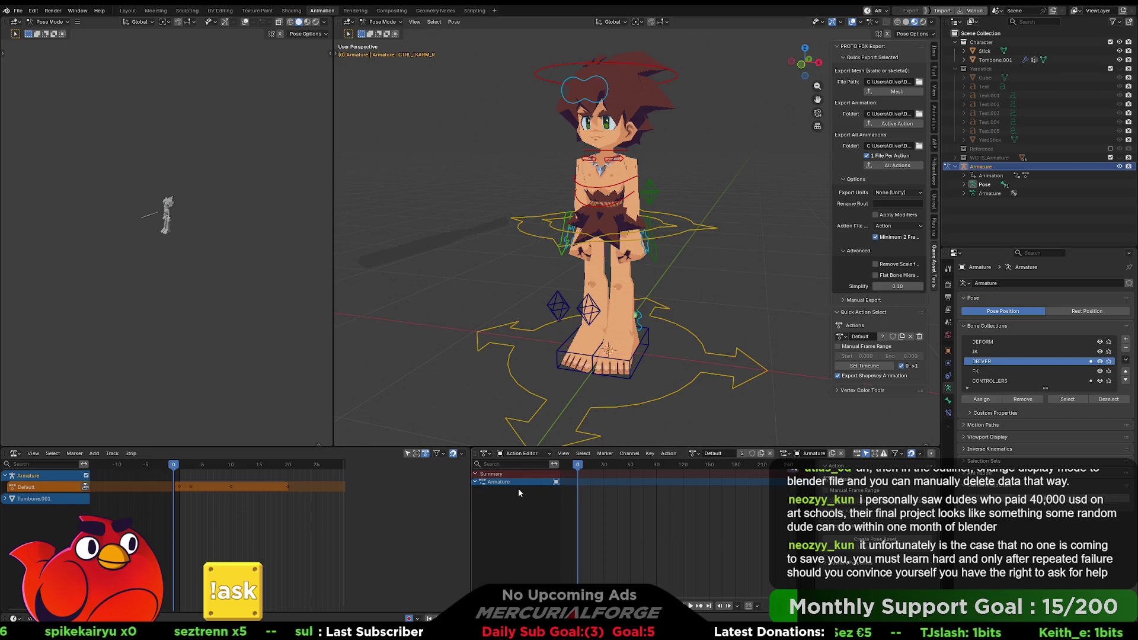
click(501, 482)
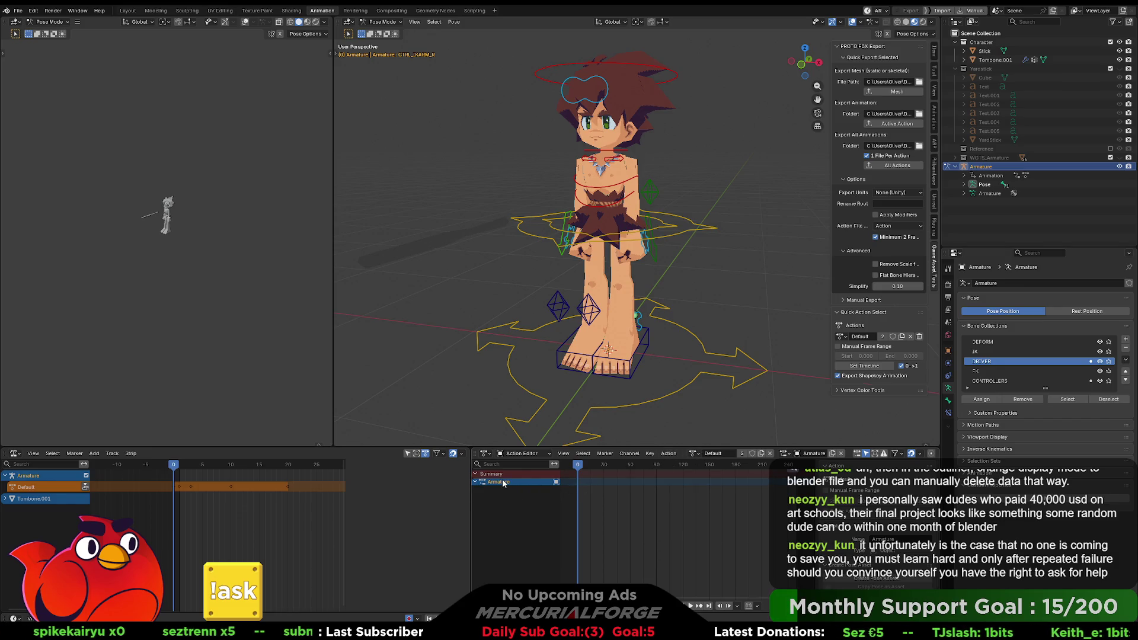
Show Default's animation data (Hold, Replace, influence 1.000) and switch to Dope Sheet mode
click(42, 485)
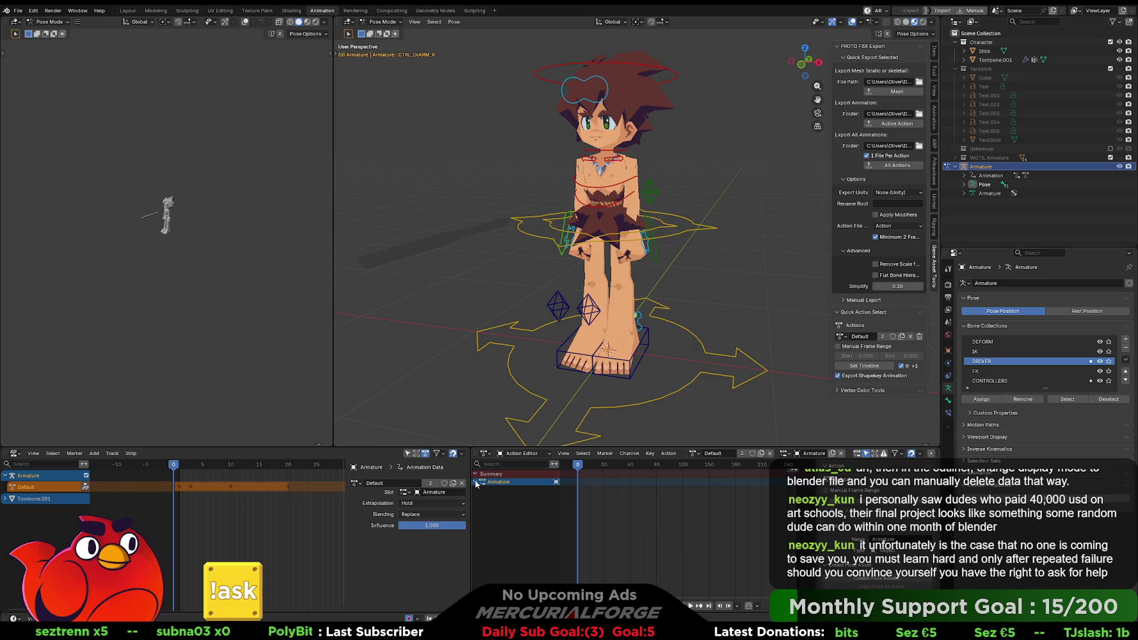
double_click(509, 482)
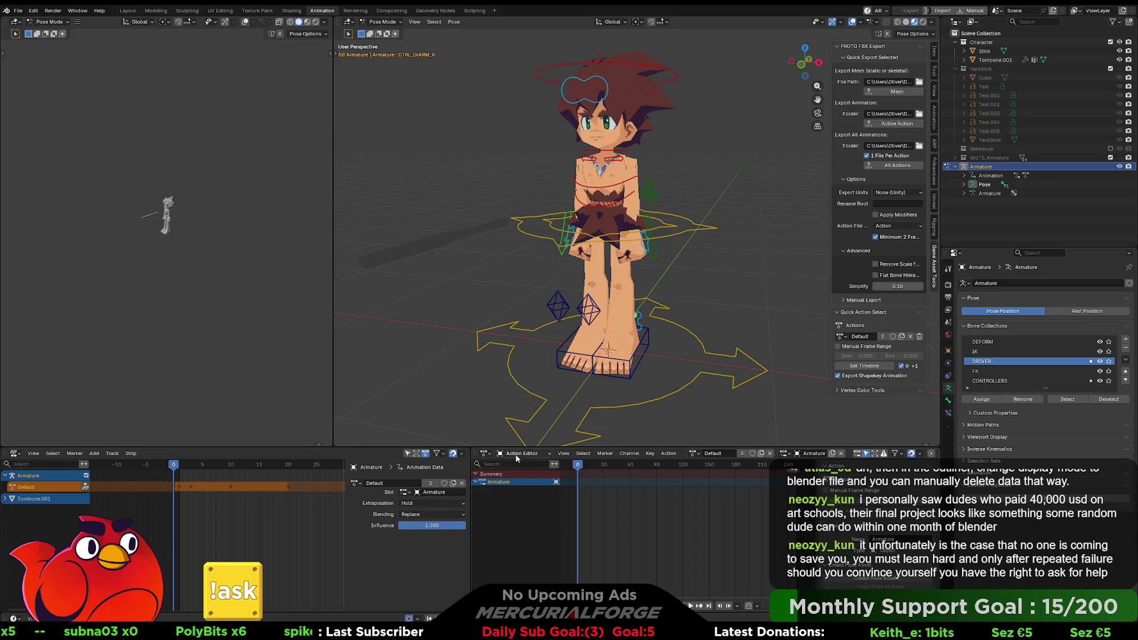
click(521, 454)
click(516, 474)
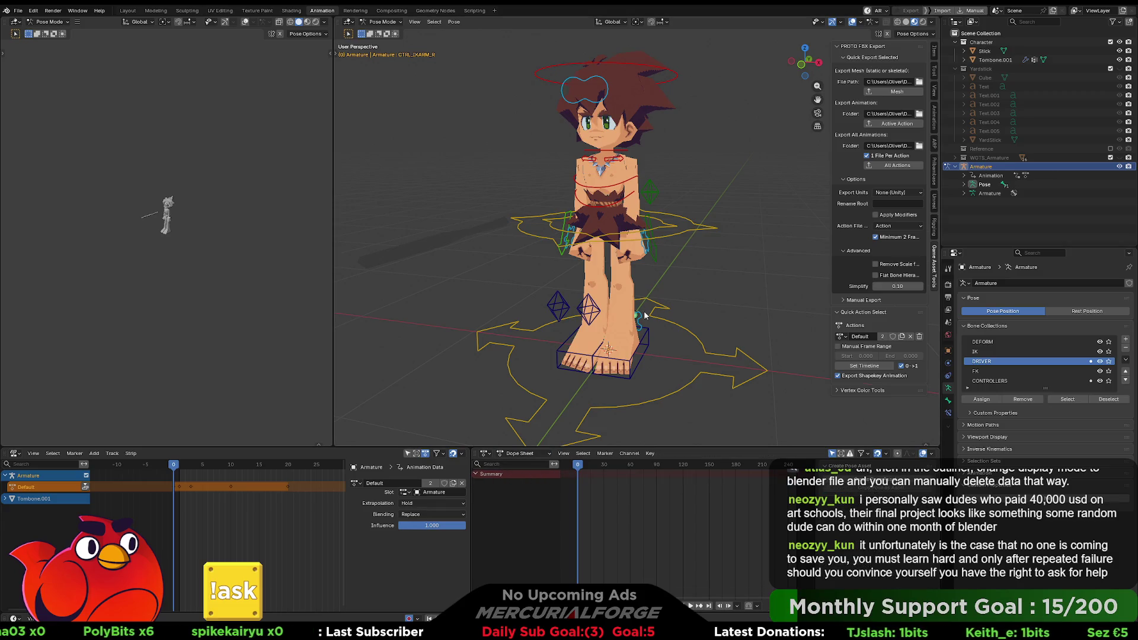
Select all bones and delete the Dope Sheet keyframes after frame 0
click(663, 229)
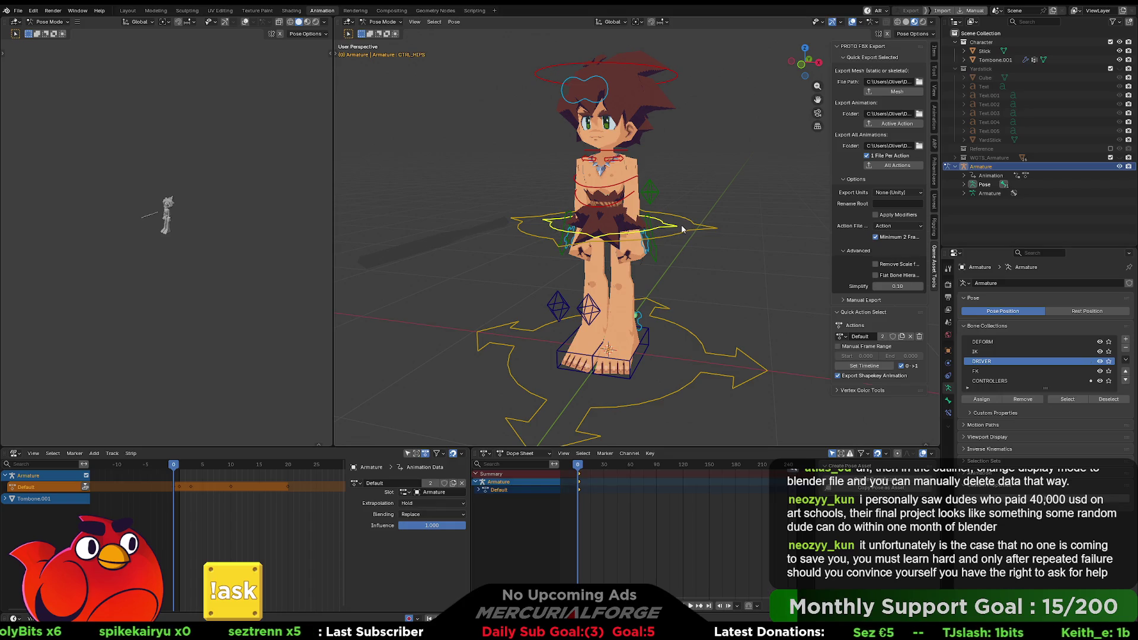
key(a)
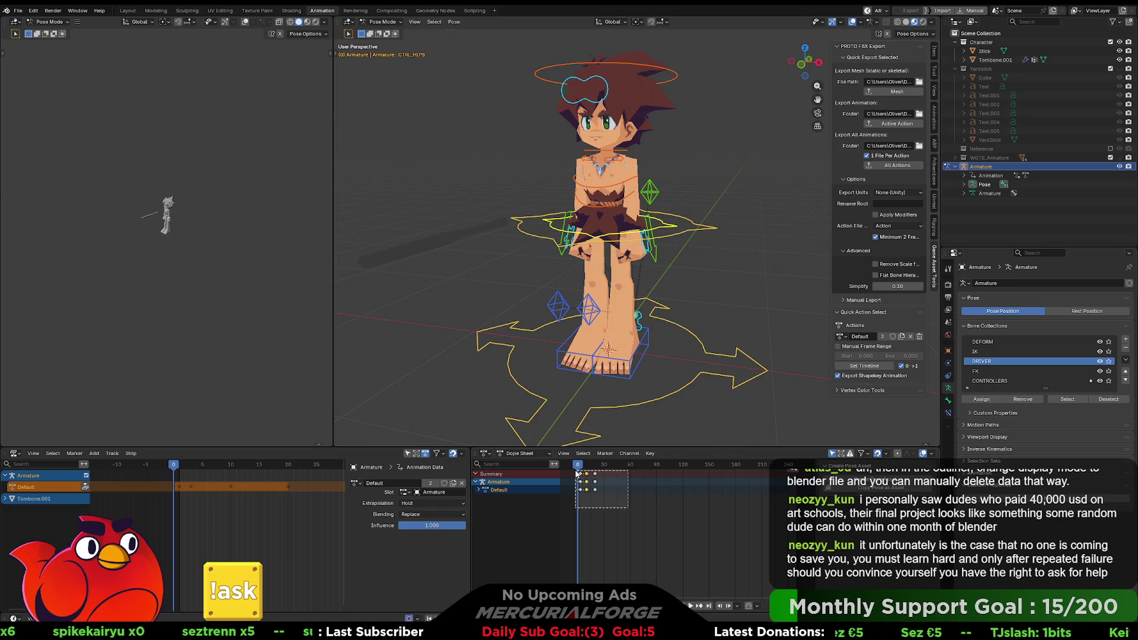
mouse_move(609, 505)
mouse_down()
mouse_move(582, 480)
mouse_move(580, 469)
mouse_move(602, 470)
mouse_move(570, 475)
mouse_up()
key(Delete)
scroll(570, 475, up, 2)
scroll(571, 471, up, 2)
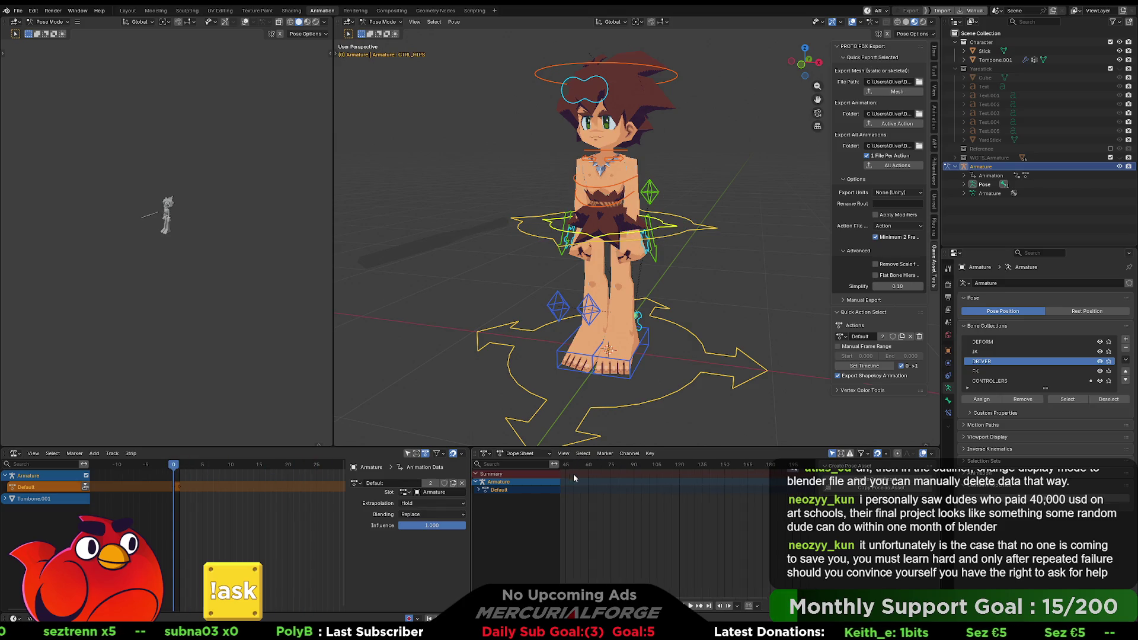
scroll(684, 558, left, 4)
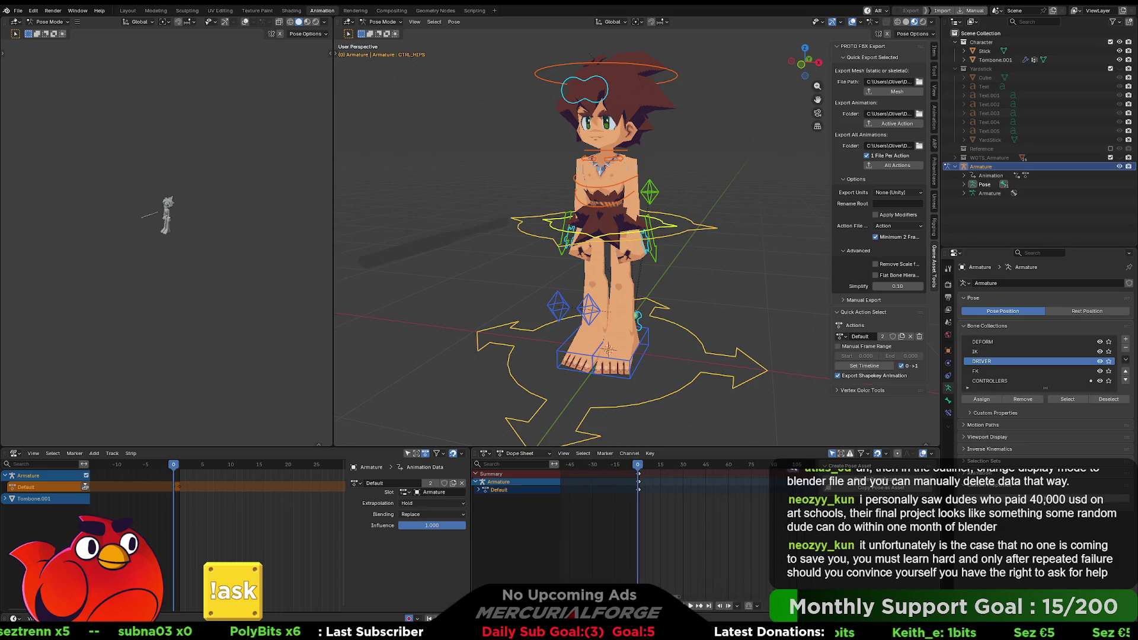
scroll(617, 490, up, 3)
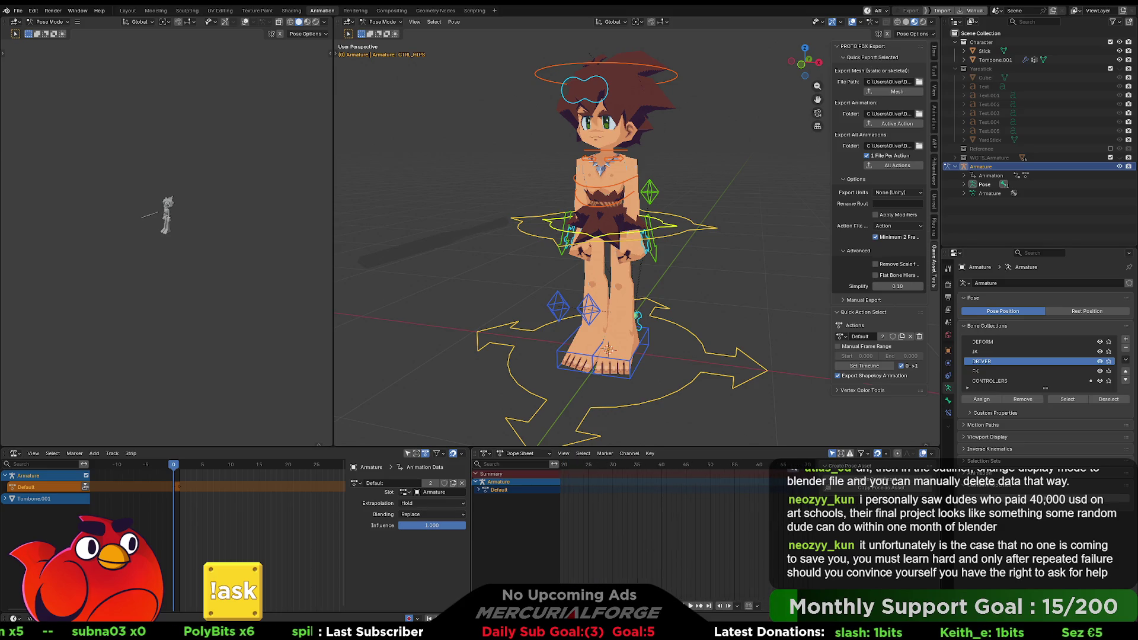
scroll(670, 554, left, 4)
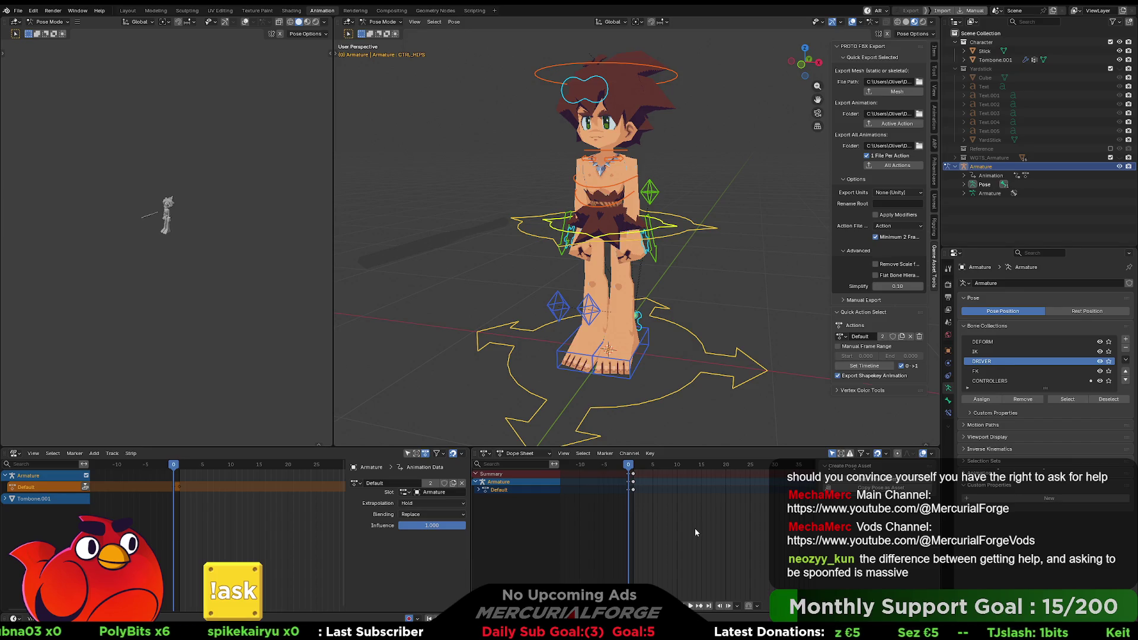
Select the remaining frame-0 keys and step to frame 1
drag(677, 517, 629, 470)
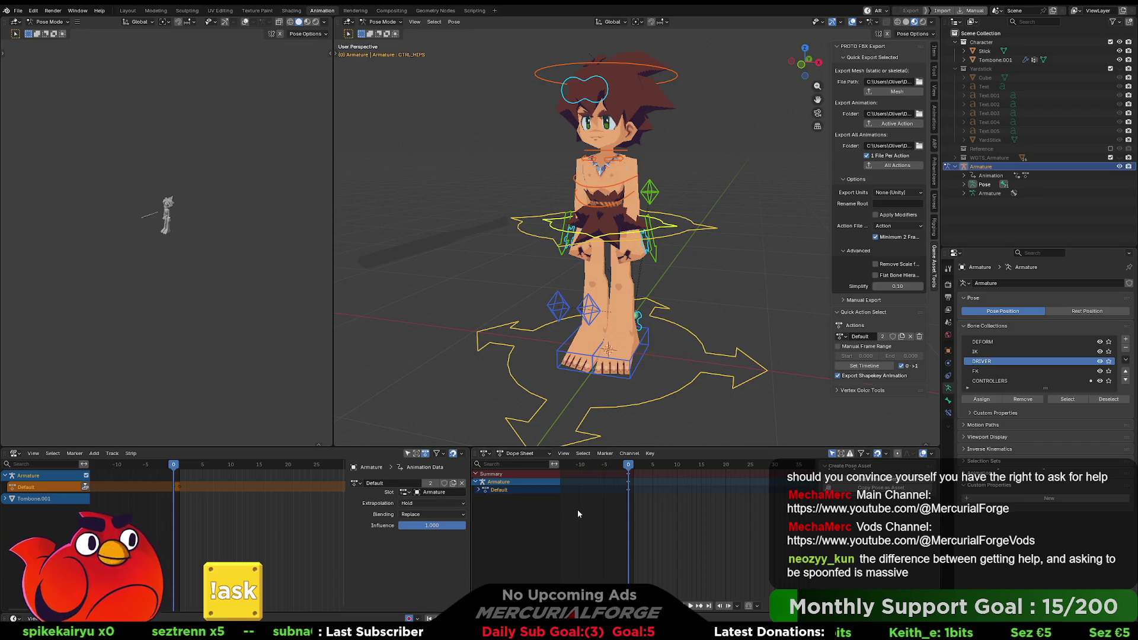
scroll(162, 485, up, 1)
scroll(165, 487, up, 1)
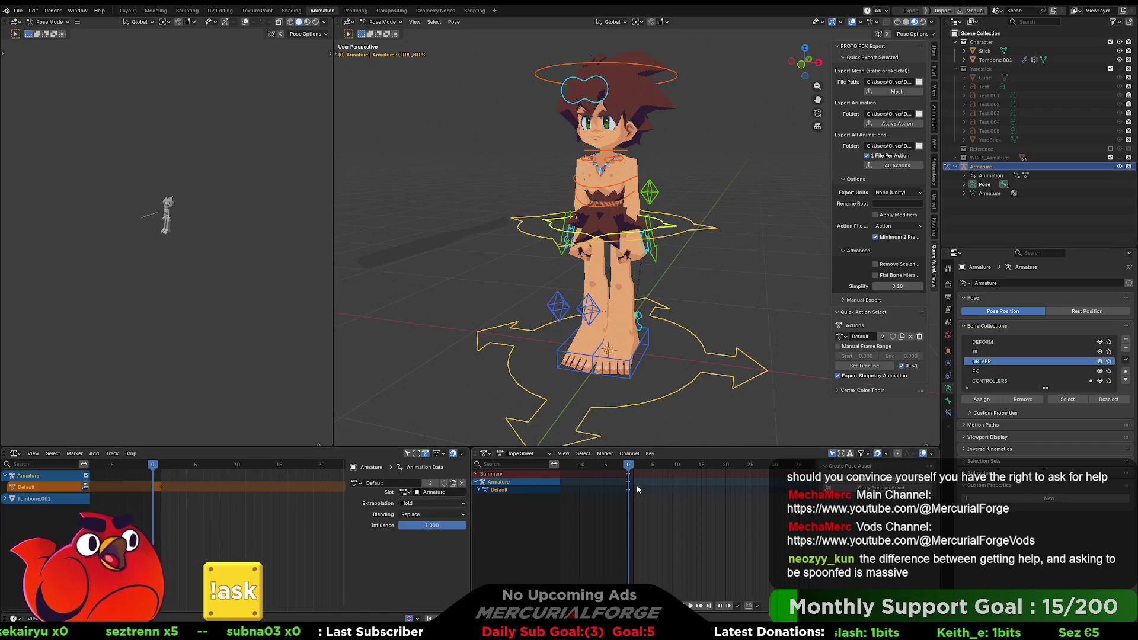
click(633, 467)
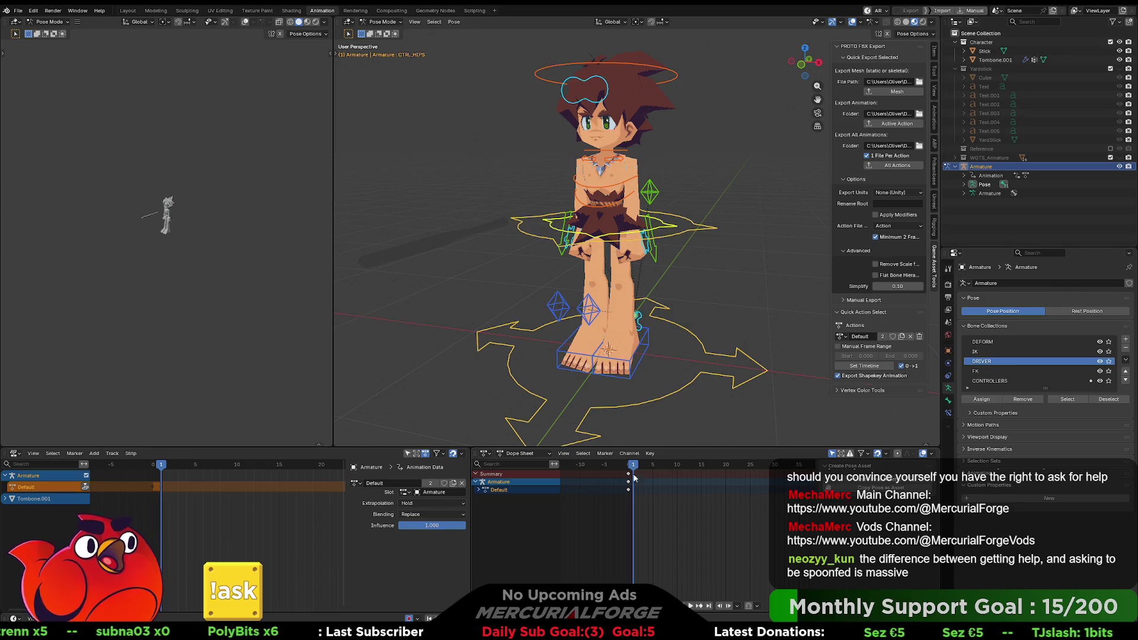
mouse_move(721, 315)
middle_down()
mouse_move(738, 258)
mouse_move(712, 275)
mouse_move(734, 259)
mouse_move(730, 282)
middle_up()
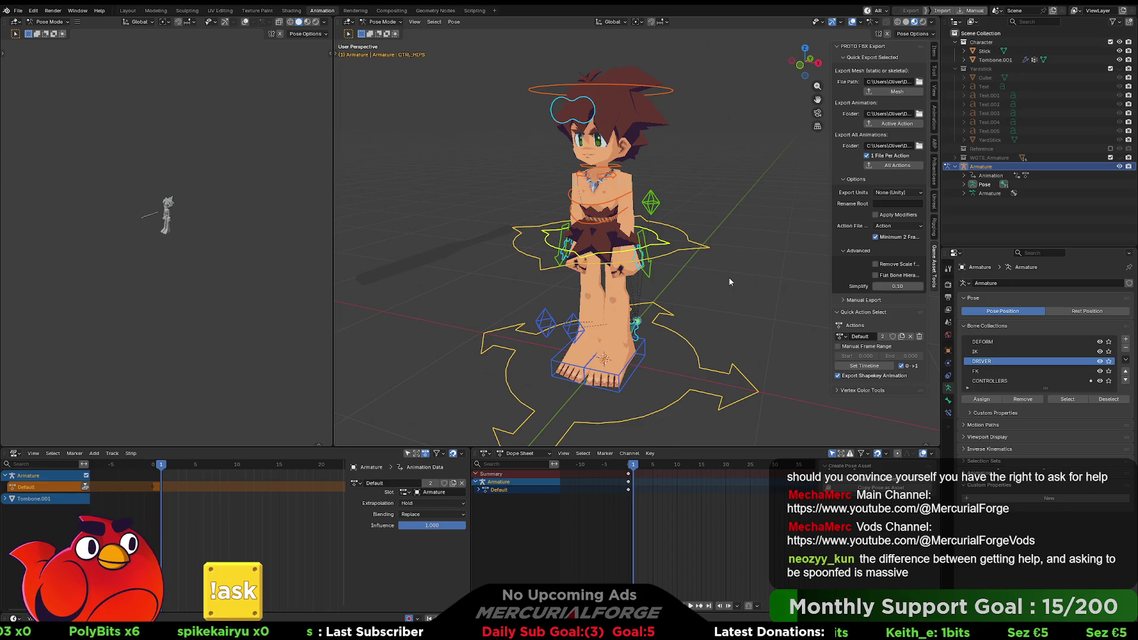
shift+middle_drag(727, 279, 726, 288)
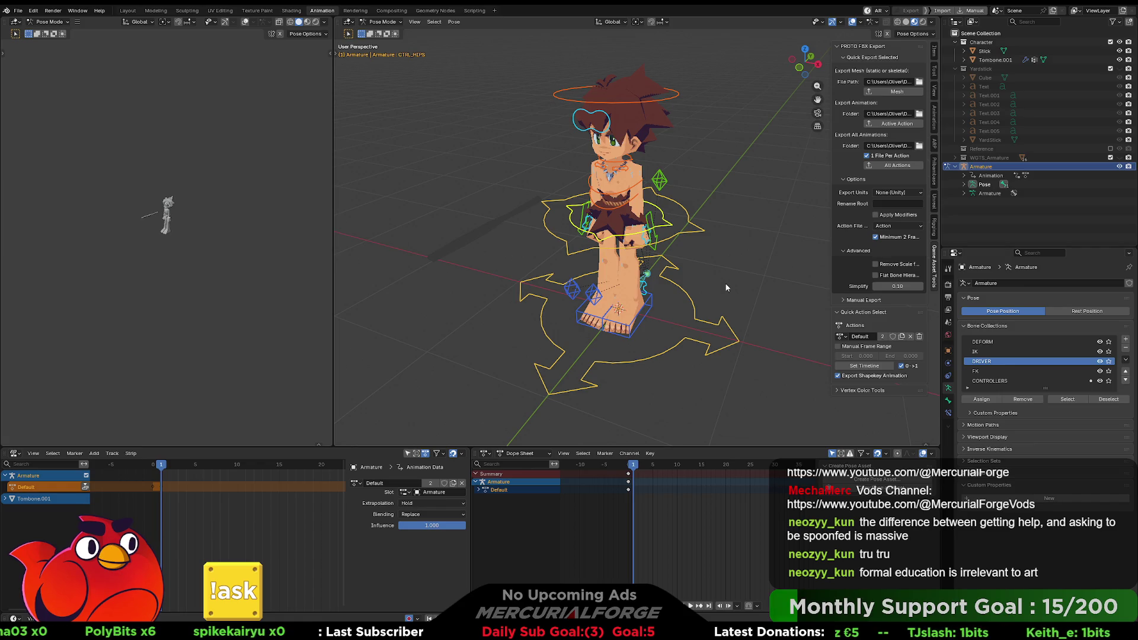
mouse_move(730, 283)
middle_down()
mouse_move(713, 287)
mouse_move(763, 276)
middle_up()
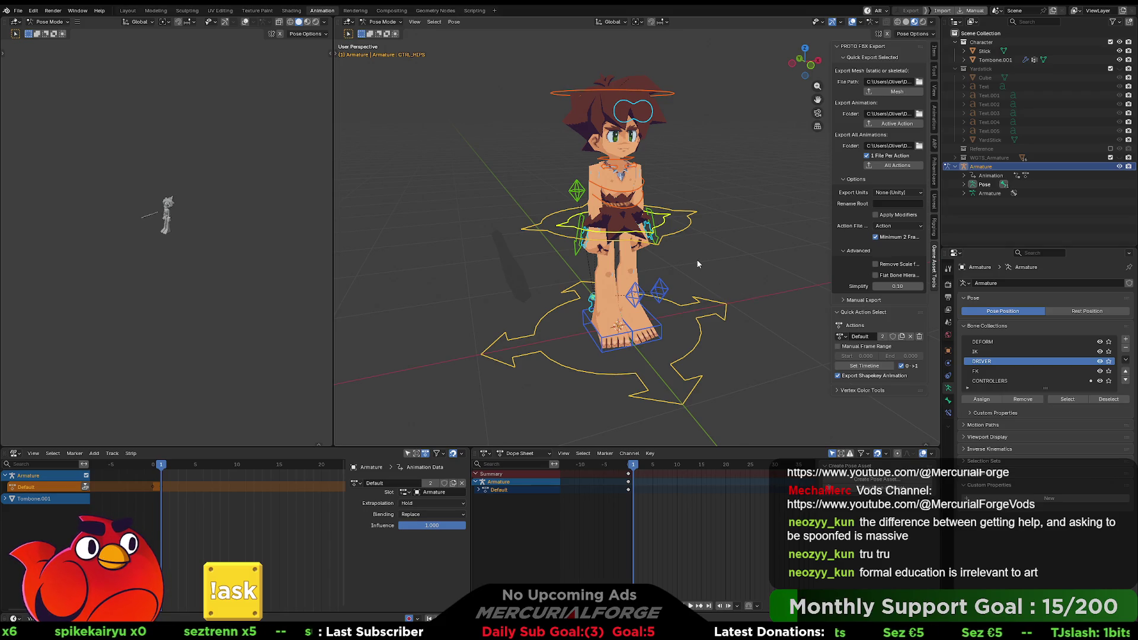
mouse_move(697, 265)
middle_down()
mouse_move(719, 259)
mouse_move(730, 281)
mouse_move(698, 276)
mouse_move(723, 271)
mouse_move(707, 269)
mouse_move(715, 252)
mouse_move(714, 279)
mouse_move(618, 286)
mouse_move(629, 268)
mouse_move(721, 270)
mouse_move(714, 283)
mouse_move(703, 258)
mouse_move(668, 275)
mouse_move(593, 278)
mouse_move(717, 259)
mouse_move(712, 227)
mouse_move(666, 284)
mouse_move(809, 277)
mouse_move(648, 284)
mouse_move(664, 250)
mouse_move(665, 260)
middle_up()
scroll(728, 266, up, 2)
scroll(707, 236, down, 3)
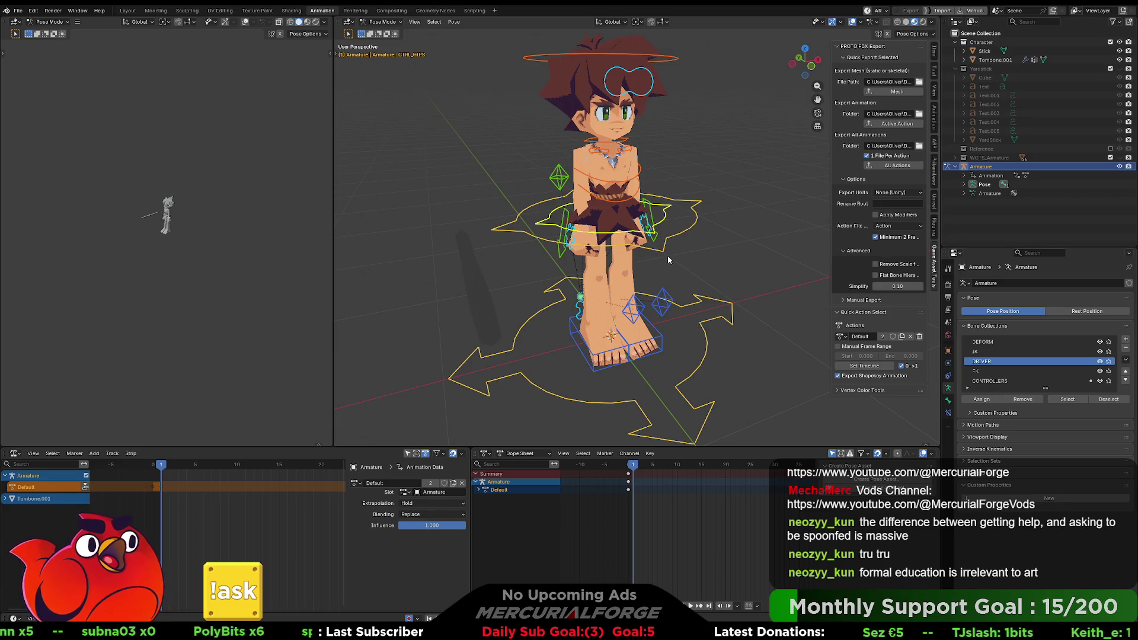
mouse_move(668, 259)
middle_down()
mouse_move(652, 250)
mouse_move(680, 249)
mouse_move(686, 271)
middle_up()
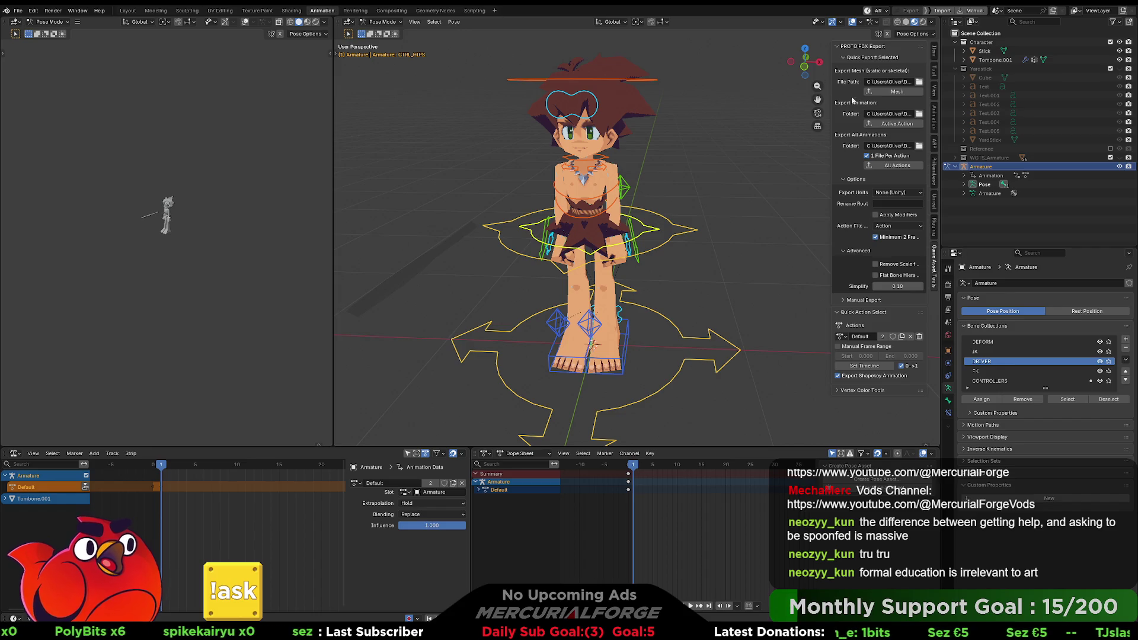
Rename Tombone.001 to Tombone in the Outliner
click(1012, 61)
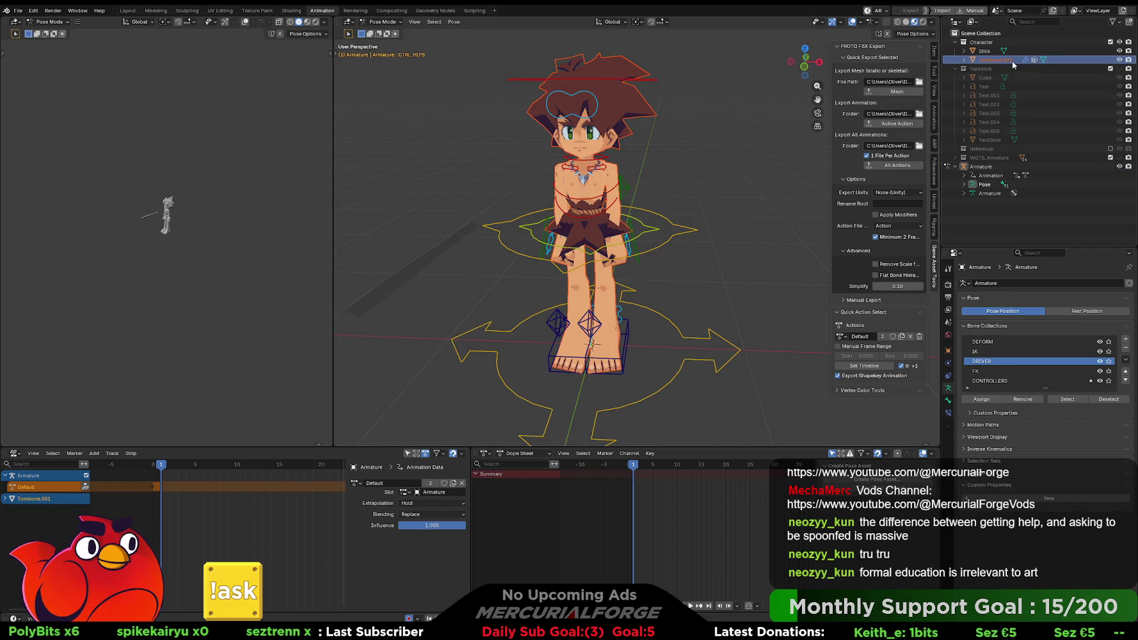
double_click(1012, 60)
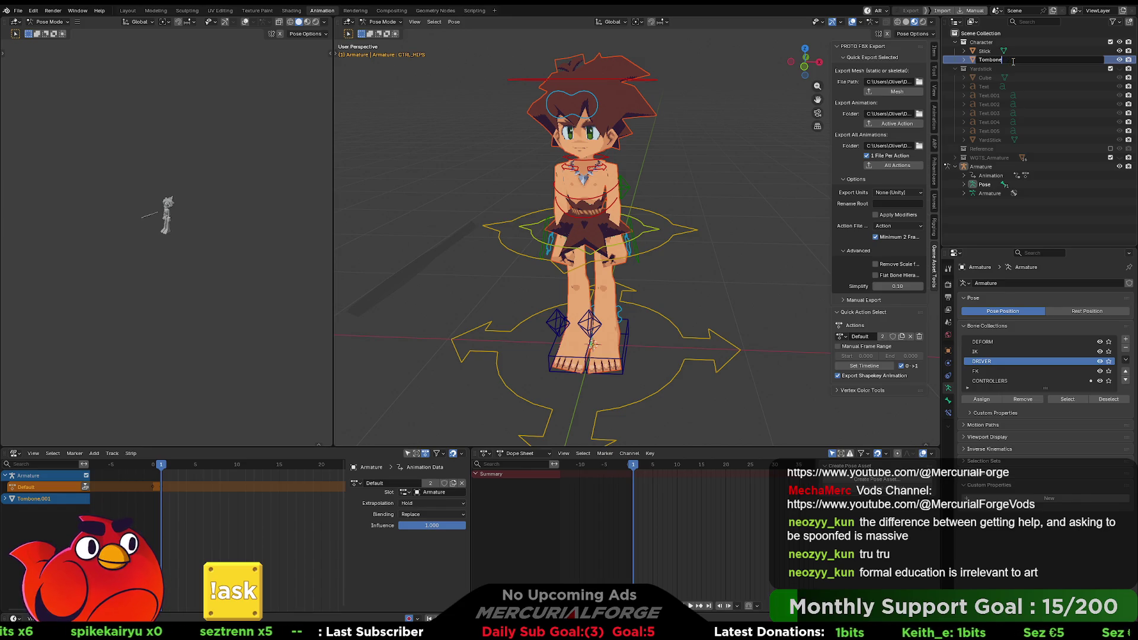
key(Return)
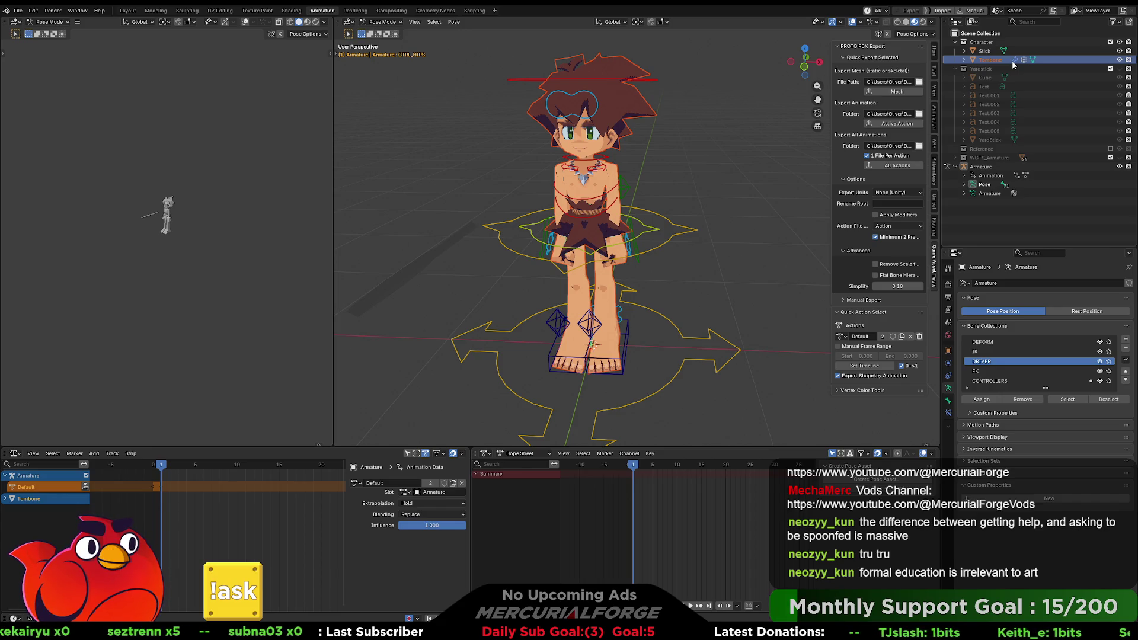
Select the Stick prop and view the caveman from several angles, including behind
mouse_move(741, 152)
middle_down()
mouse_move(687, 149)
mouse_move(719, 164)
middle_up()
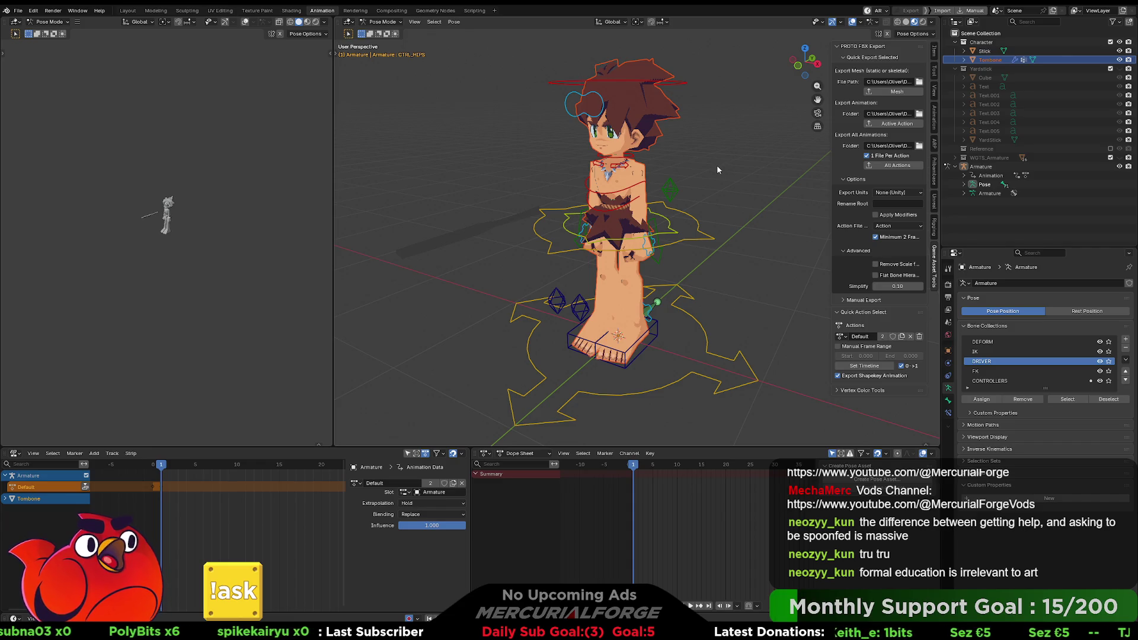
mouse_move(719, 169)
middle_down()
mouse_move(732, 167)
mouse_move(705, 180)
mouse_move(563, 184)
mouse_move(723, 165)
middle_up()
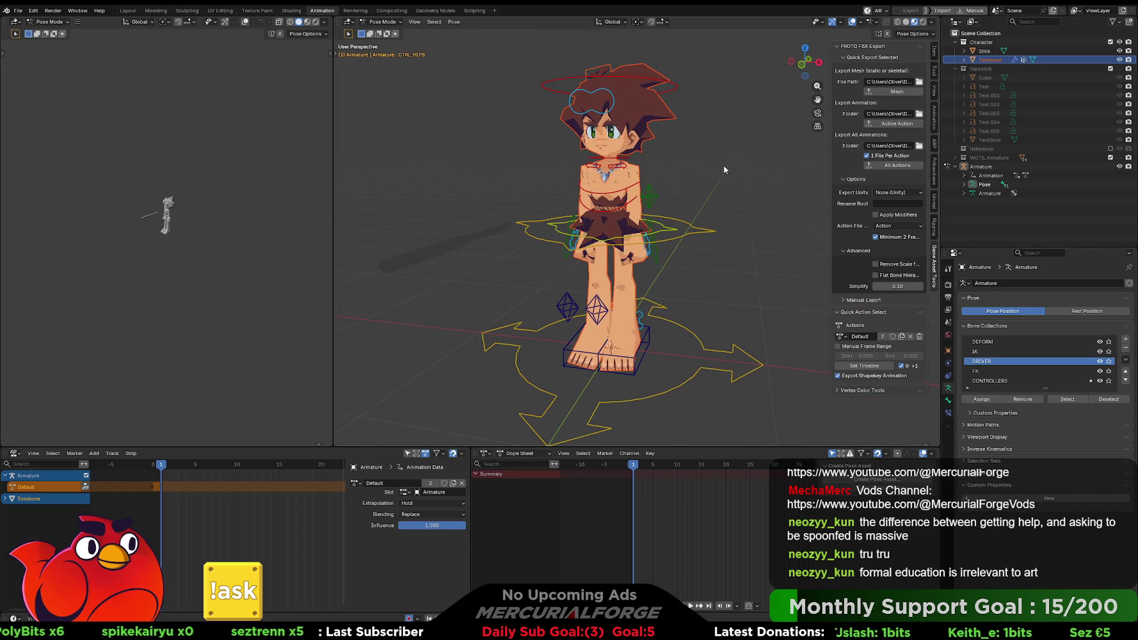
click(984, 51)
mouse_move(439, 227)
middle_down()
mouse_move(549, 236)
mouse_move(544, 226)
mouse_move(566, 262)
mouse_move(576, 218)
middle_up()
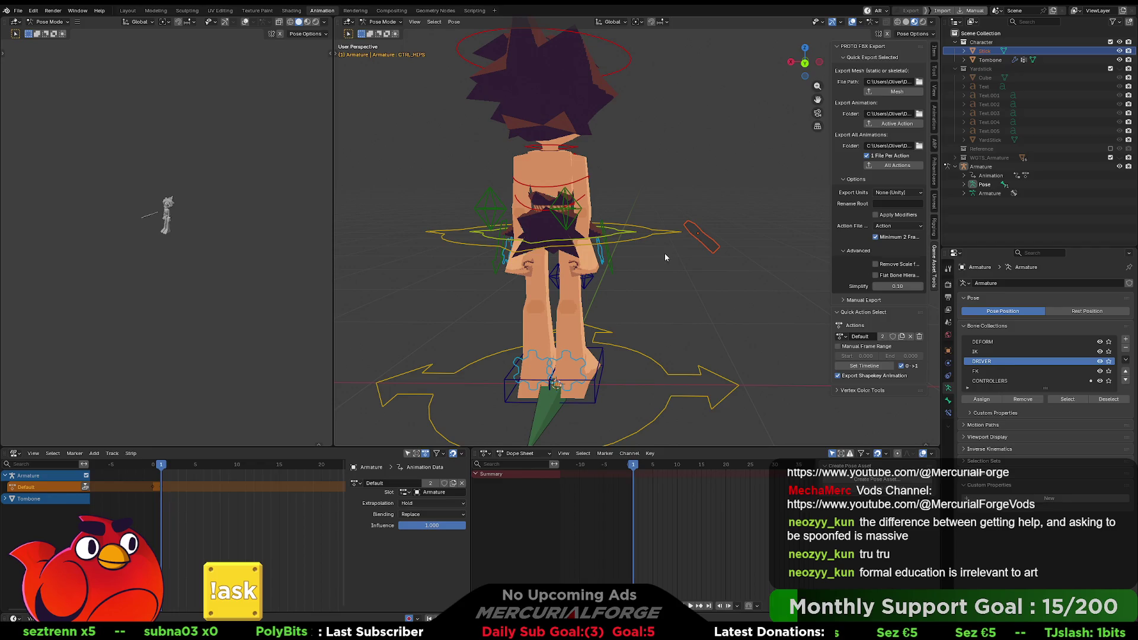
key(ctrl+Tab)
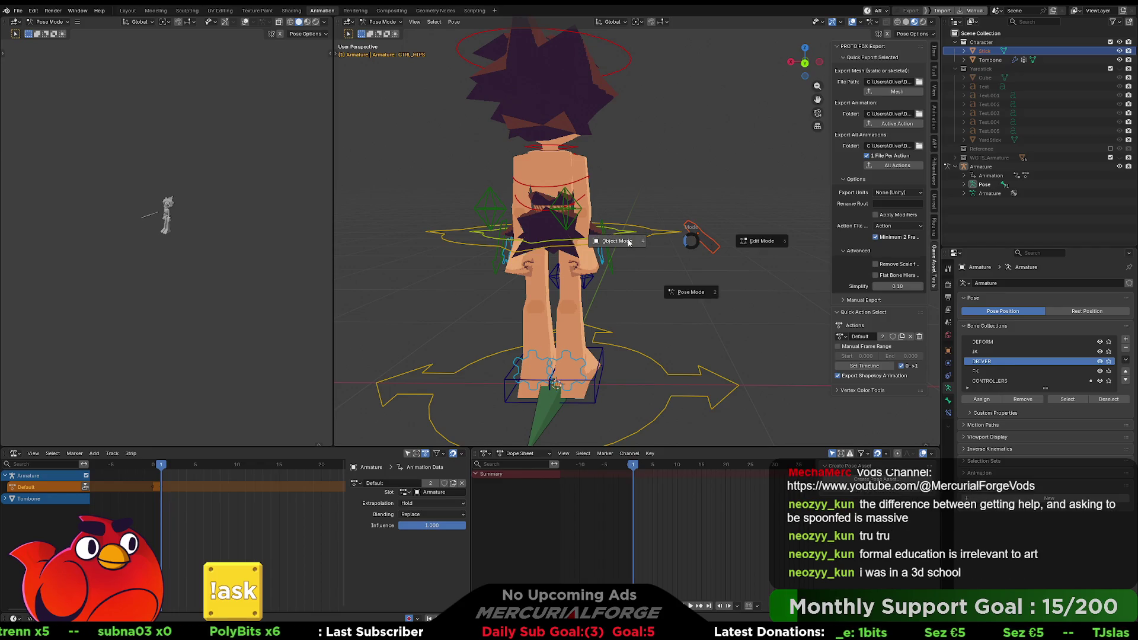
Switch to Object Mode and move the Stick to the caveman's hips
click(629, 242)
click(700, 240)
key(g)
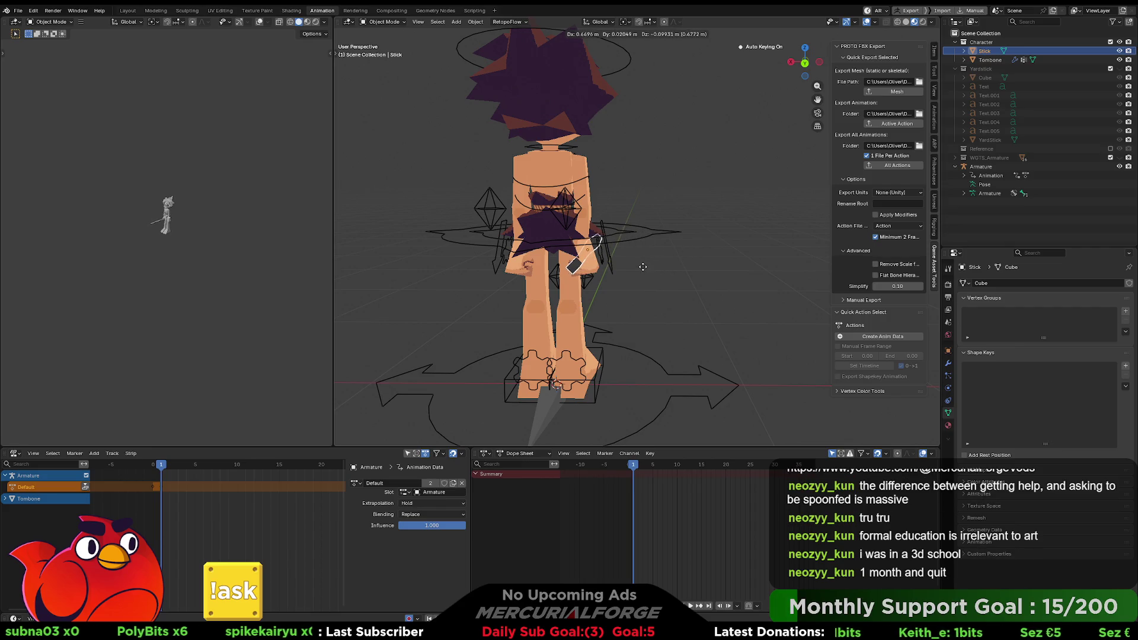
click(642, 267)
Check the Stick's placement from several angles and show its transform values
mouse_move(701, 261)
middle_down()
mouse_move(620, 268)
mouse_move(617, 259)
mouse_move(650, 258)
mouse_move(612, 258)
mouse_move(656, 241)
middle_up()
scroll(618, 259, up, 5)
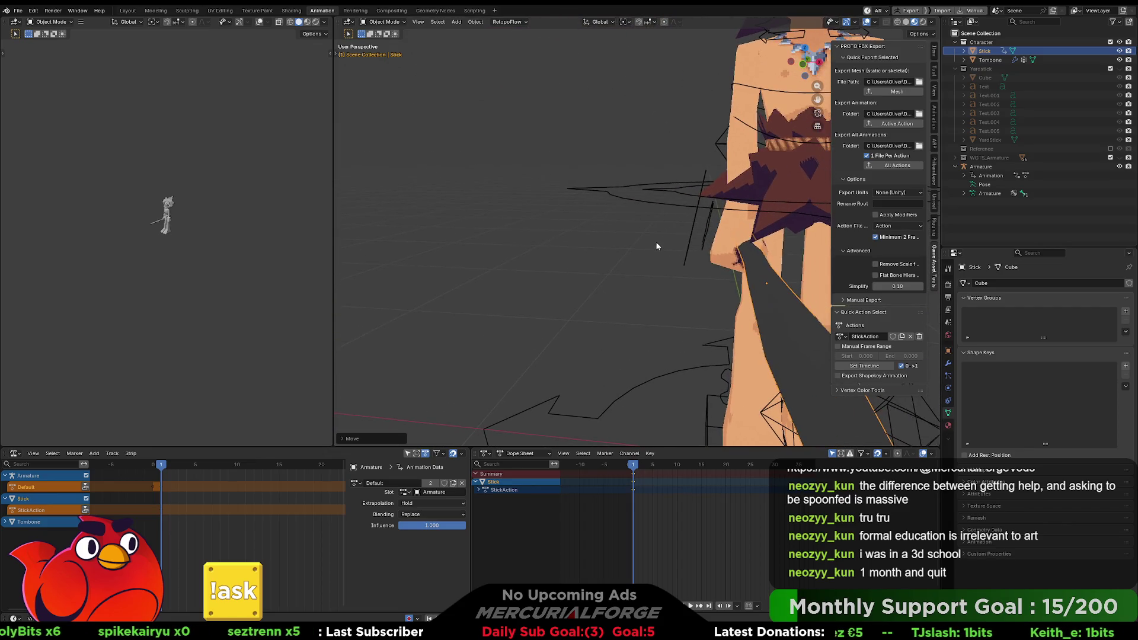
key(g)
right_click(717, 249)
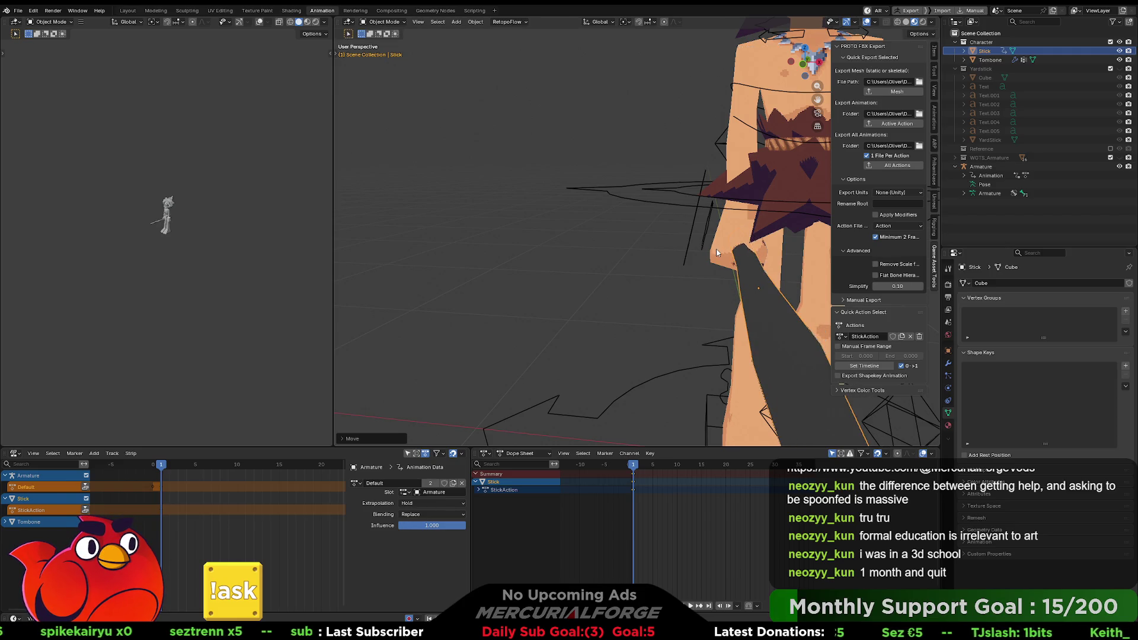
mouse_move(643, 256)
middle_down()
mouse_move(780, 246)
mouse_move(680, 251)
mouse_move(733, 252)
mouse_move(714, 259)
mouse_move(520, 253)
mouse_move(632, 276)
middle_up()
scroll(527, 262, down, 4)
scroll(528, 262, down, 3)
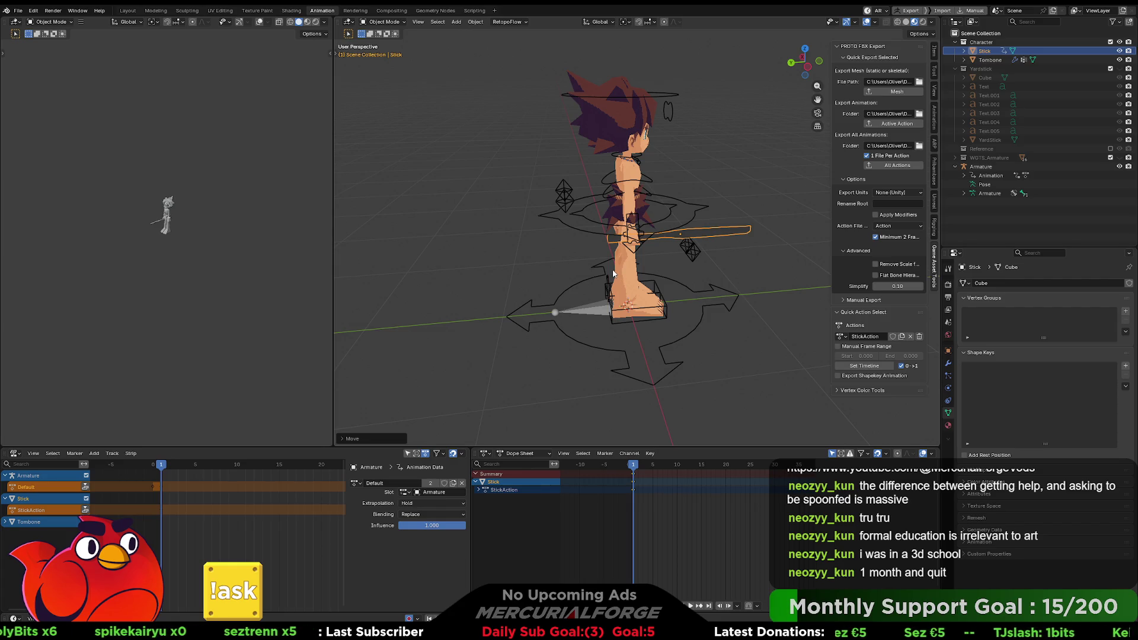
mouse_move(652, 227)
middle_down()
mouse_move(525, 246)
mouse_move(581, 260)
middle_up()
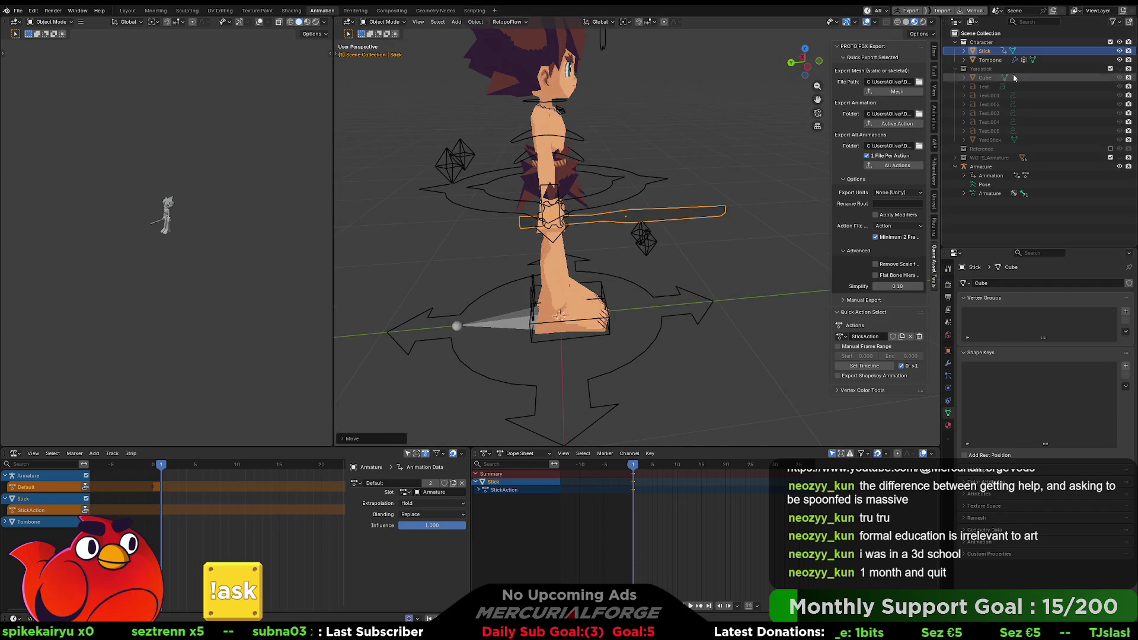
click(935, 52)
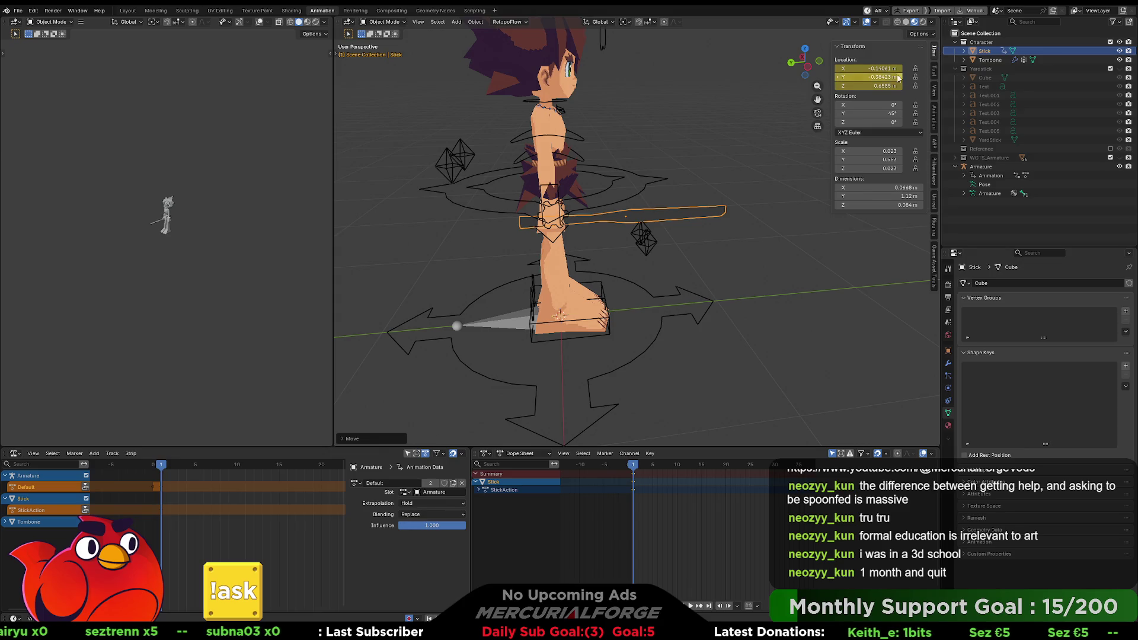
Zero the Stick's X, Y and Z location
drag(882, 69, 882, 87)
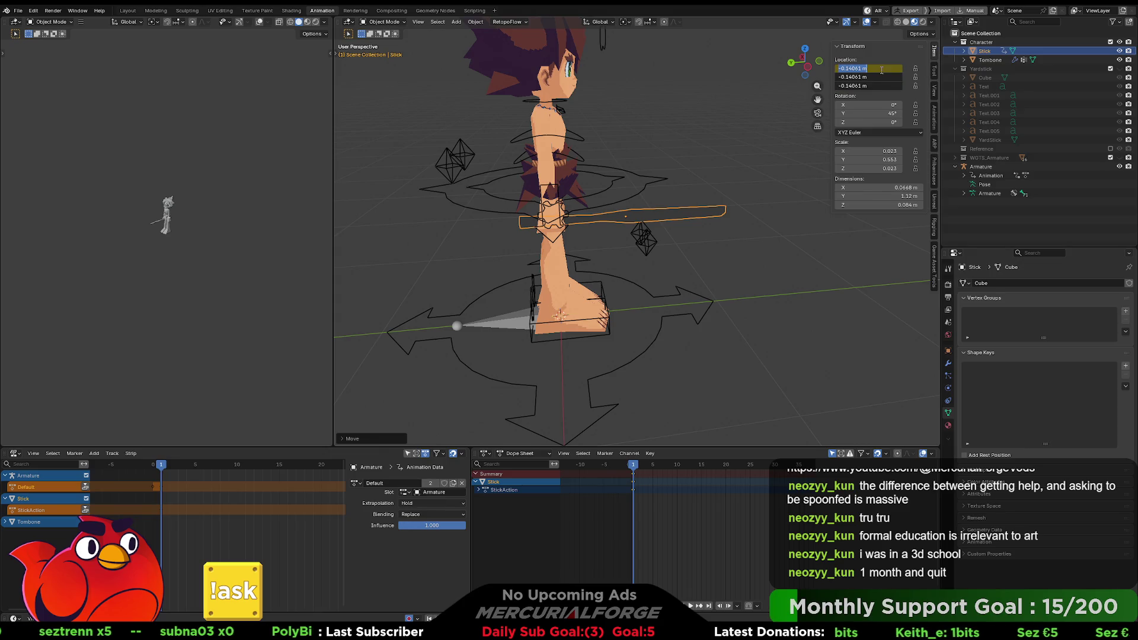
text(0)
key(Return)
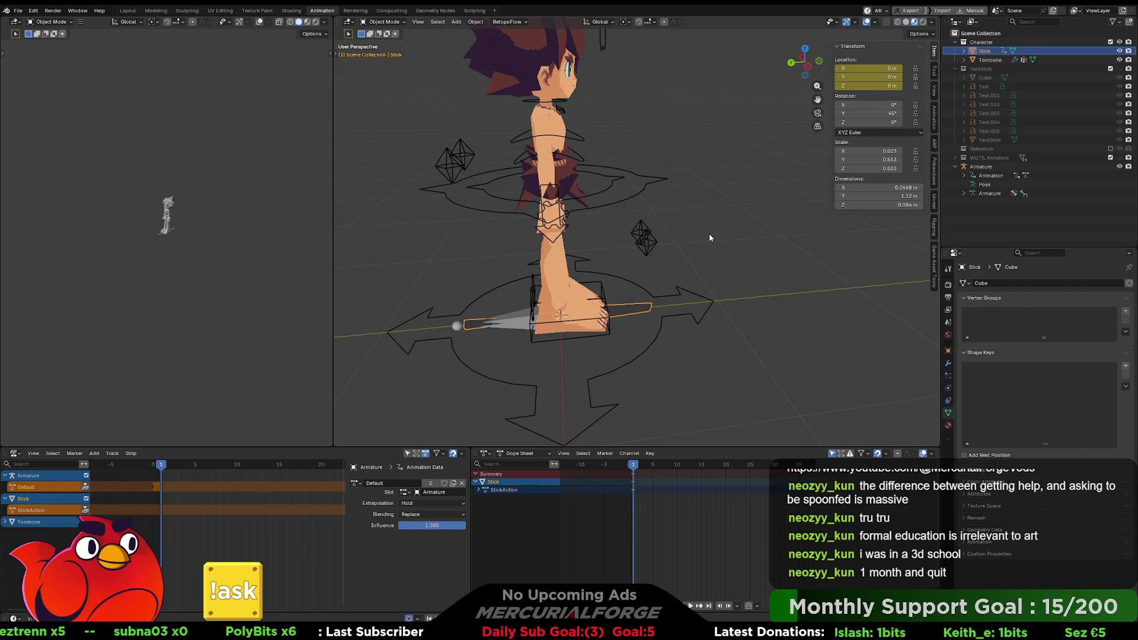
middle_drag(709, 234, 706, 236)
Slide the Stick along Y to about -0.358 m, under the caveman's hips
key(g)
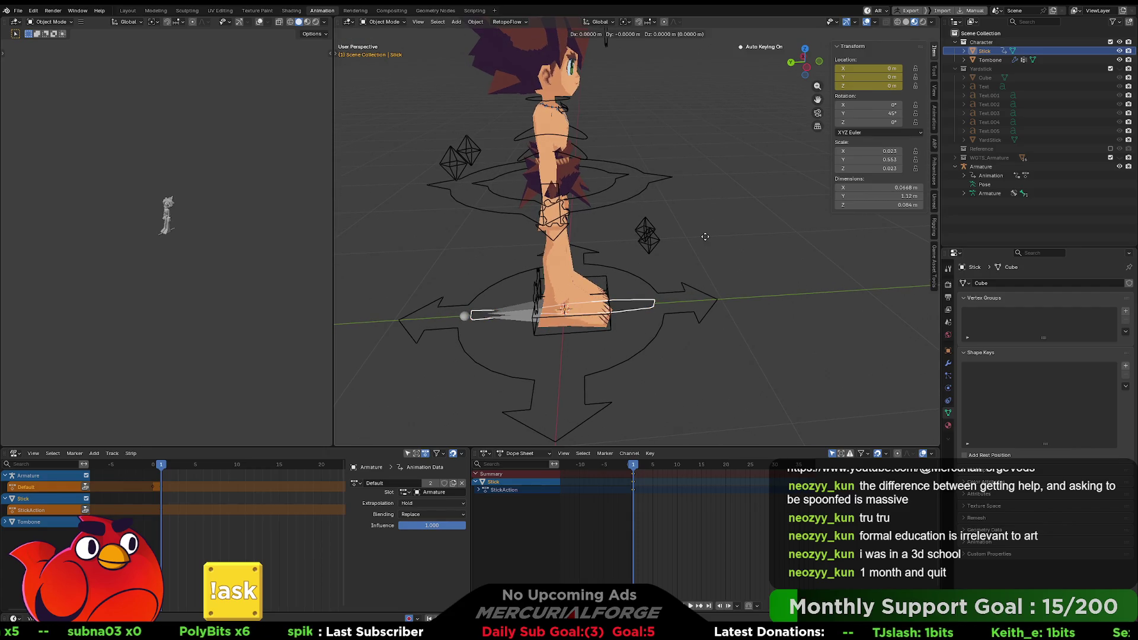
key(x)
key(y)
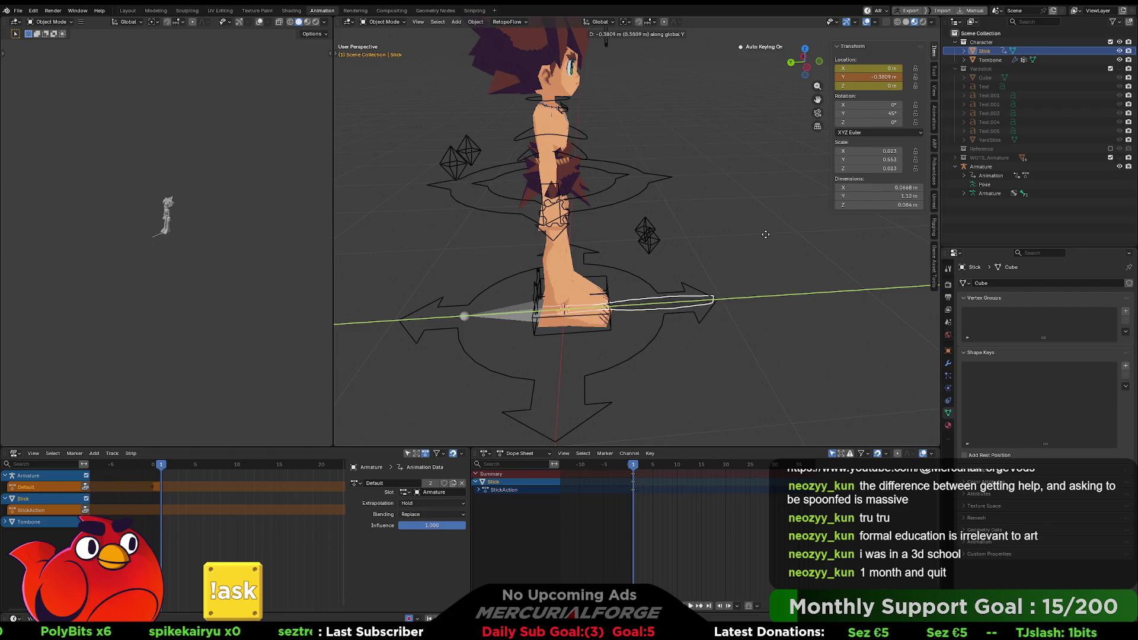
click(763, 234)
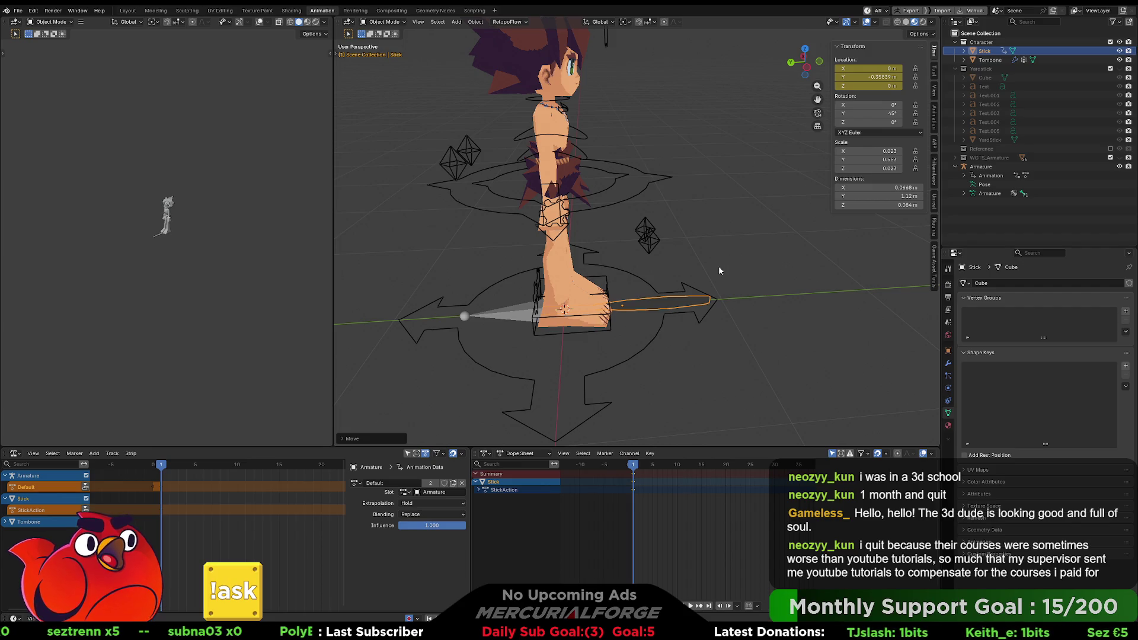
mouse_move(718, 266)
middle_down()
mouse_move(618, 259)
mouse_move(641, 263)
mouse_move(639, 283)
mouse_move(680, 267)
middle_up()
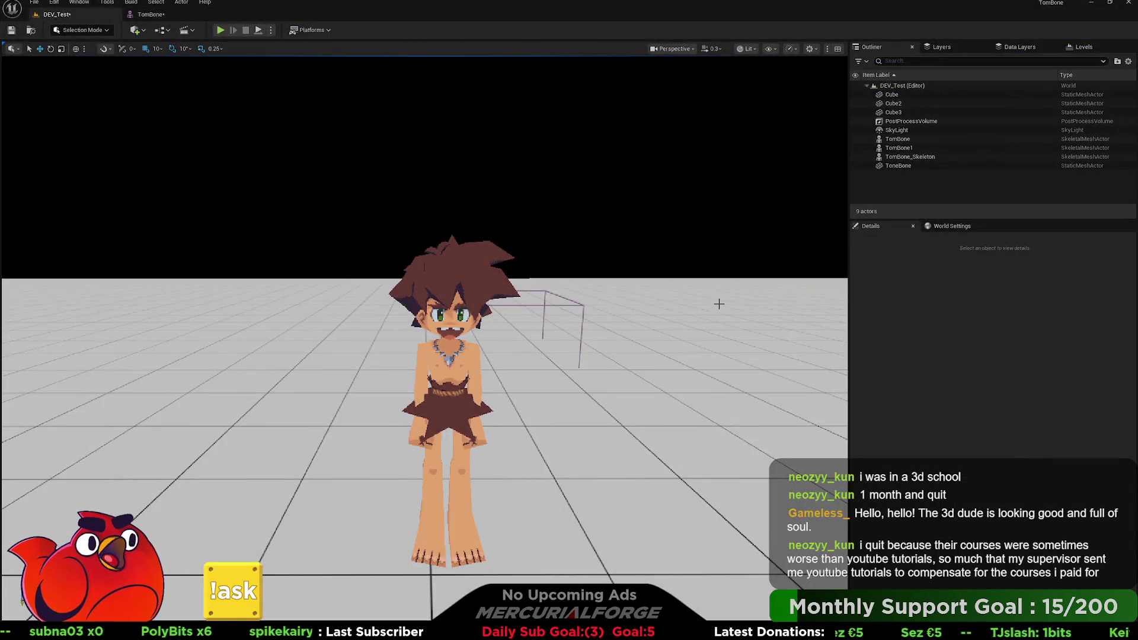
Place a second TomBone set to Use Animation Asset playing TEST
key(ctrl+space)
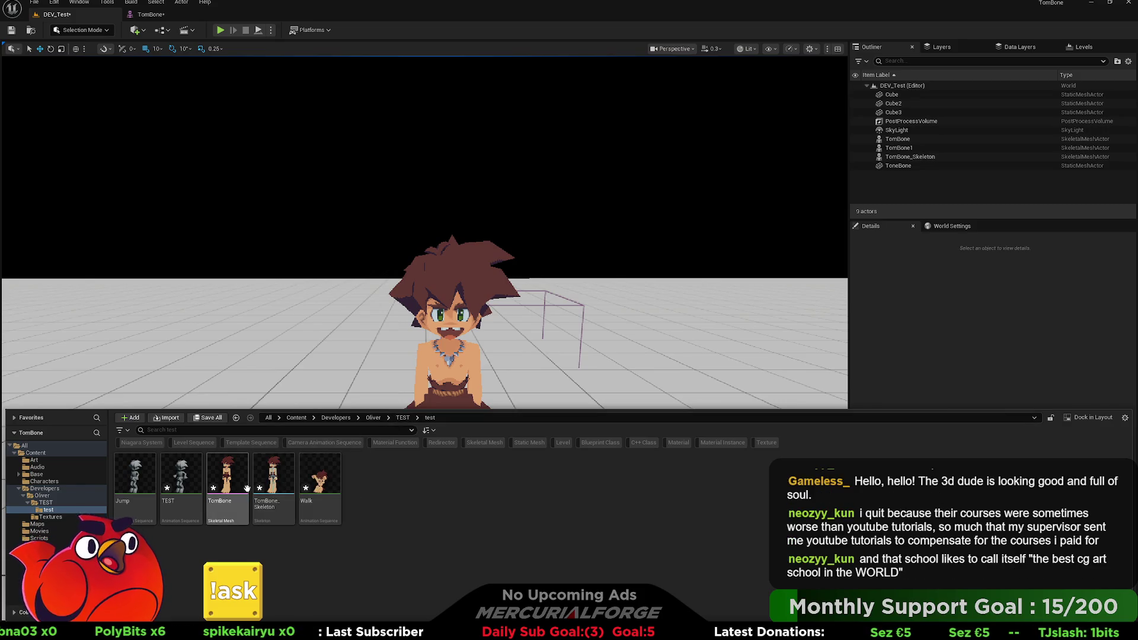
mouse_move(230, 474)
mouse_down()
mouse_move(663, 385)
mouse_move(582, 469)
mouse_move(598, 511)
mouse_up()
click(1006, 413)
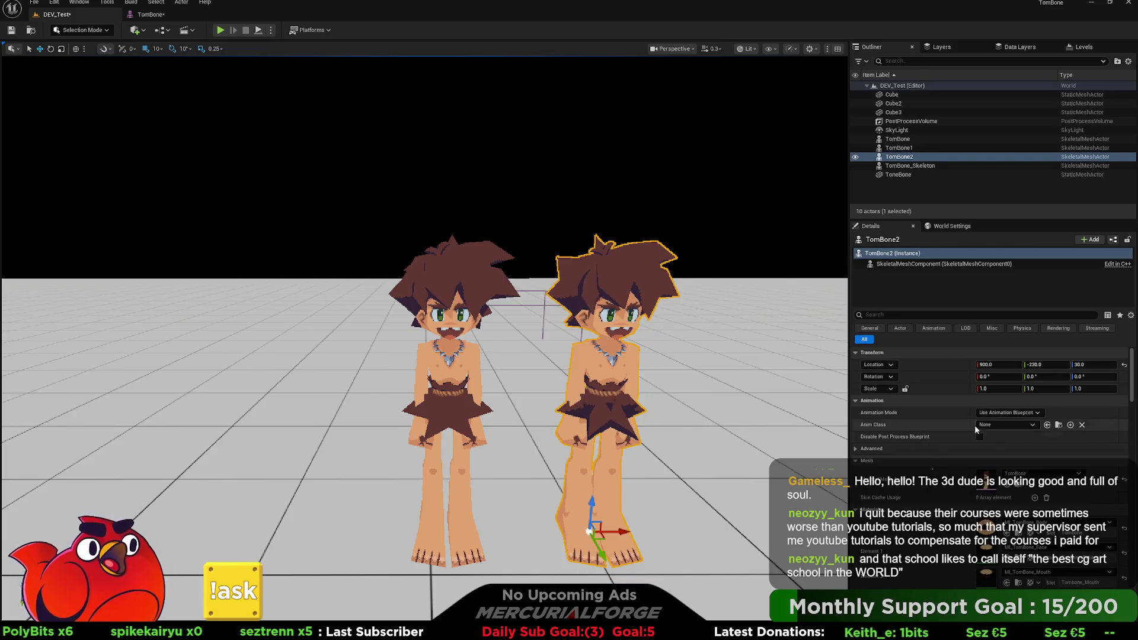
click(997, 428)
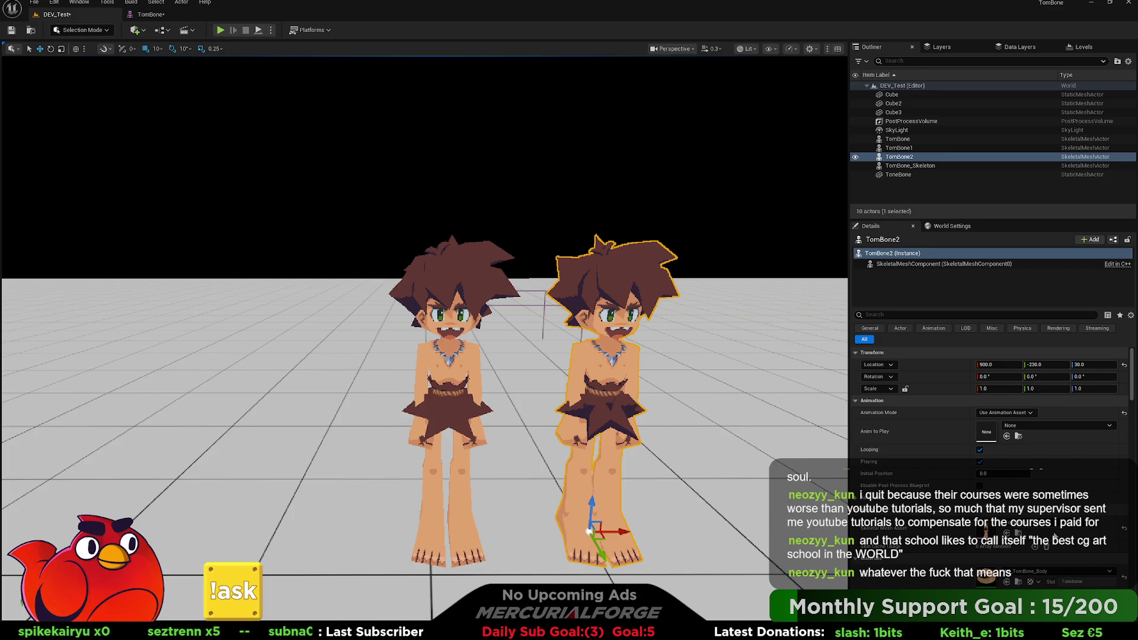
click(1054, 537)
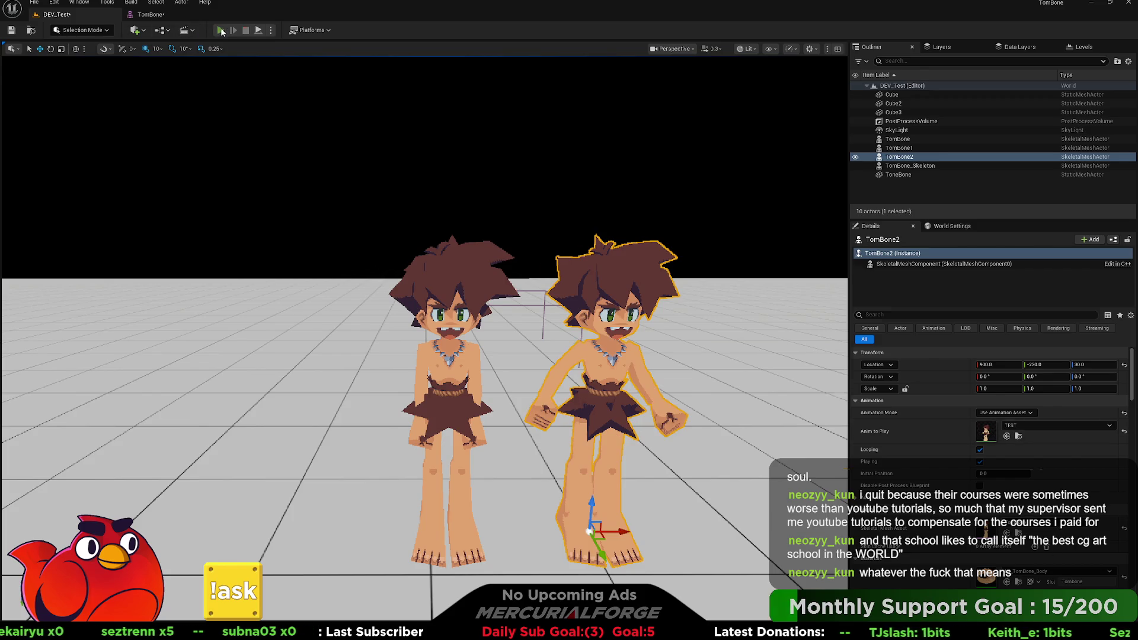
Preview the level in play mode, moving the camera around, then stop
click(220, 30)
key(w)
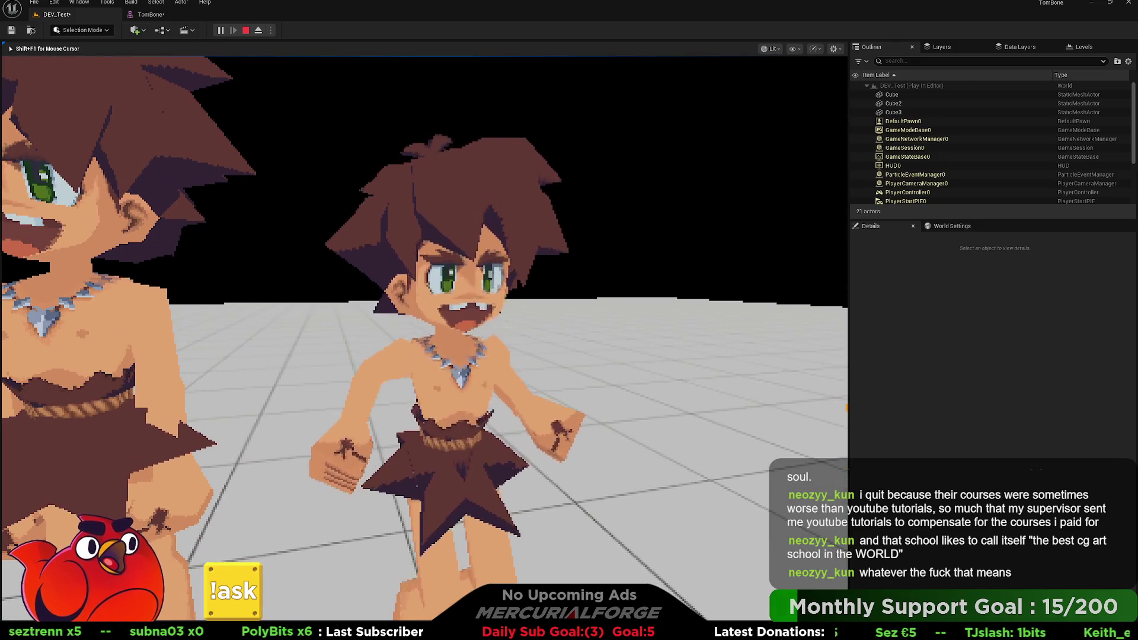
key(d)
key(a)
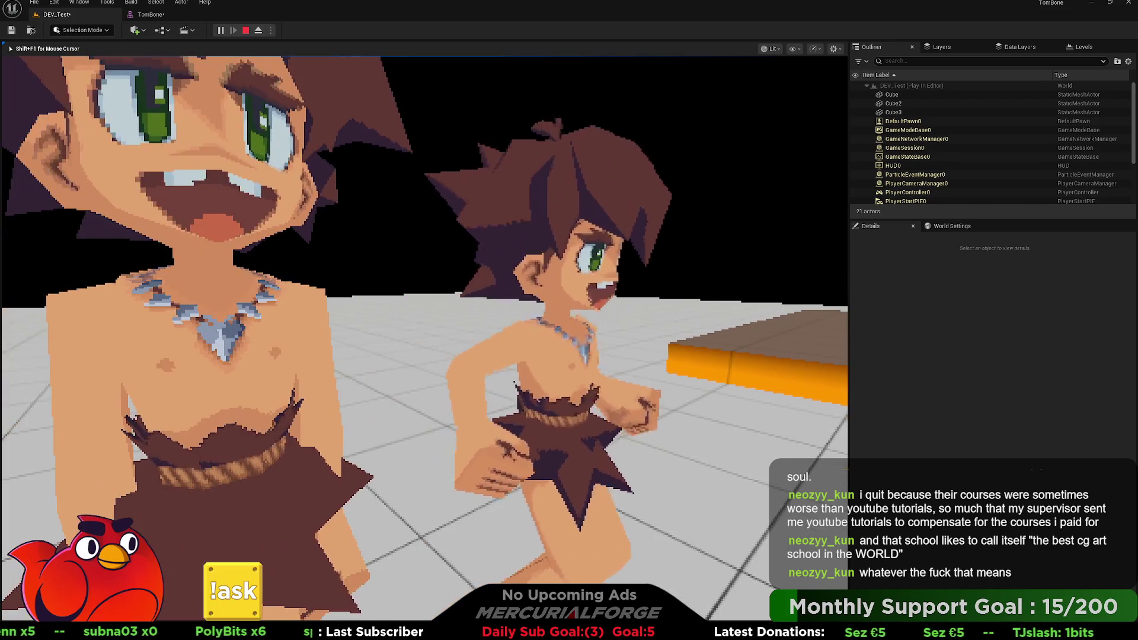
key(d)
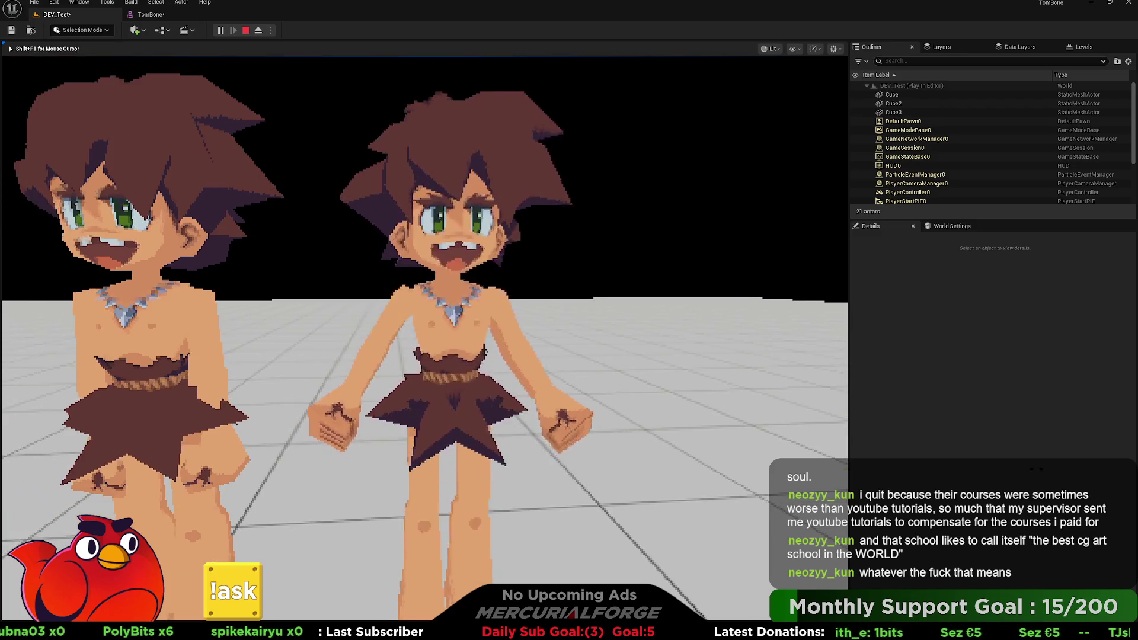
key(Escape)
click(446, 226)
scroll(446, 225, down, 5)
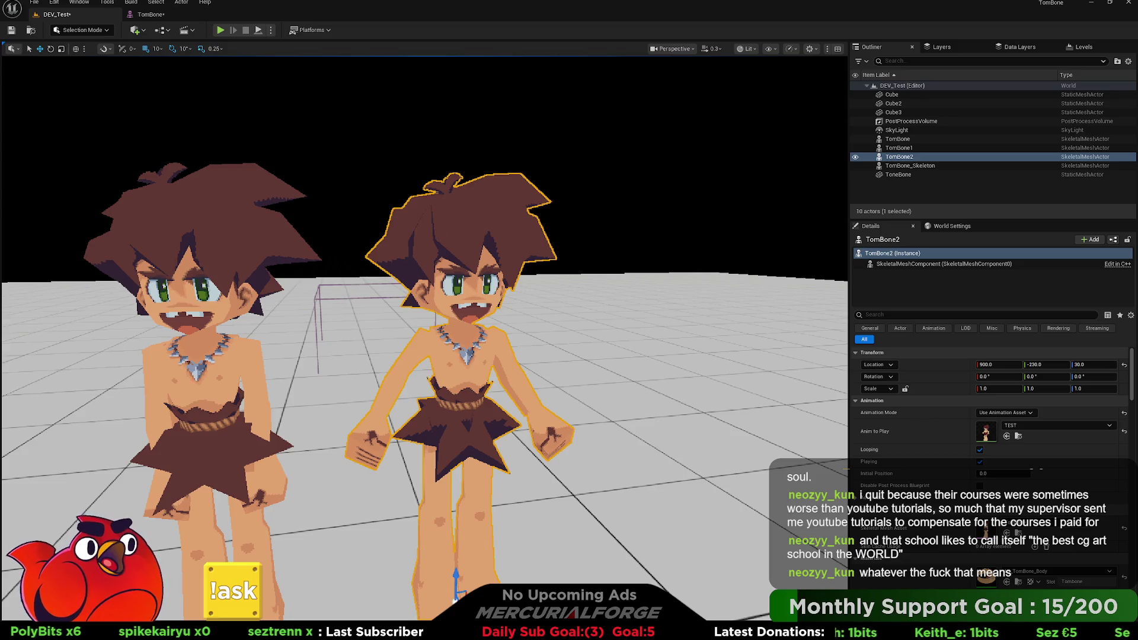
Back in Blender, bring up the object's context menu and dismiss it
key(alt+Tab)
right_click(697, 248)
key(Escape)
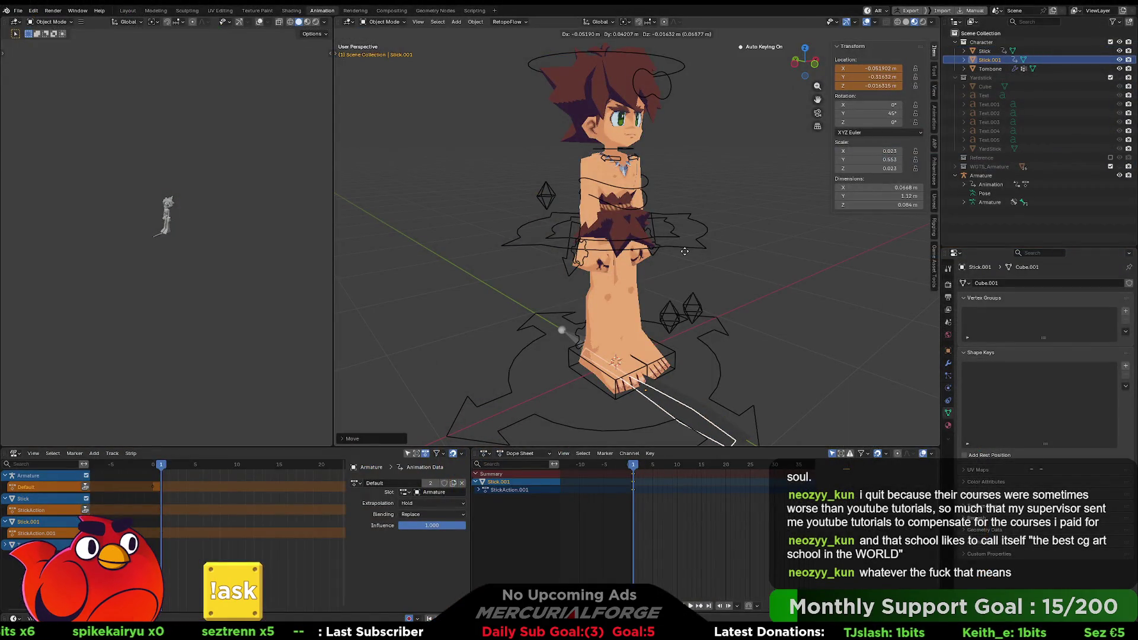
click(756, 265)
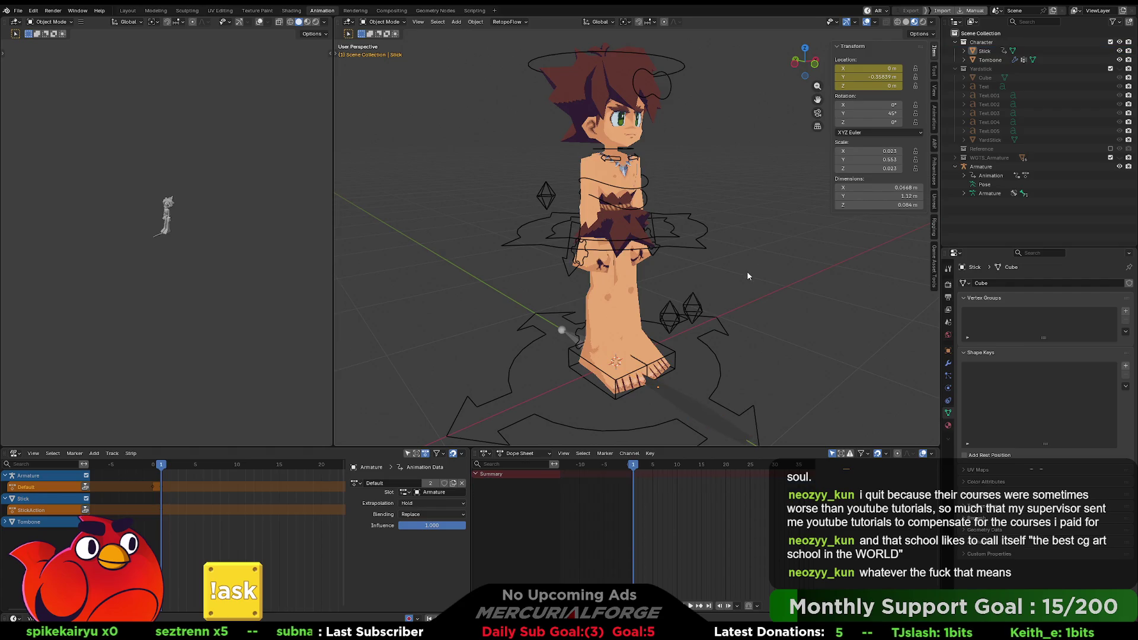
mouse_move(747, 272)
middle_down()
mouse_move(817, 275)
mouse_move(776, 275)
middle_up()
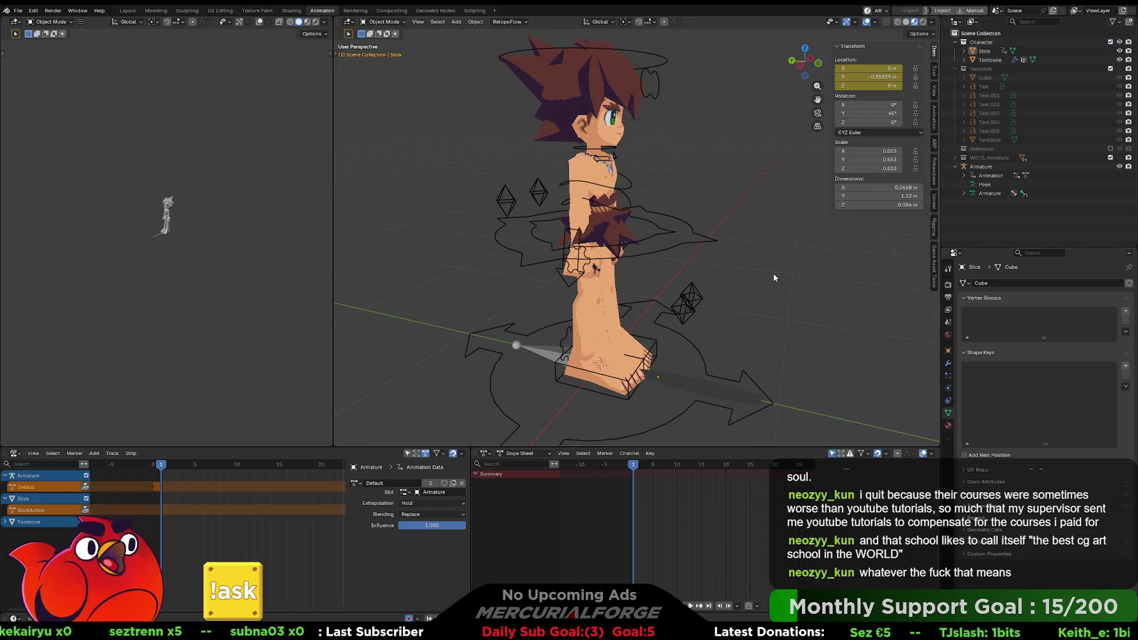
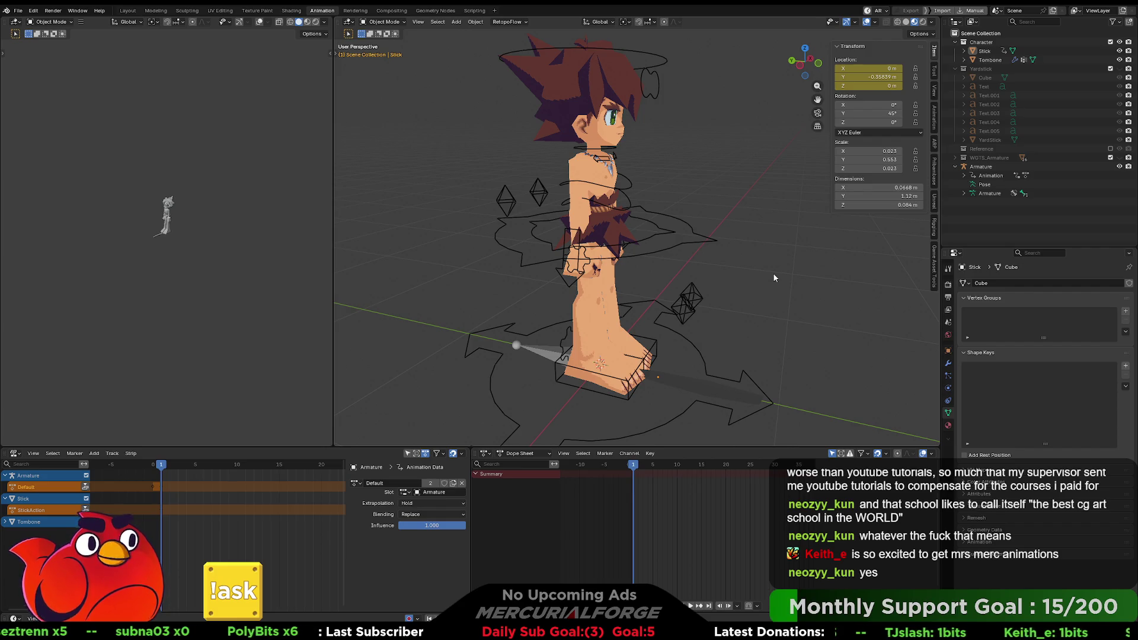
Select the character armature, switch it into Pose Mode and then back to Object Mode
click(694, 238)
key(ctrl+Tab)
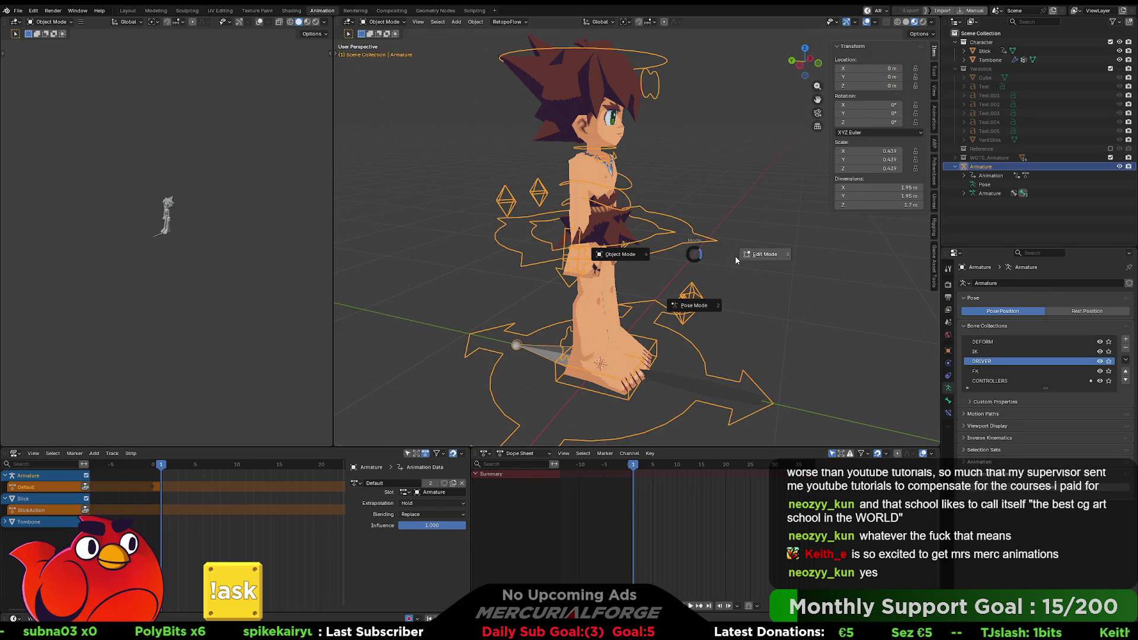
click(705, 294)
mouse_move(757, 263)
middle_down()
mouse_move(461, 264)
mouse_move(784, 264)
mouse_move(570, 250)
mouse_move(778, 256)
middle_up()
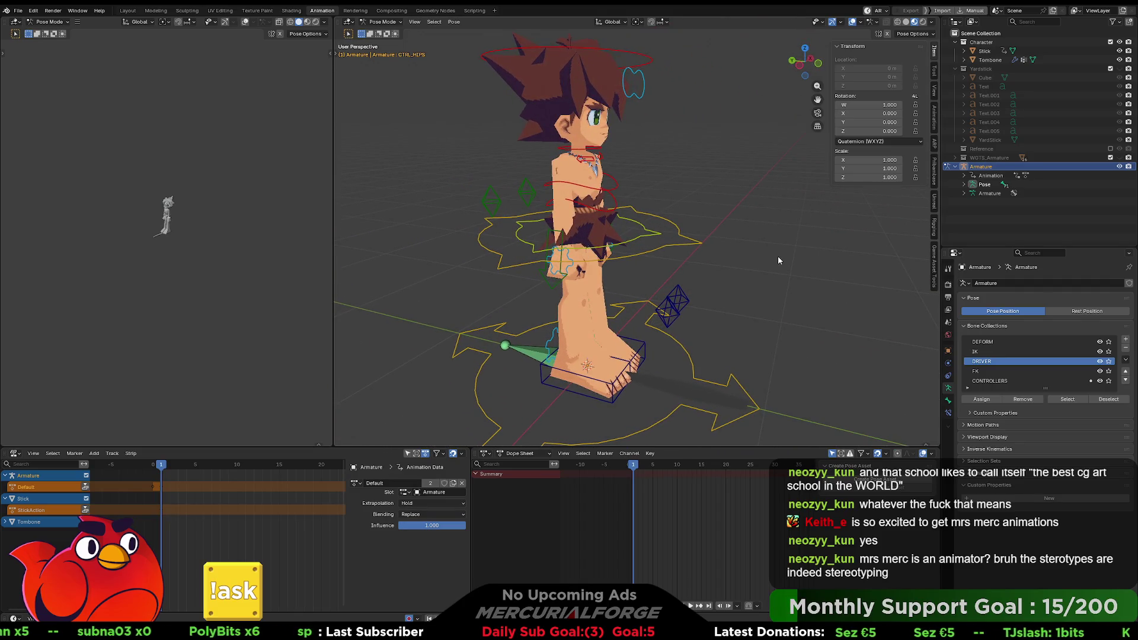
middle_drag(666, 263, 685, 243)
key(ctrl+Tab)
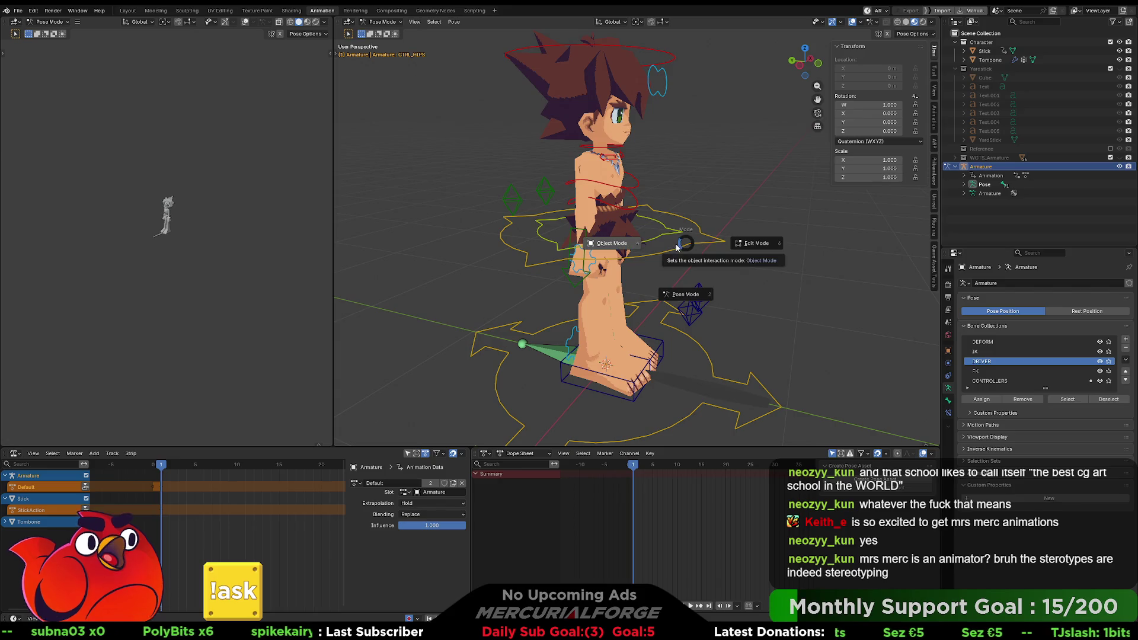
click(645, 245)
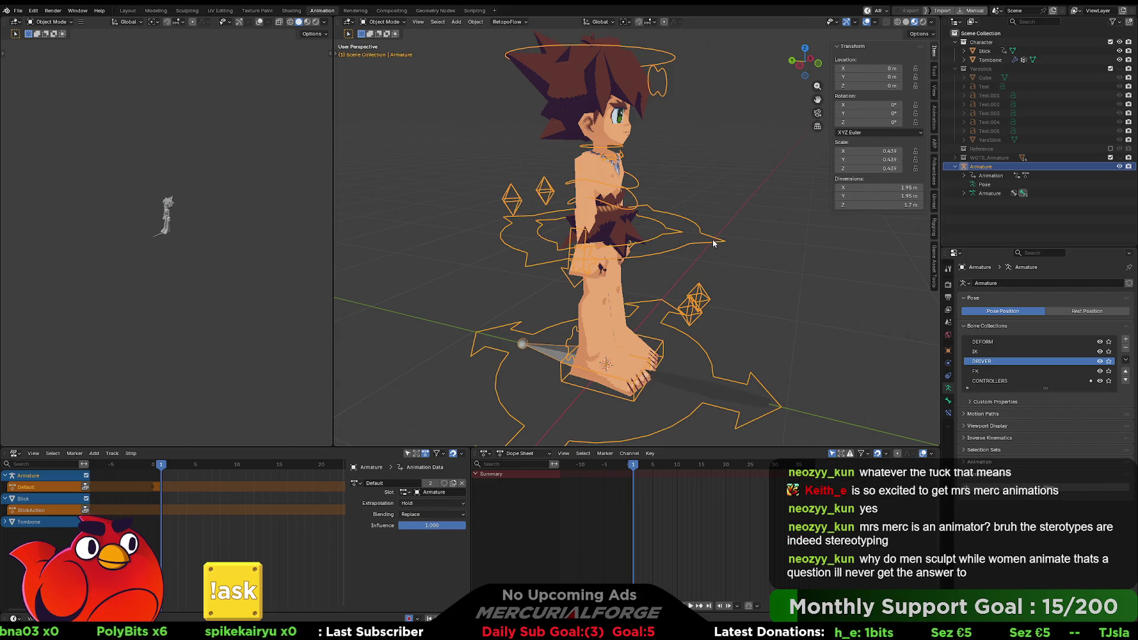
mouse_move(713, 243)
middle_down()
mouse_move(695, 252)
mouse_move(721, 245)
mouse_move(695, 239)
mouse_move(739, 250)
mouse_move(710, 243)
middle_up()
Look around the character from the front and above, then select the Stick prop at its feet
click(748, 242)
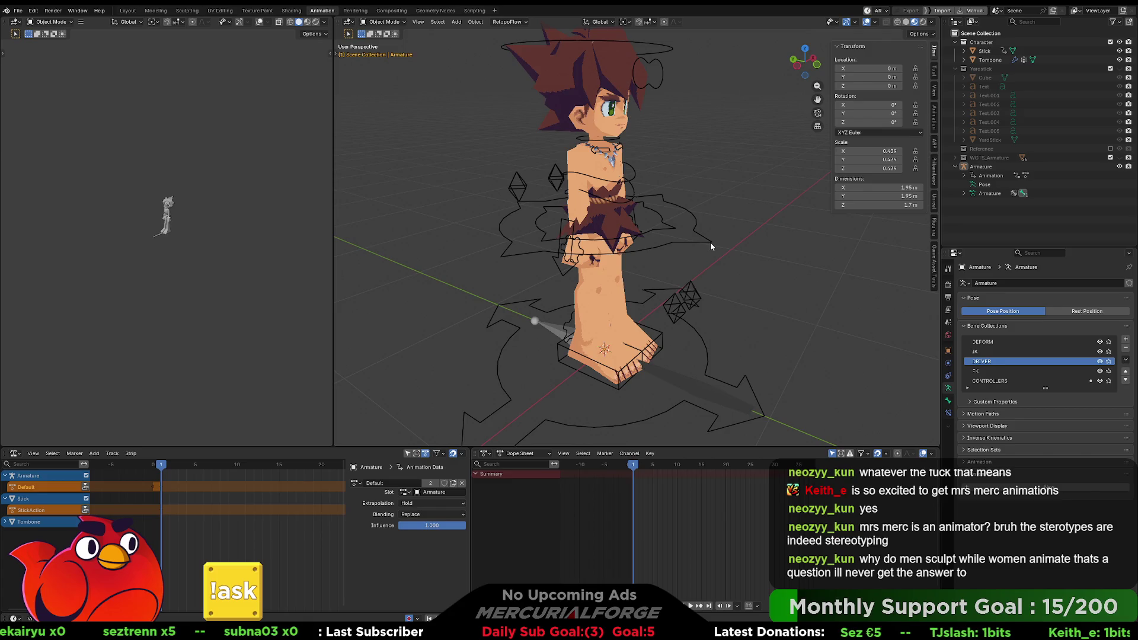
click(710, 241)
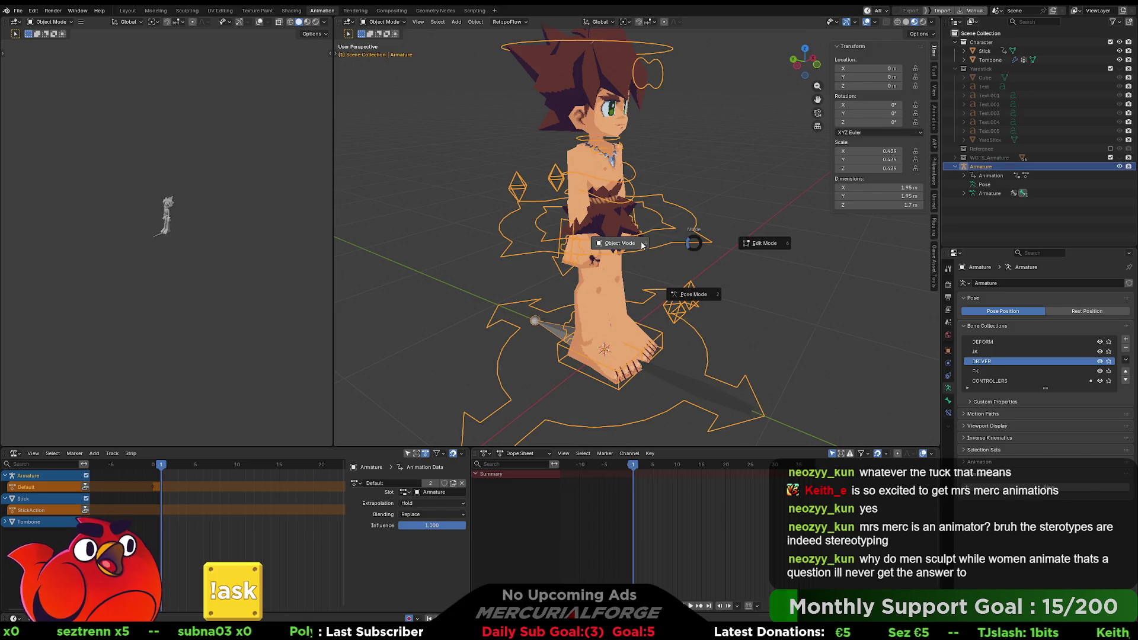
click(733, 246)
mouse_move(787, 254)
middle_down()
mouse_move(663, 248)
mouse_move(682, 240)
middle_up()
click(730, 248)
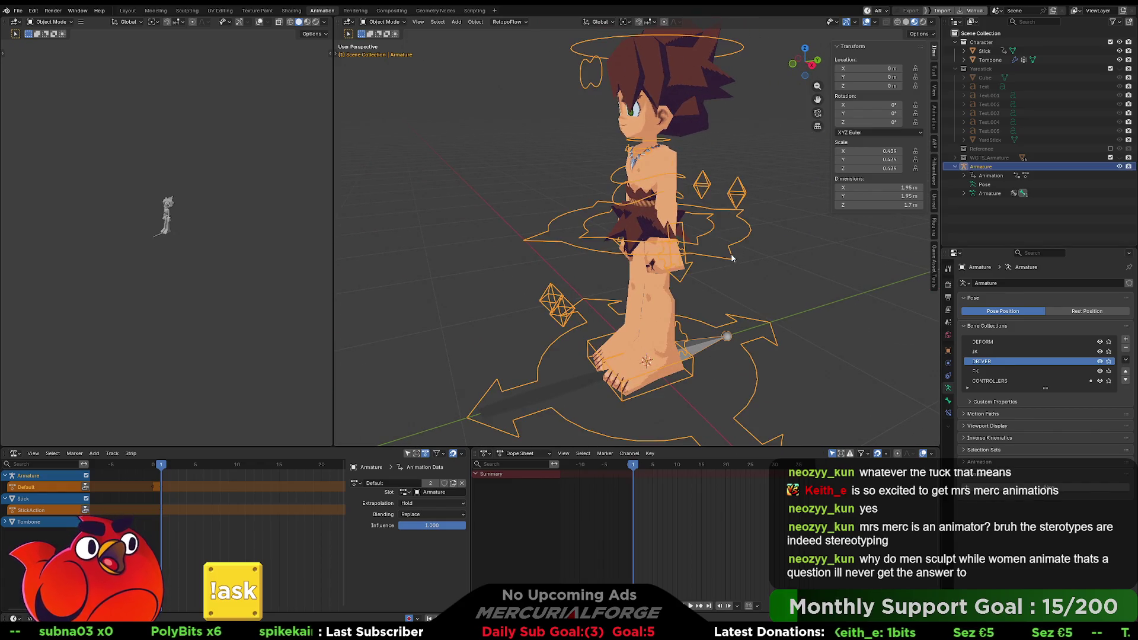
click(712, 271)
key(KP_1)
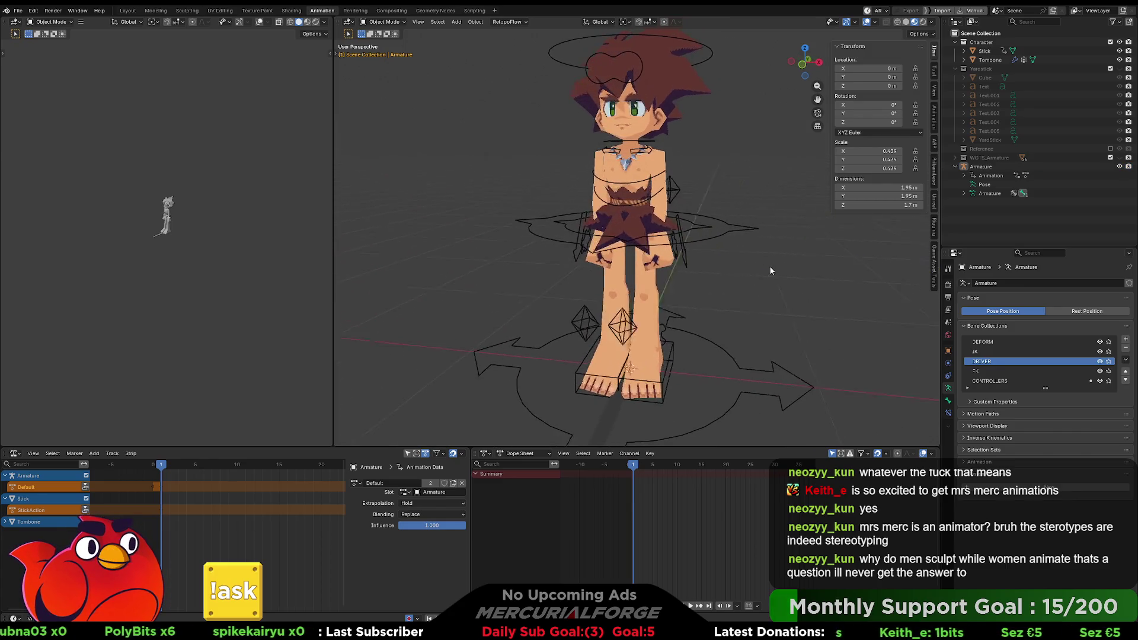
click(728, 233)
middle_drag(679, 262, 723, 267)
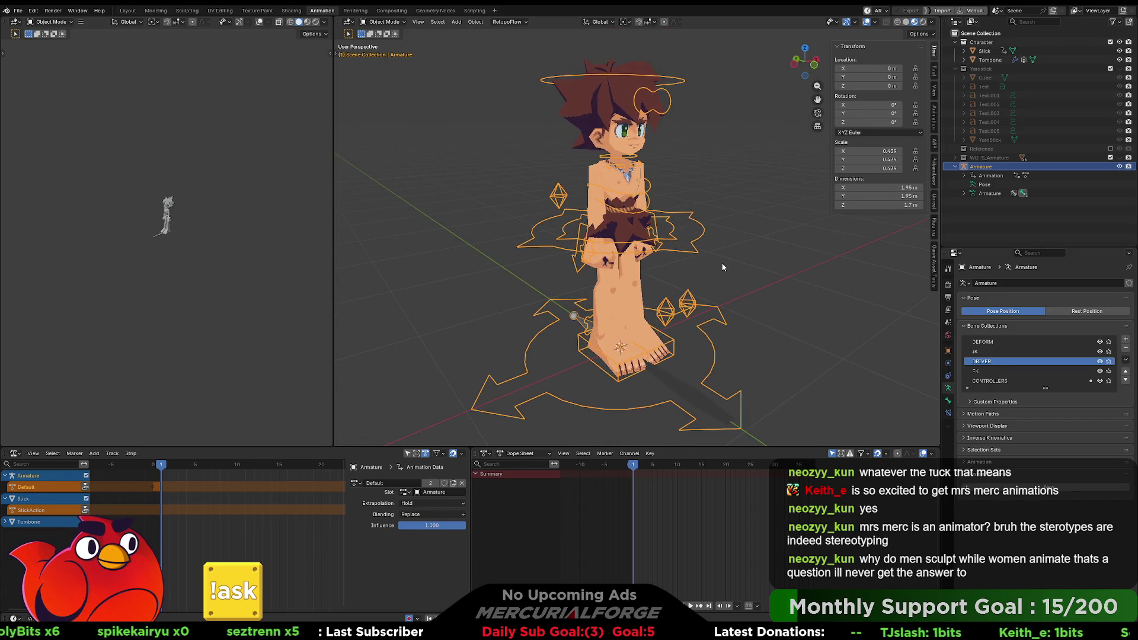
click(677, 382)
mouse_move(677, 382)
middle_down()
mouse_move(656, 272)
mouse_move(656, 307)
mouse_move(707, 277)
middle_up()
Isolate the Stick in Local View with Solid shading
key(h)
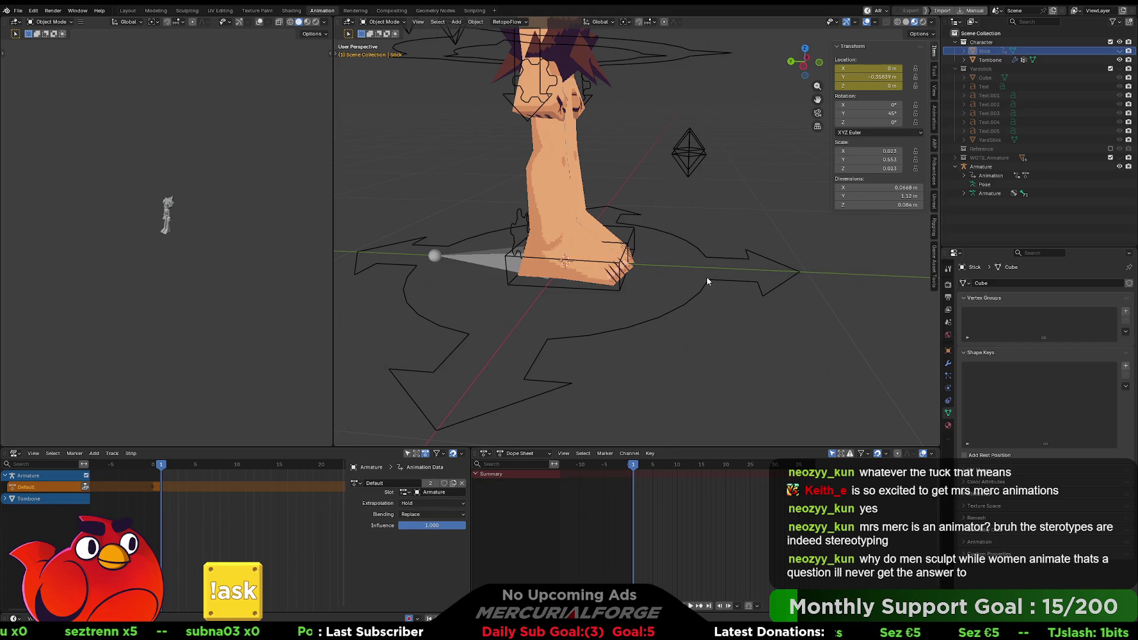
key(alt+h)
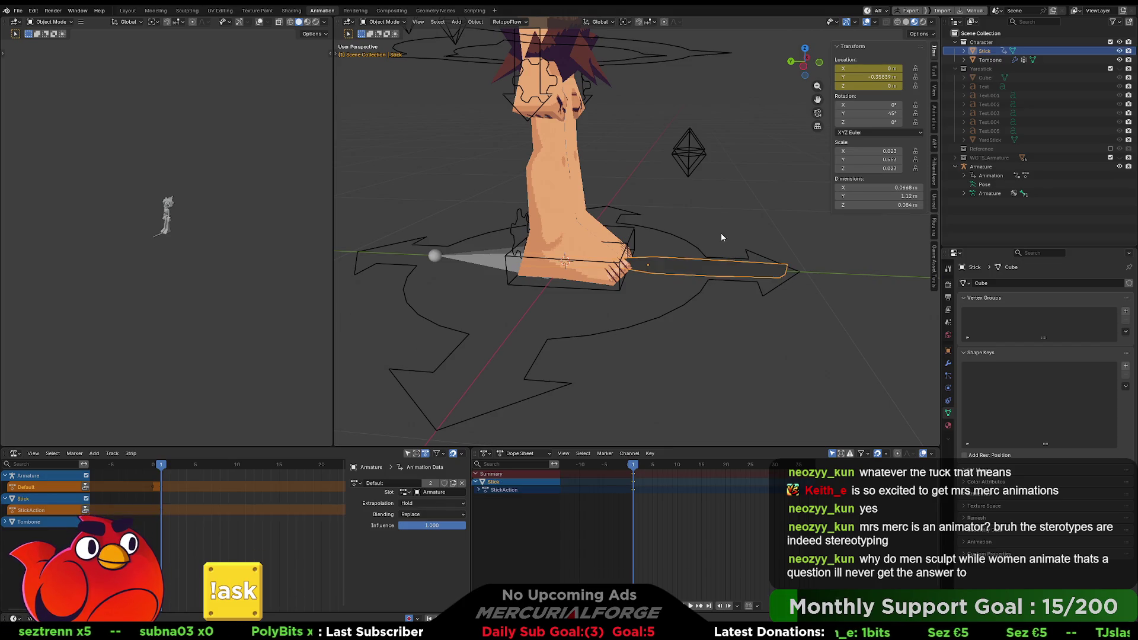
key(KP_Divide)
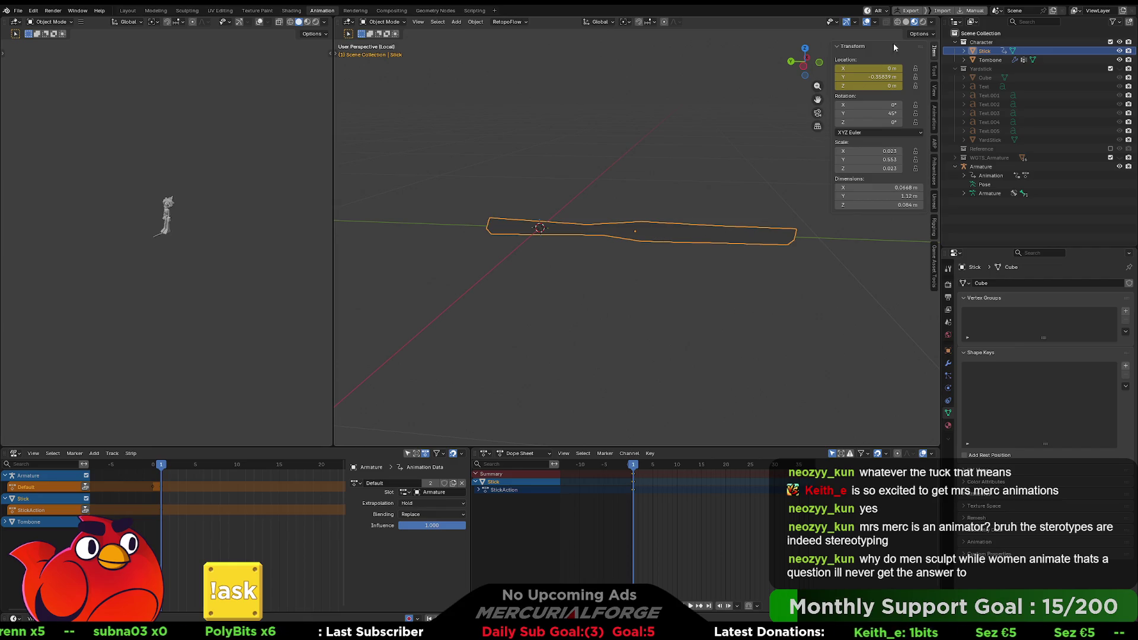
click(906, 22)
scroll(735, 183, up, 2)
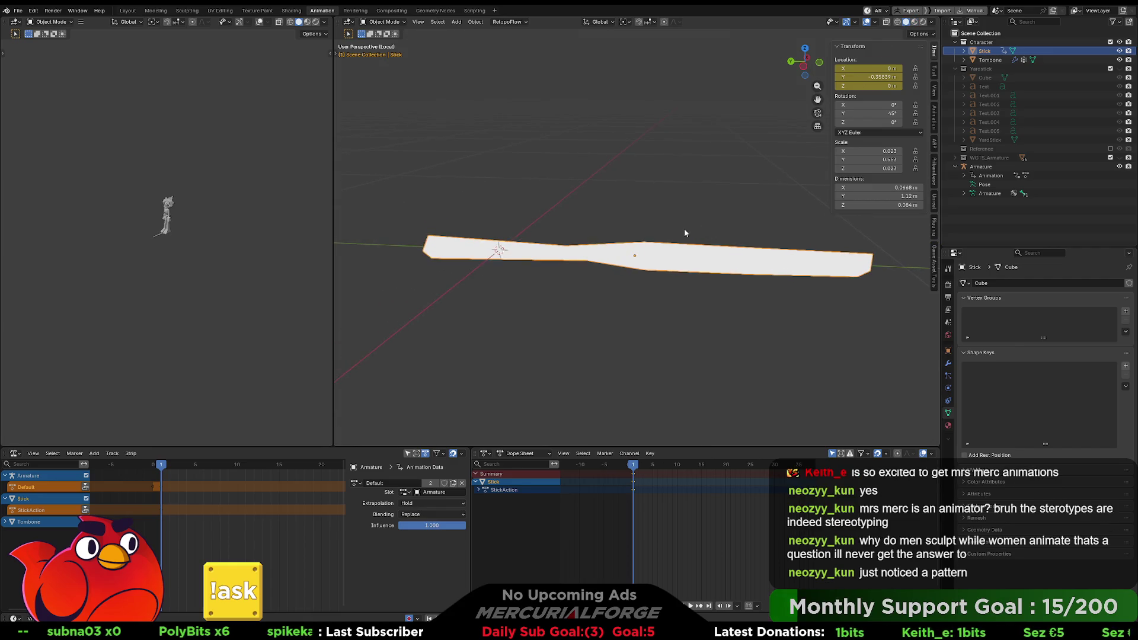
mouse_move(684, 232)
middle_down()
mouse_move(699, 265)
mouse_move(780, 237)
mouse_move(764, 226)
mouse_move(683, 234)
middle_up()
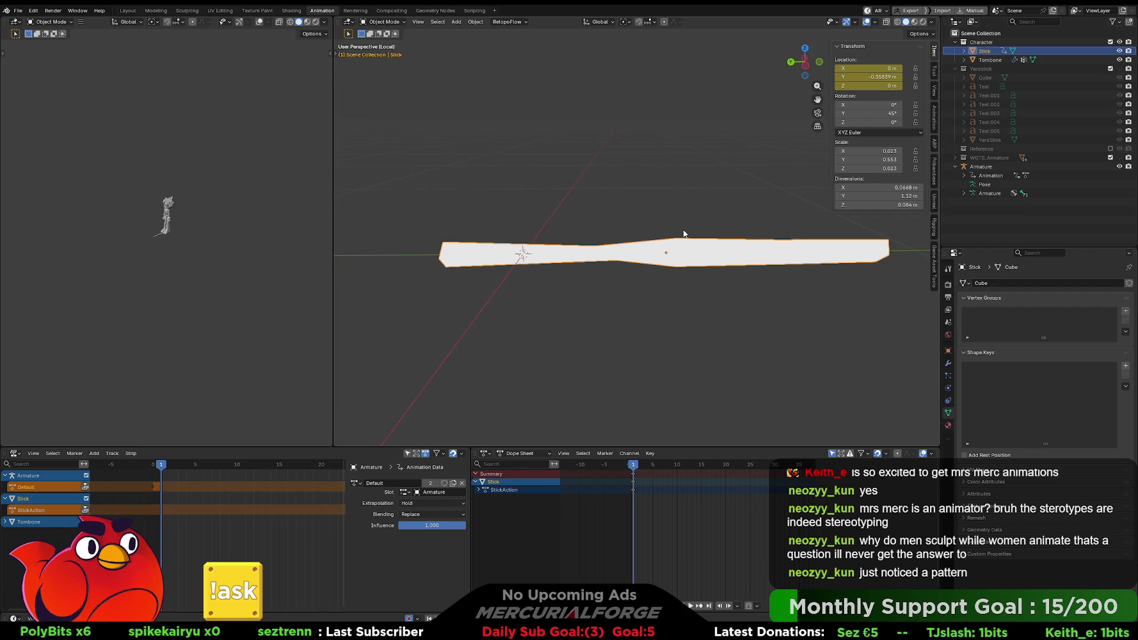
Deselect the stick and add a new single-bone armature at its origin
key(alt+a)
key(shift+a)
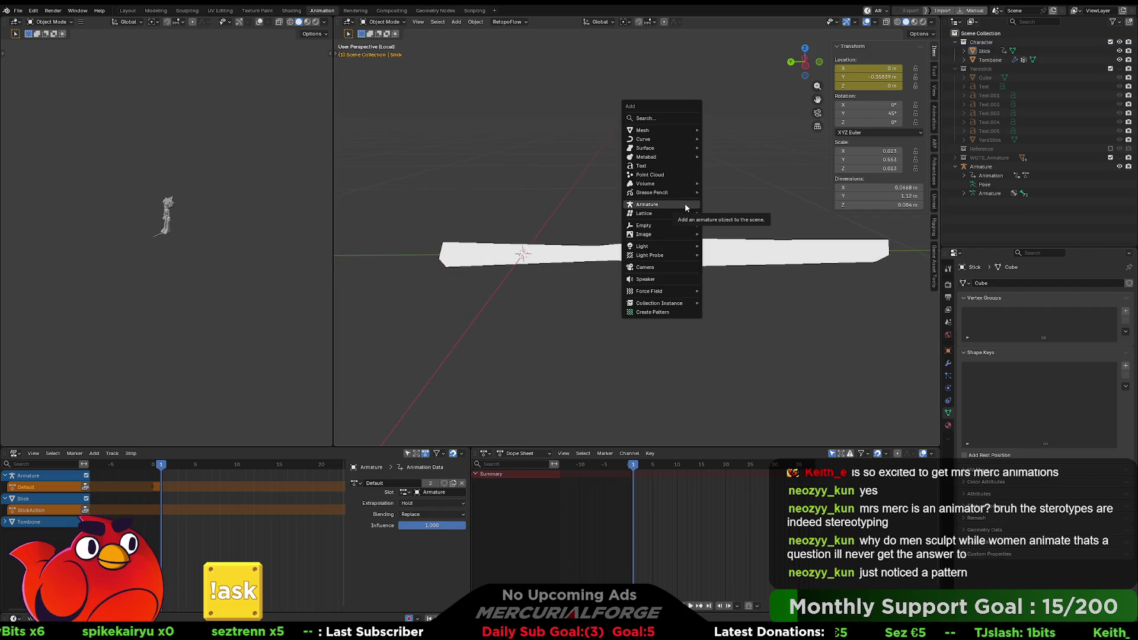
click(684, 205)
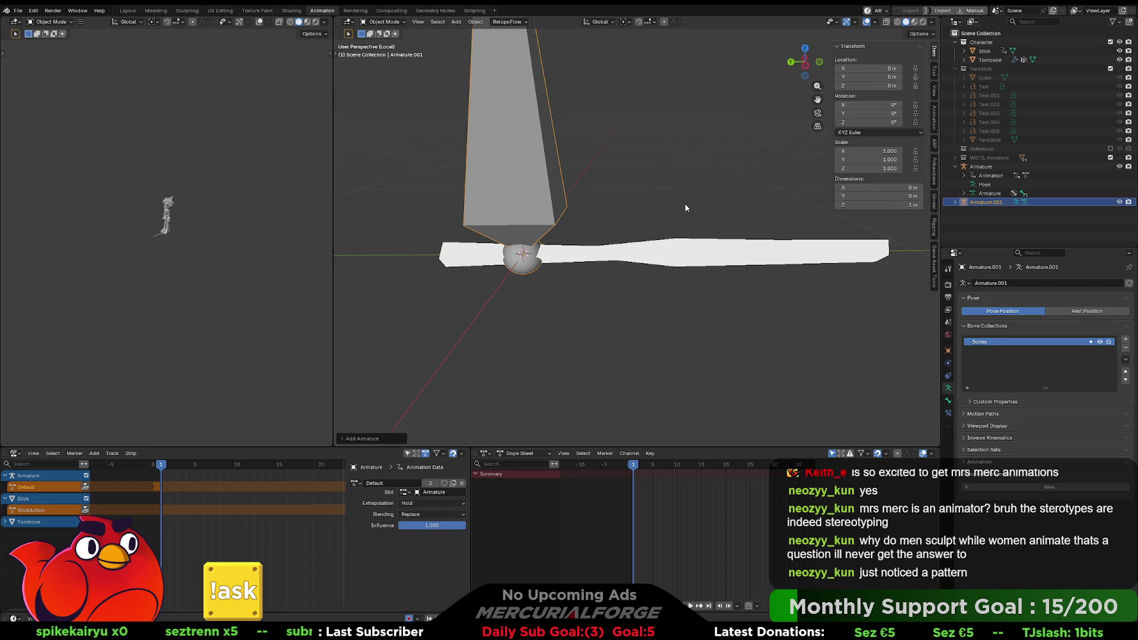
scroll(684, 202, down, 3)
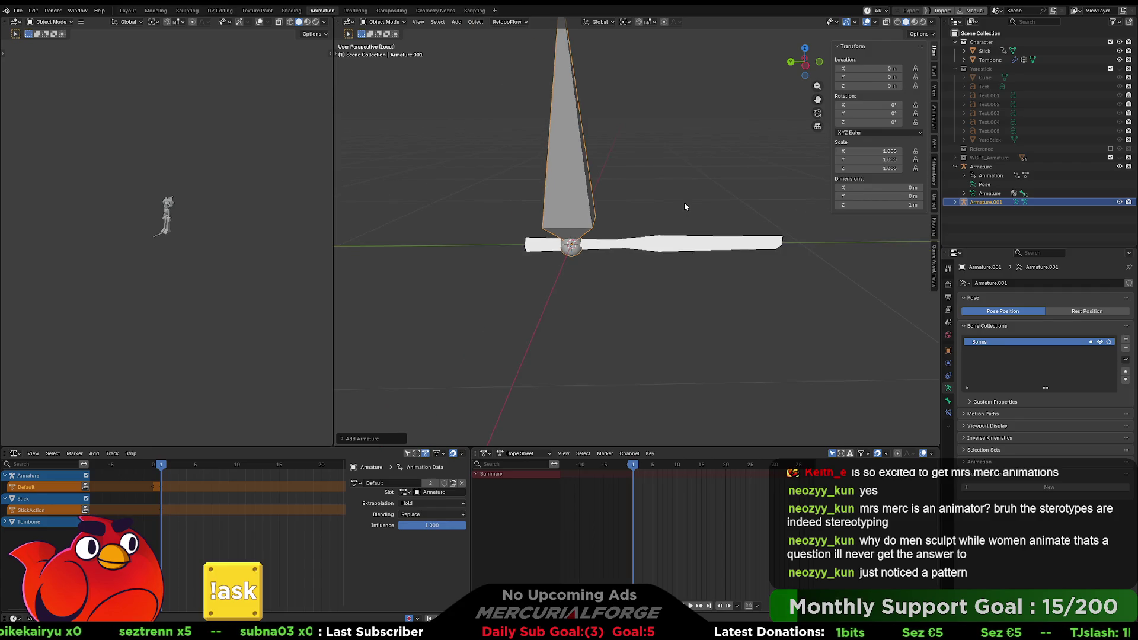
scroll(685, 203, down, 2)
click(538, 73)
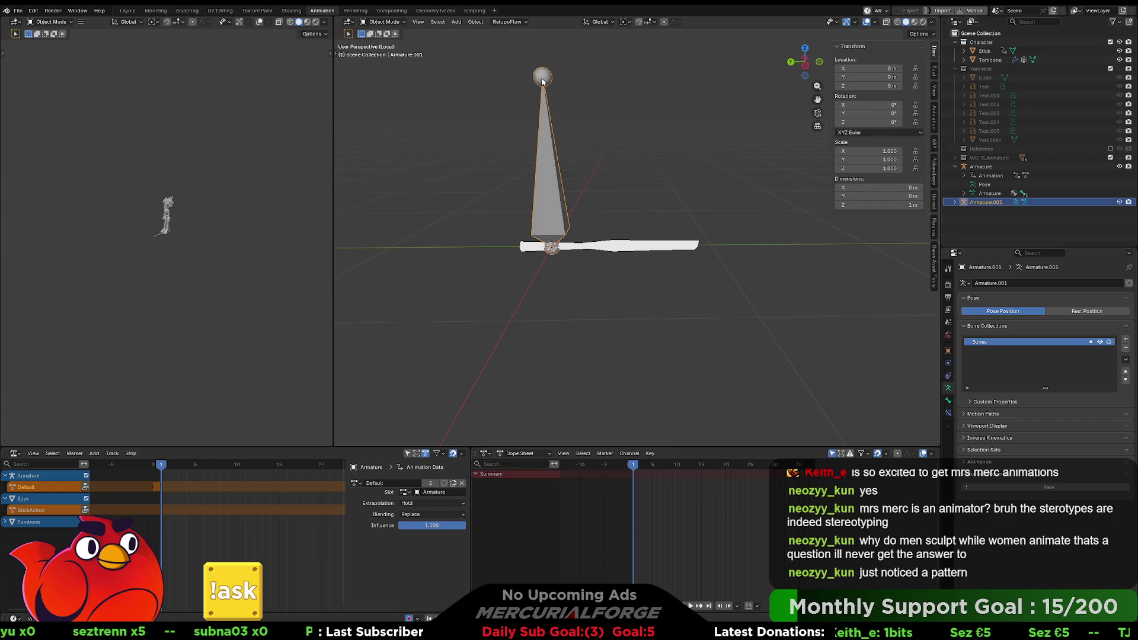
Put the new armature in Edit Mode and move its bone to lie along the stick
click(596, 86)
click(541, 74)
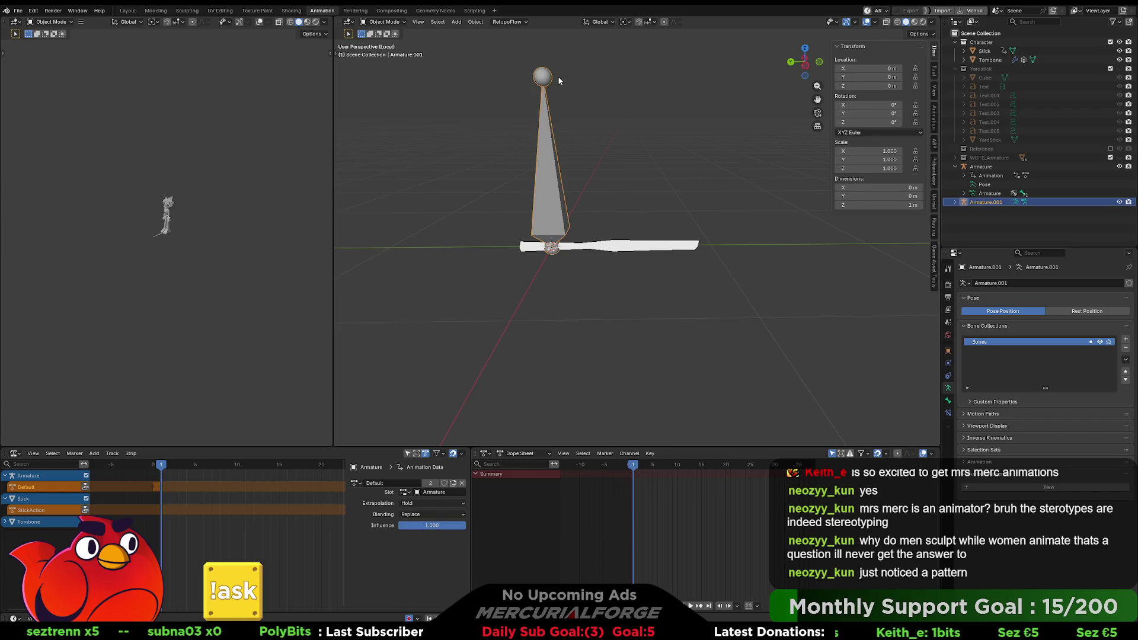
key(ctrl+Tab)
click(619, 97)
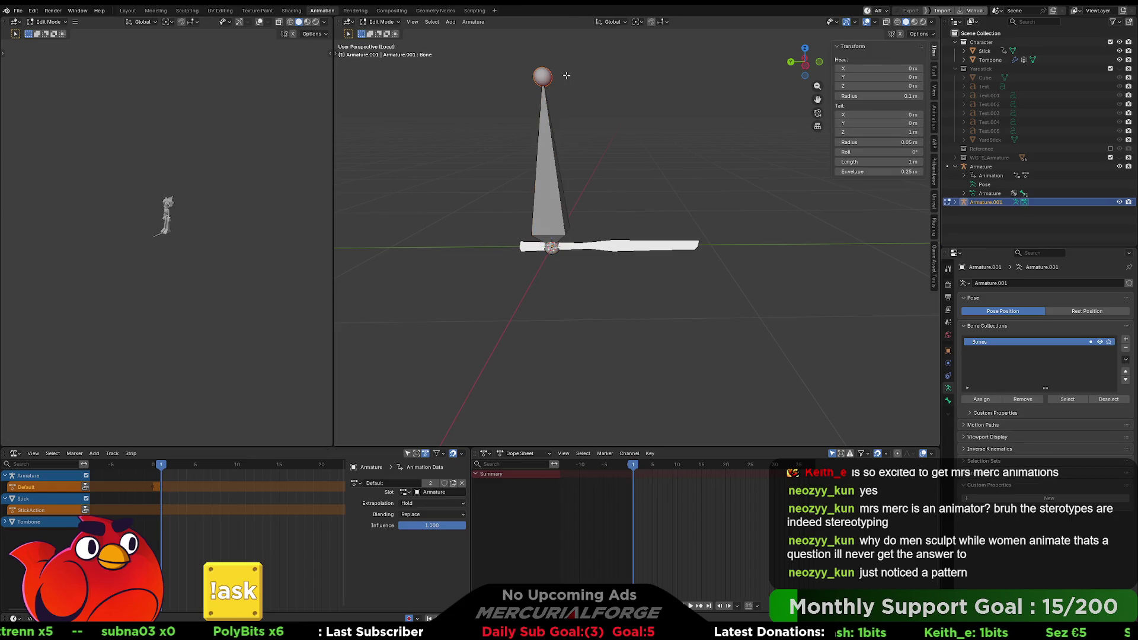
key(g)
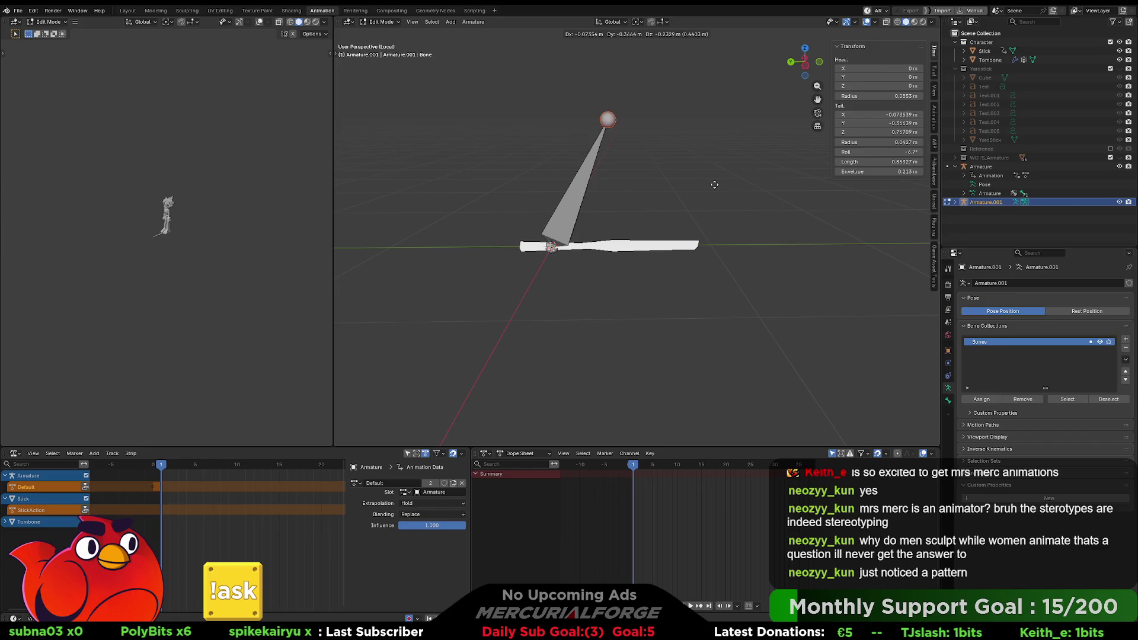
key(Escape)
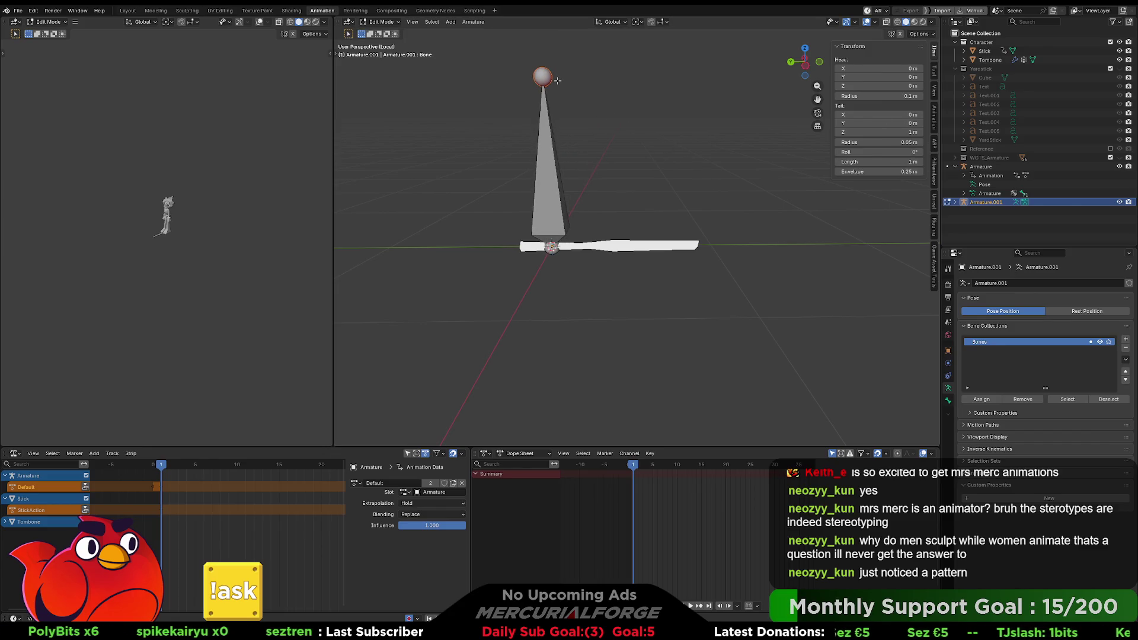
key(g)
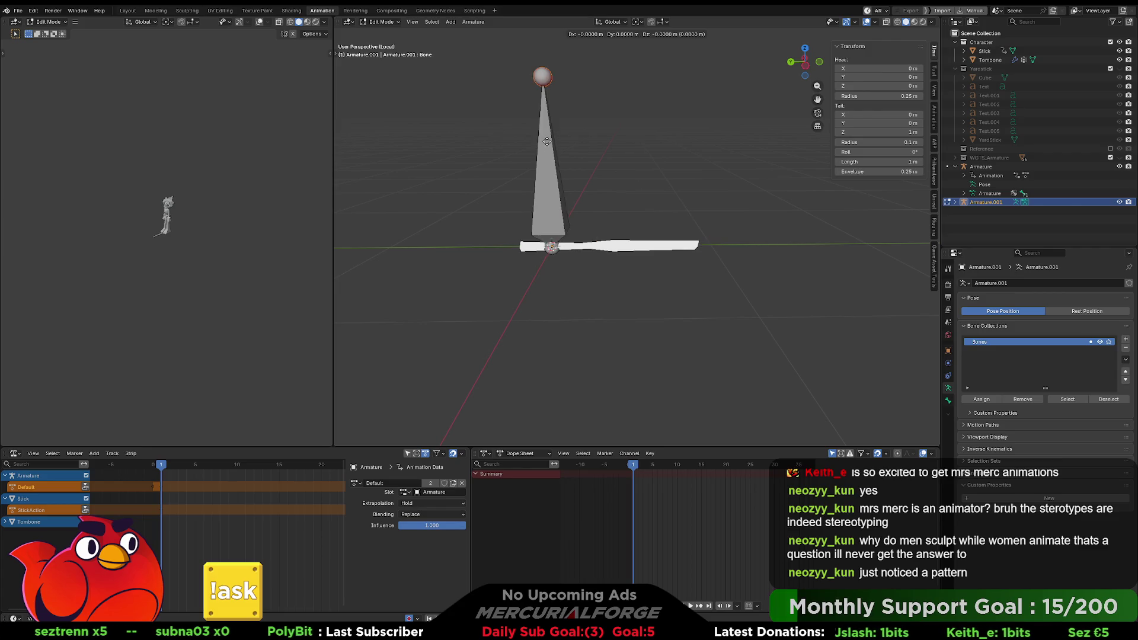
click(732, 246)
Make the armature's bones display as Stick shape and draw In Front
scroll(732, 246, up, 4)
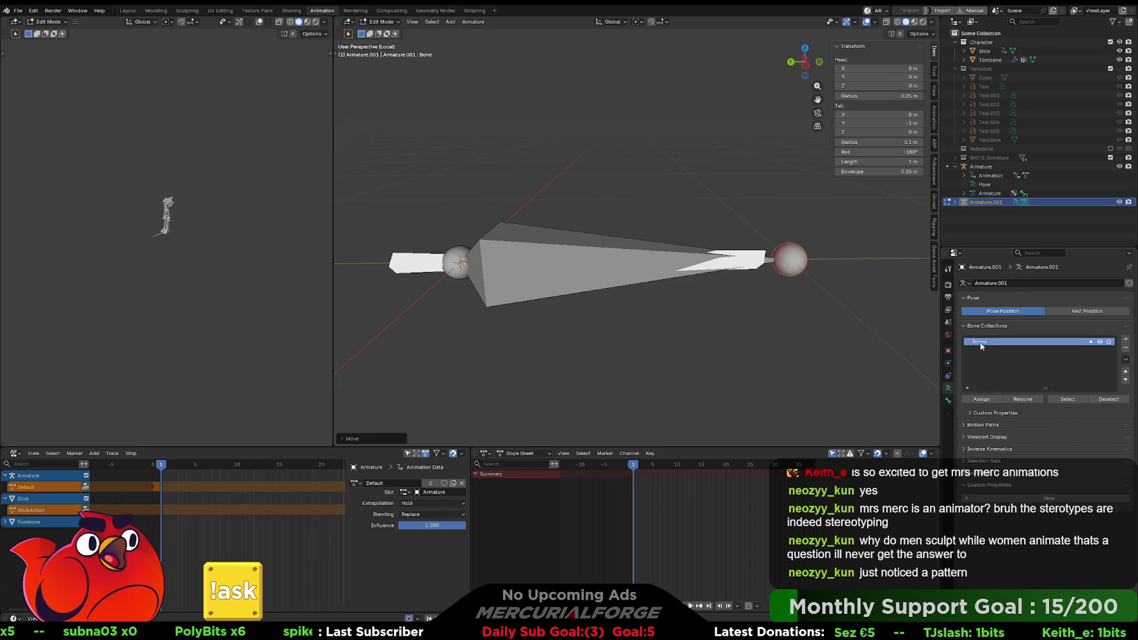
click(949, 402)
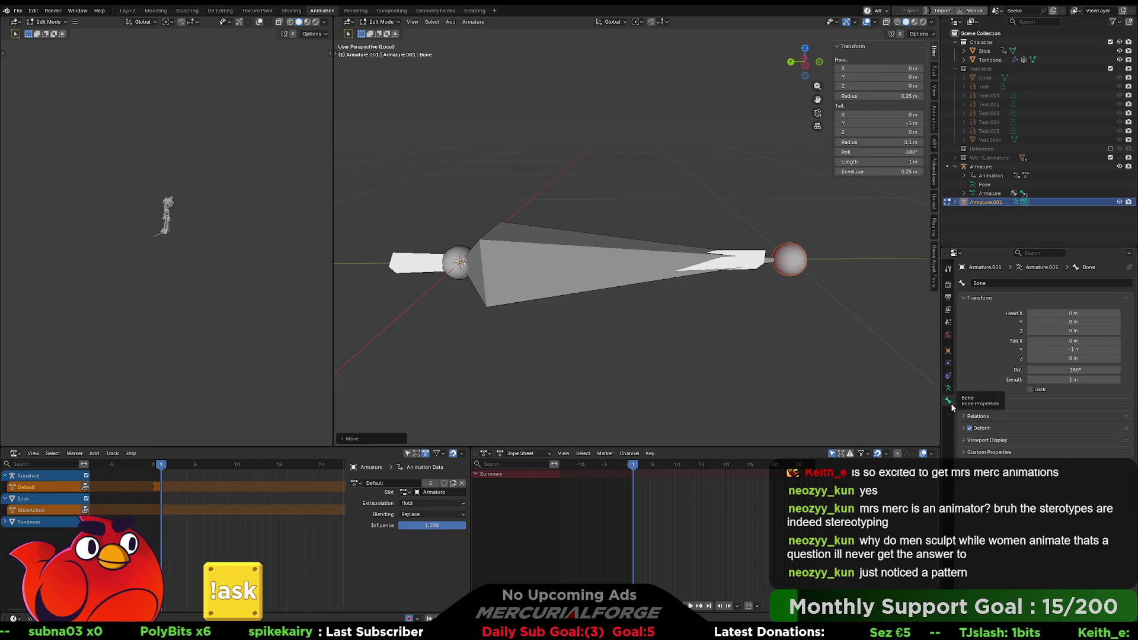
click(962, 440)
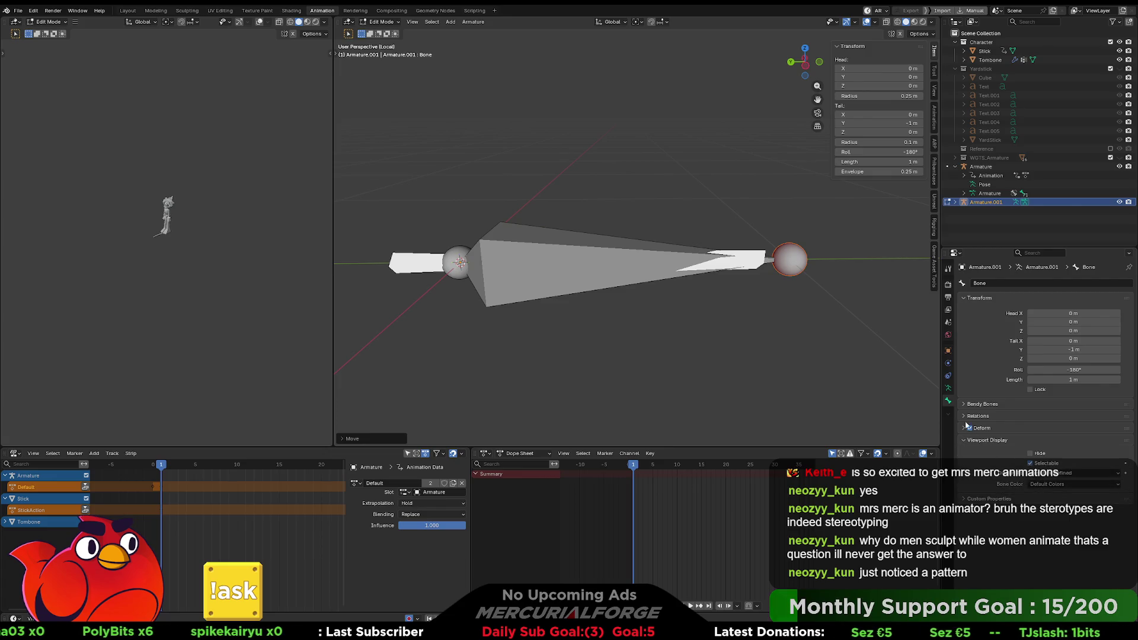
click(950, 388)
click(965, 437)
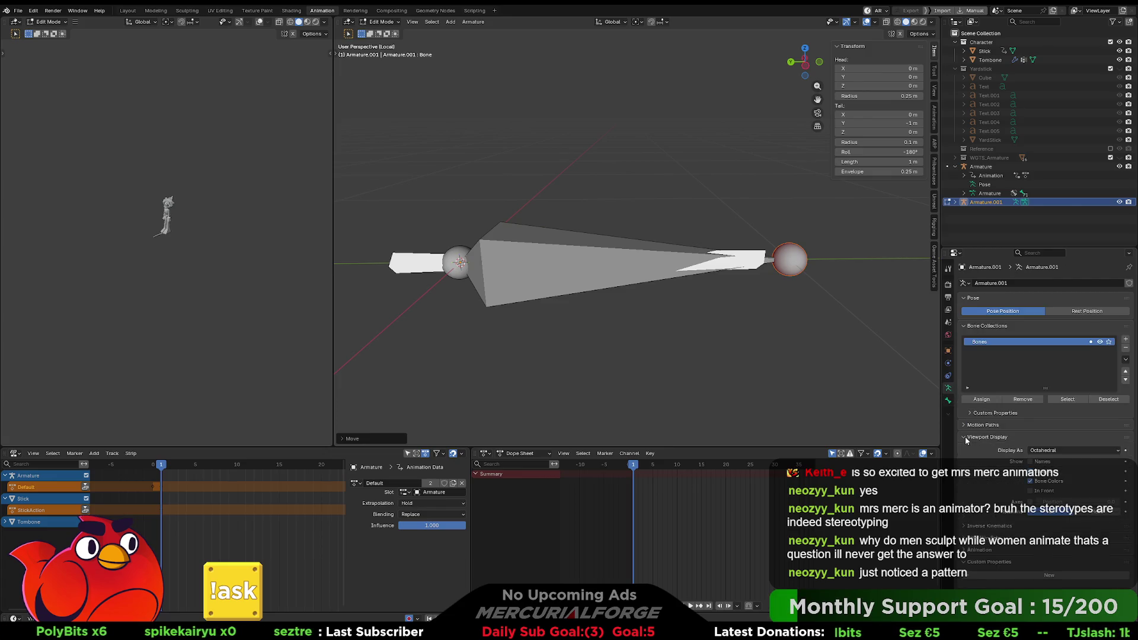
click(1031, 490)
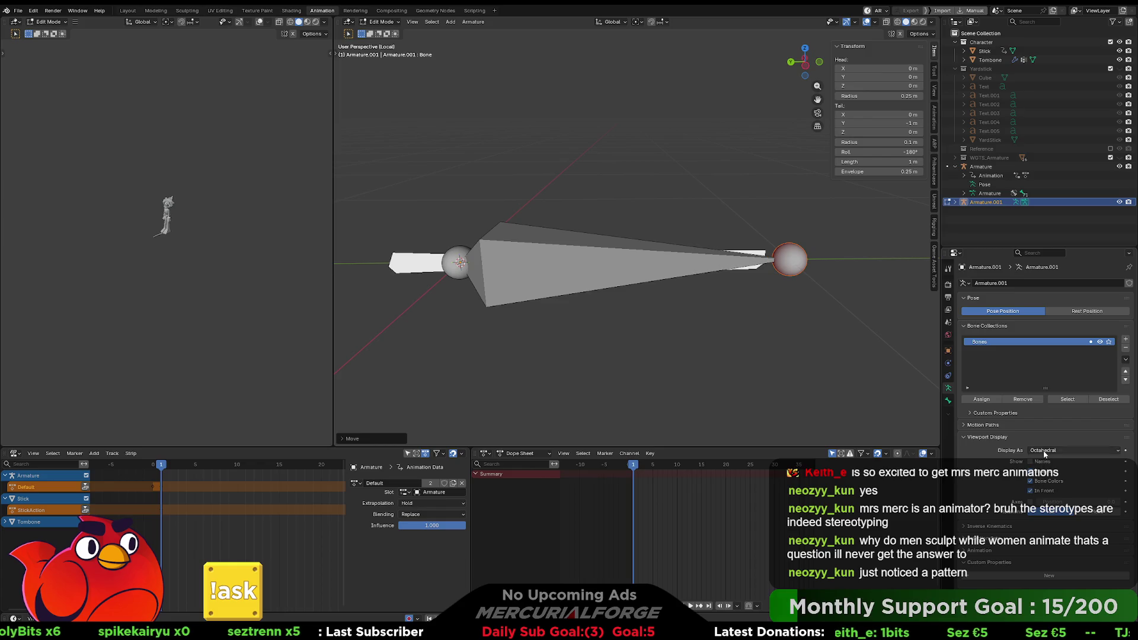
click(1040, 452)
click(1042, 471)
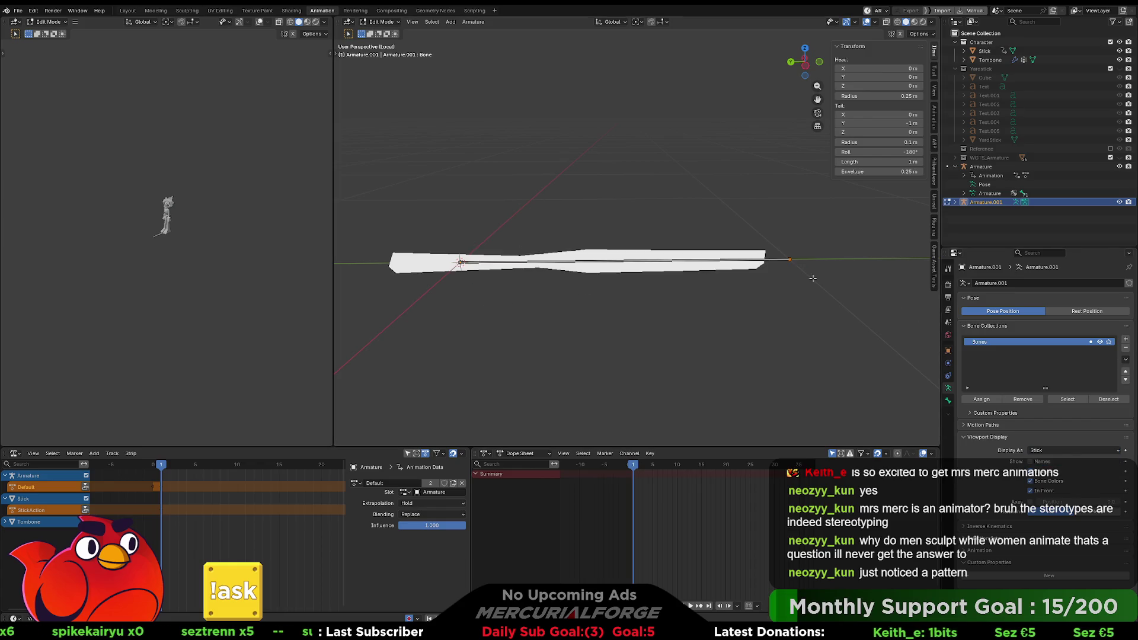
Shorten the bone's tail along the Y axis
key(g)
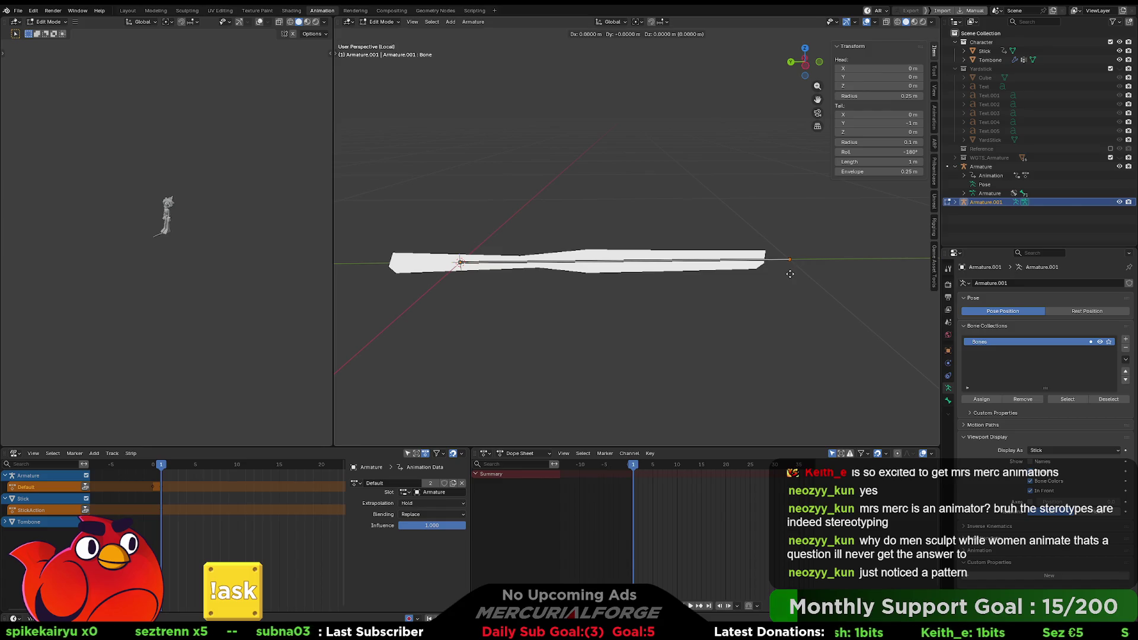
key(y)
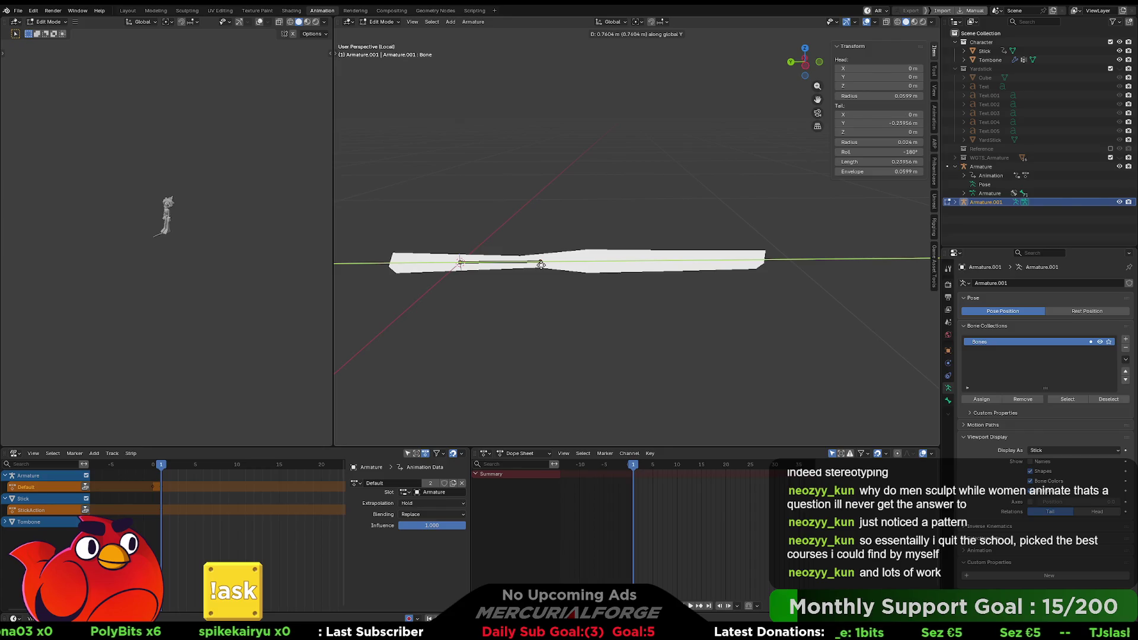
click(541, 265)
middle_drag(541, 265, 611, 273)
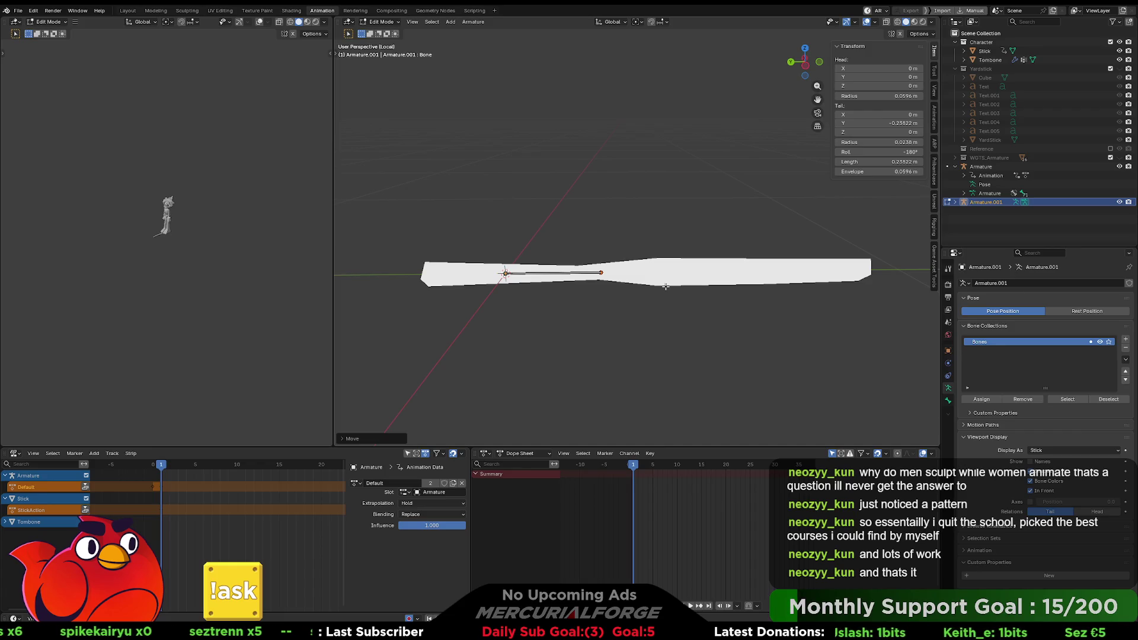
key(g)
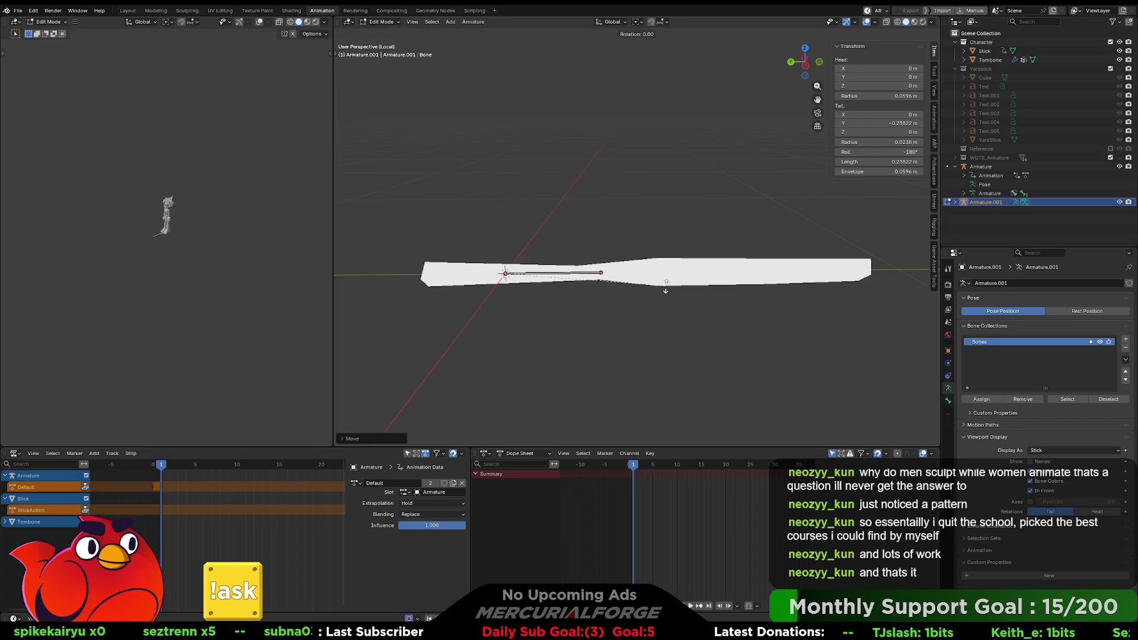
right_click(674, 287)
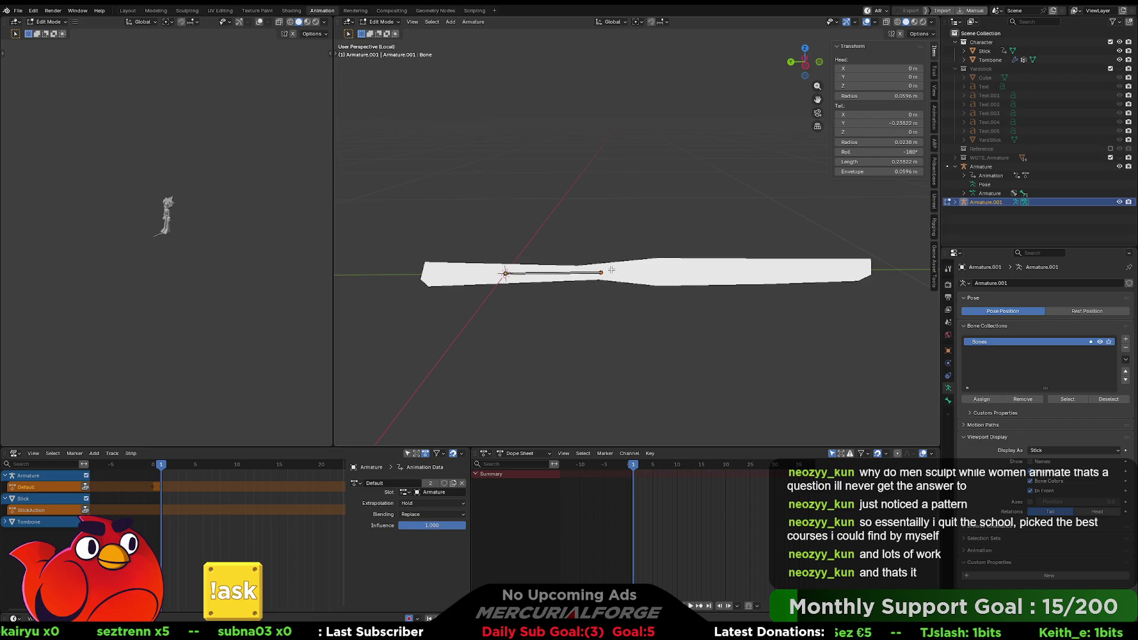
Extrude a second bone along Y to the stick's tip, then return to Object Mode
key(e)
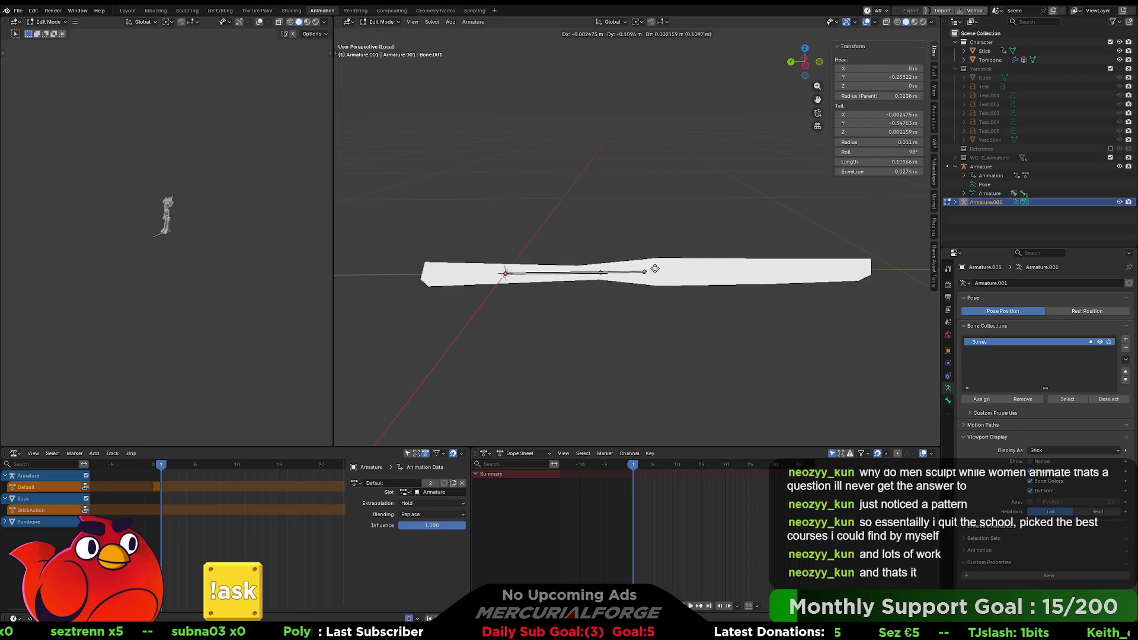
key(y)
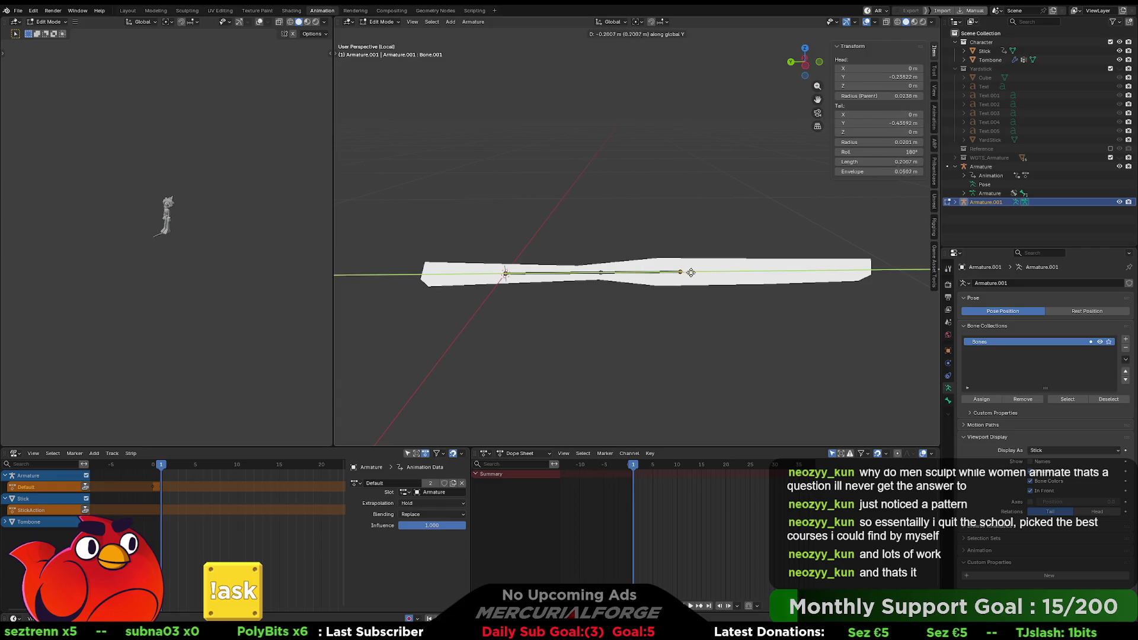
click(873, 275)
shift+middle_drag(655, 291, 625, 294)
key(w)
key(q)
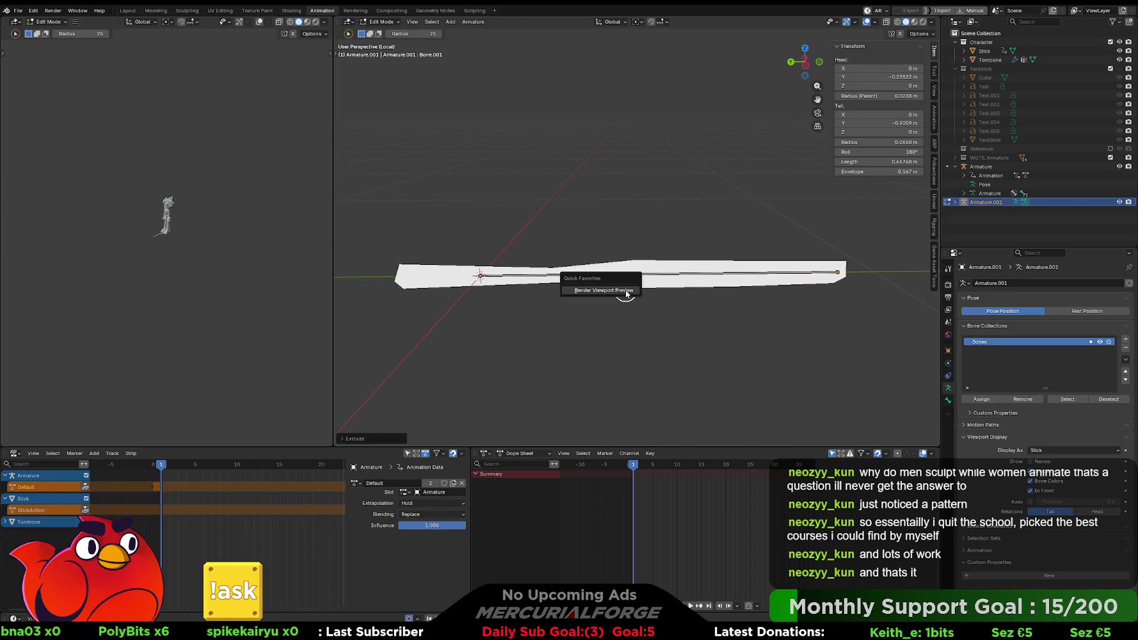
key(Escape)
key(Tab)
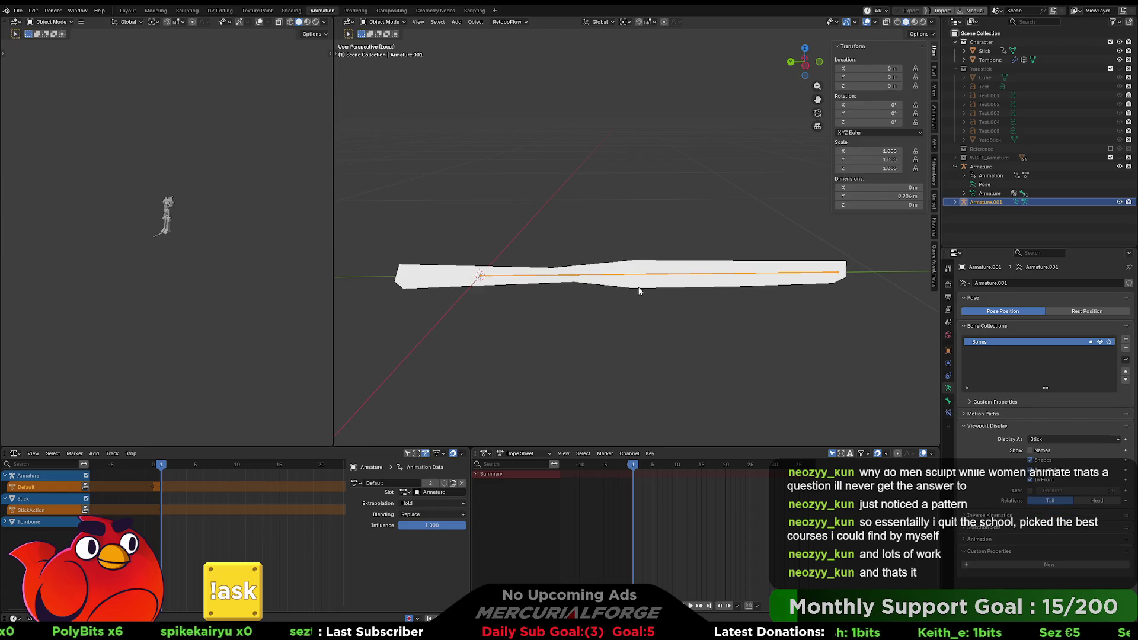
Parent the Stick mesh to Armature.001 With Automatic Weights, then deselect all and reselect the armature
click(640, 284)
mouse_move(640, 284)
middle_down()
mouse_move(628, 279)
mouse_move(646, 275)
middle_up()
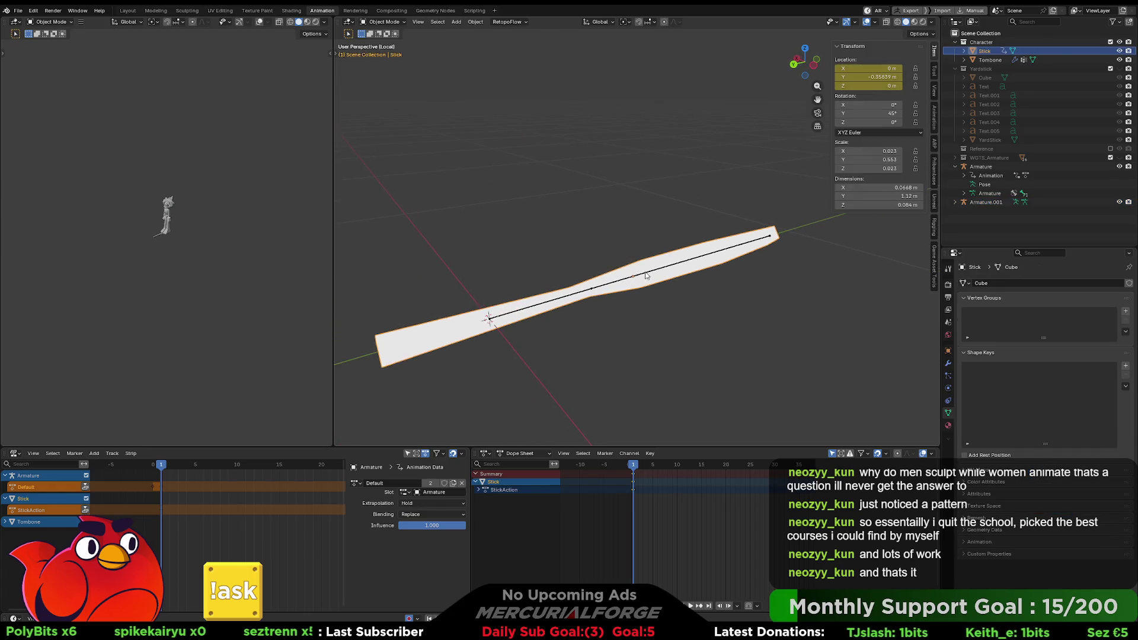
click(646, 274)
key(ctrl+p)
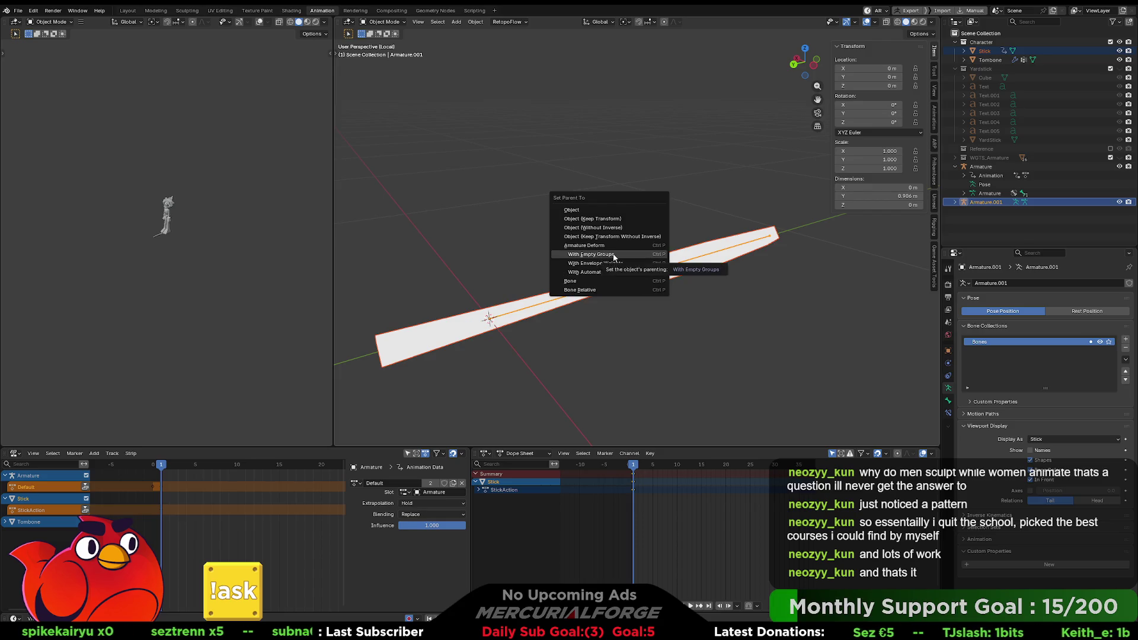
click(614, 274)
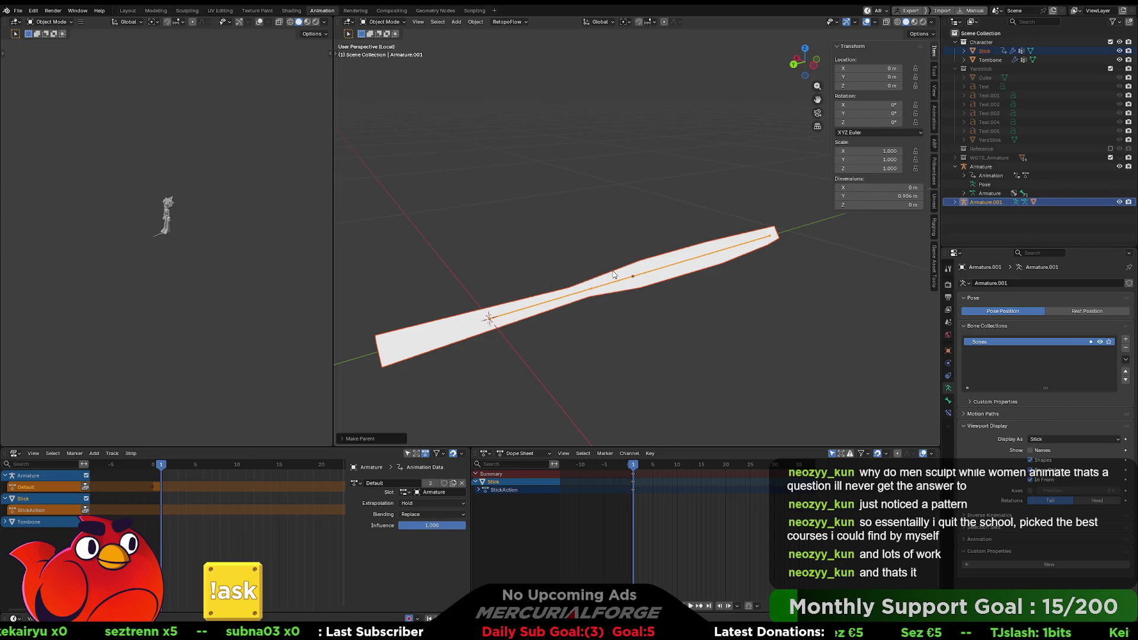
key(alt+a)
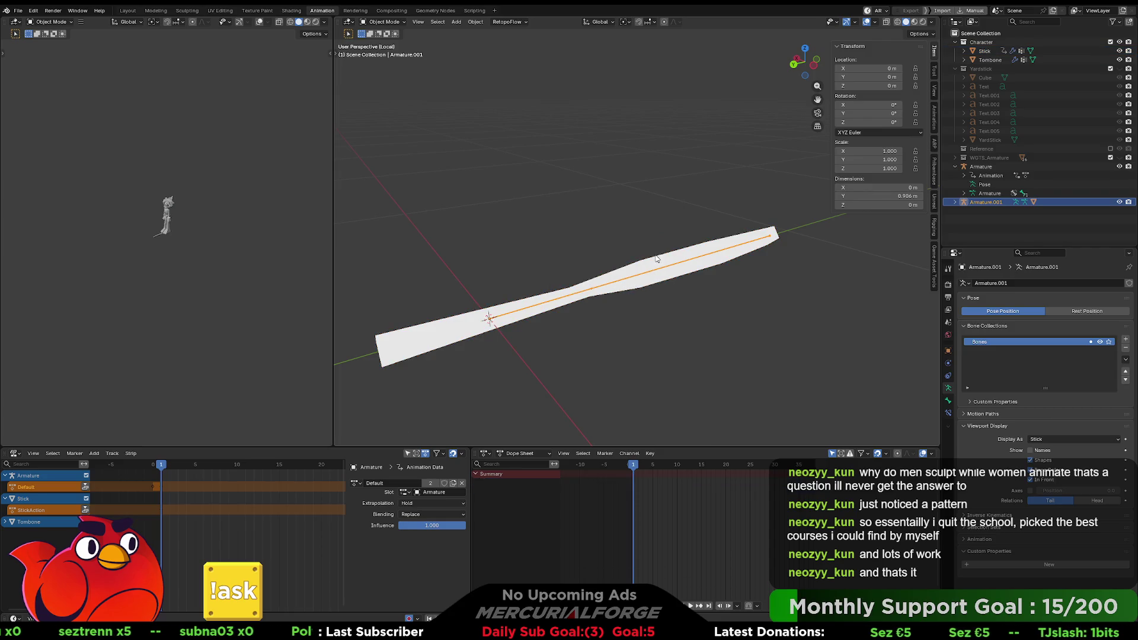
click(658, 273)
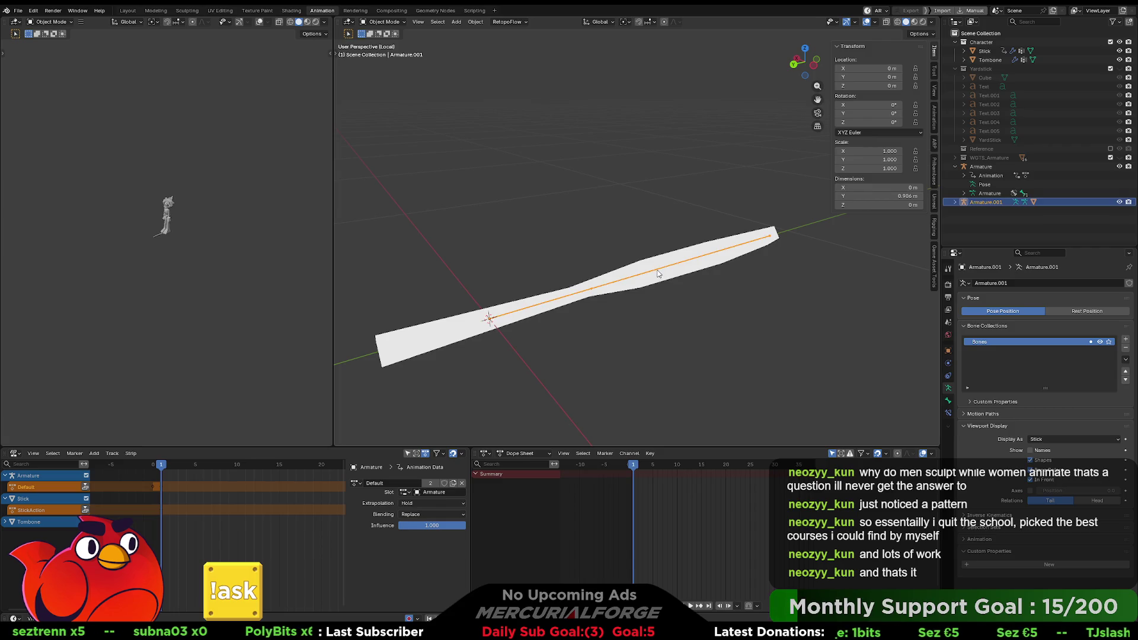
In Pose Mode, test-scale the stick bone twice, undoing each stretch
click(683, 291)
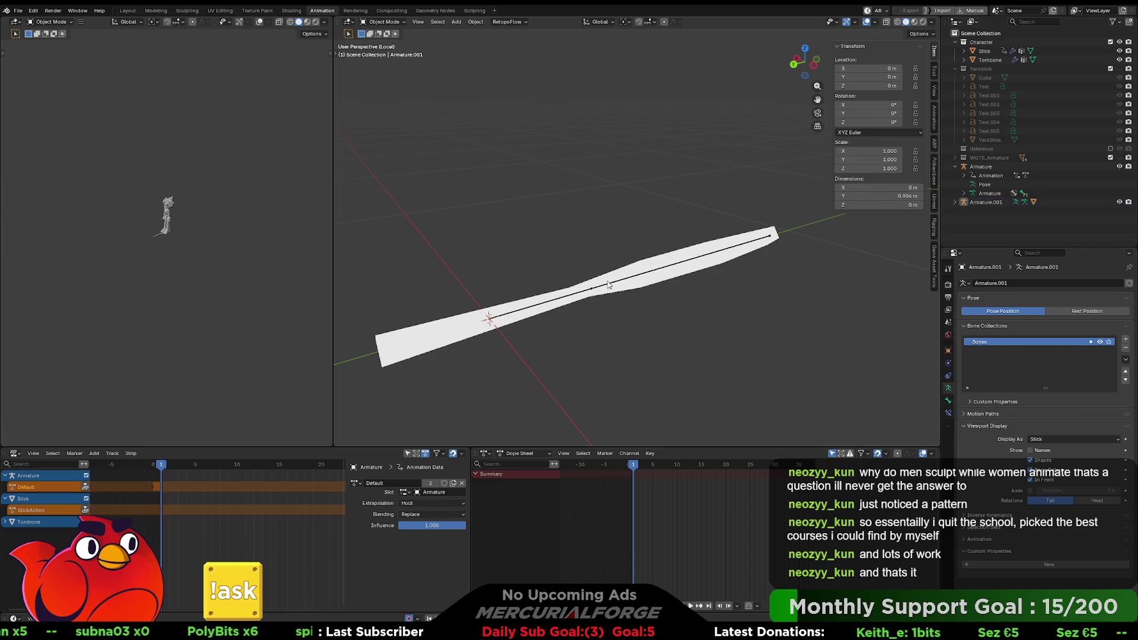
click(670, 267)
key(ctrl+Tab)
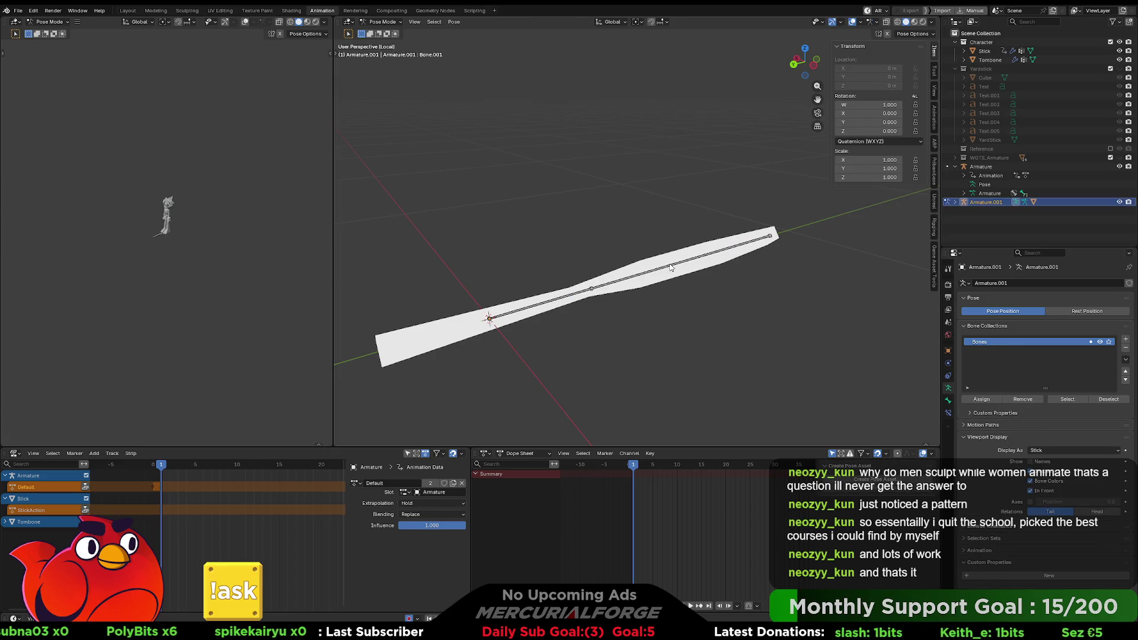
click(670, 267)
key(s)
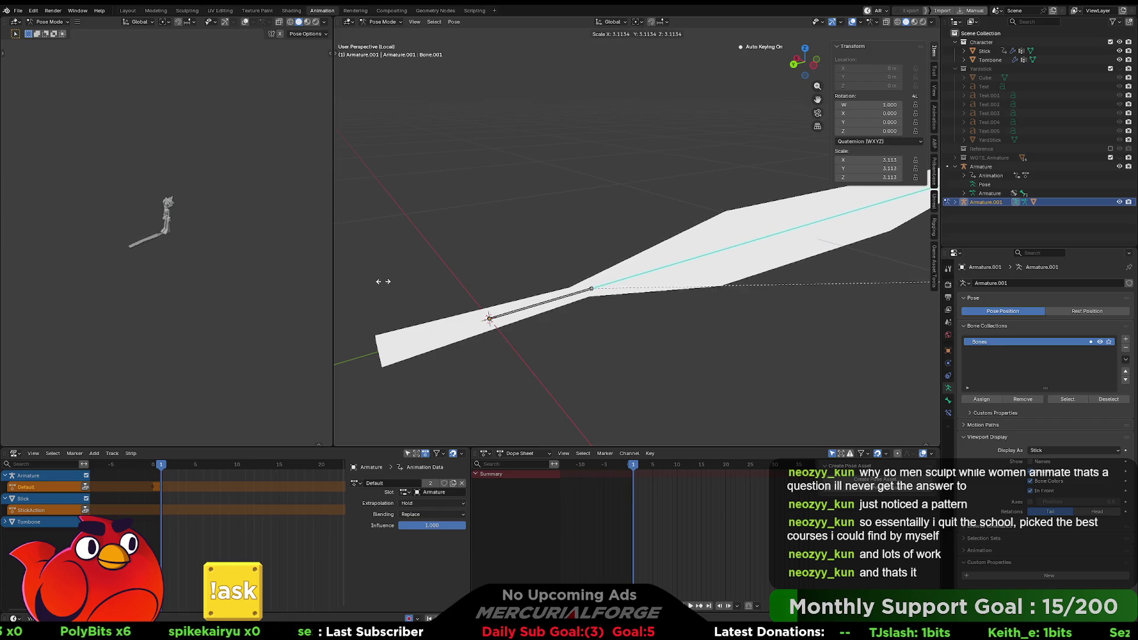
click(403, 291)
scroll(828, 293, down, 2)
middle_drag(828, 293, 806, 327)
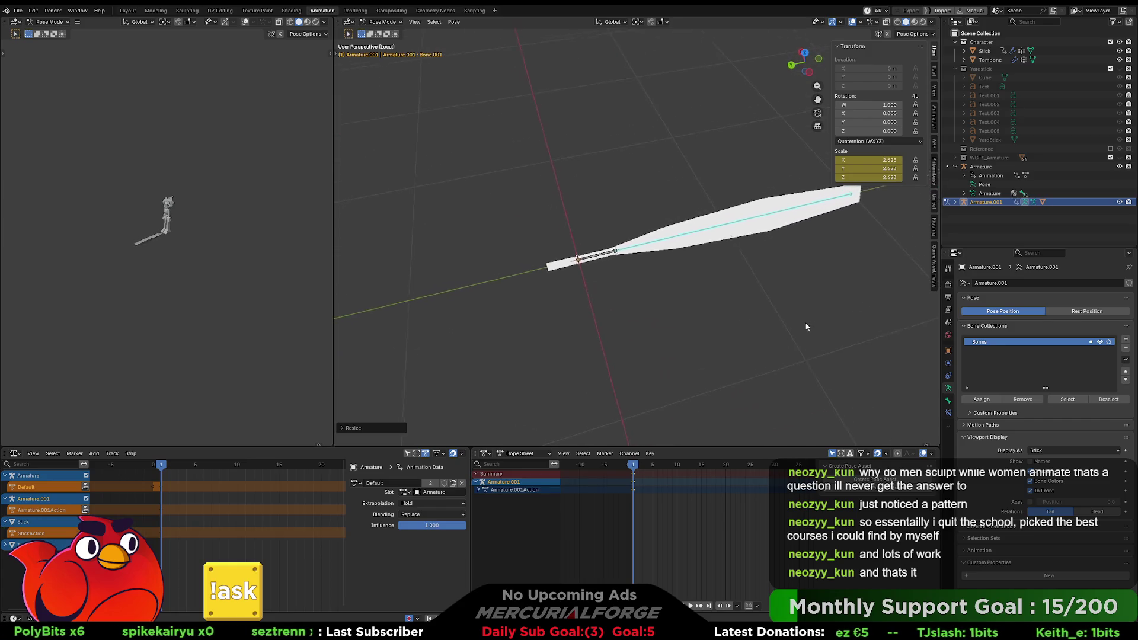
key(ctrl+z)
key(s)
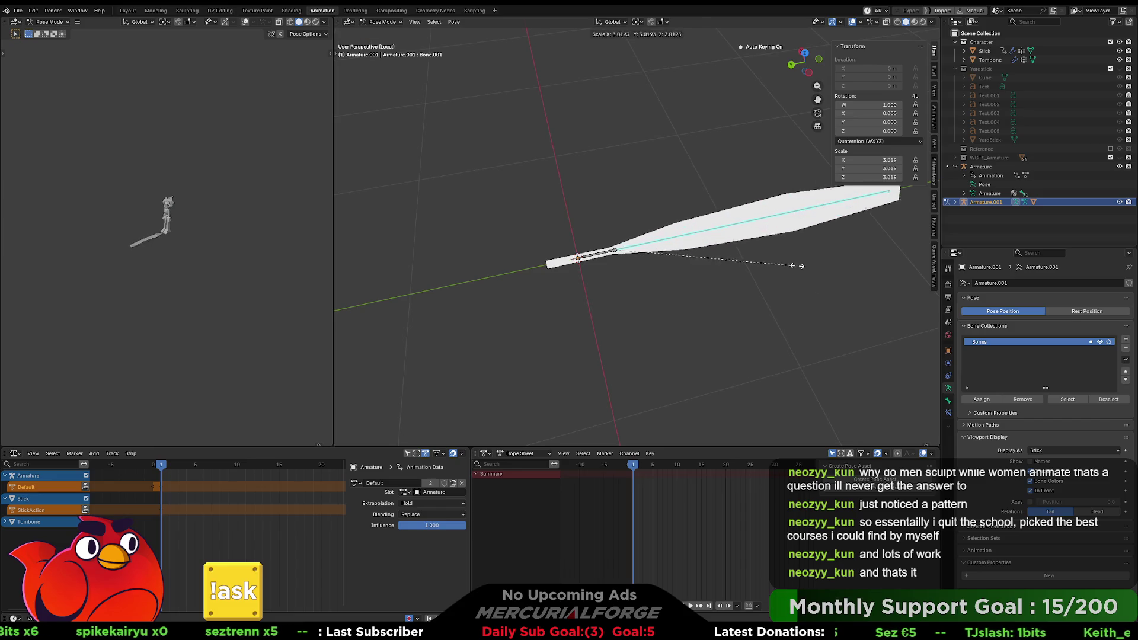
click(734, 266)
key(ctrl+z)
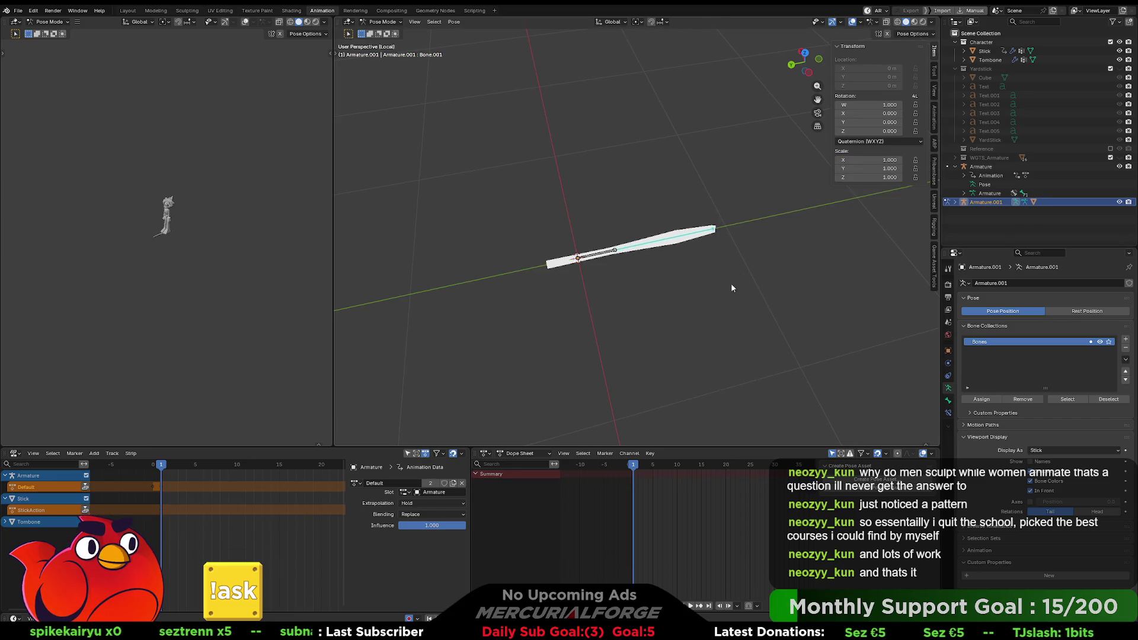
mouse_move(731, 283)
middle_down()
mouse_move(709, 280)
mouse_move(709, 308)
mouse_move(700, 277)
mouse_move(682, 276)
mouse_move(456, 288)
mouse_move(695, 275)
mouse_move(705, 288)
mouse_move(676, 287)
mouse_move(656, 340)
mouse_move(677, 273)
middle_up()
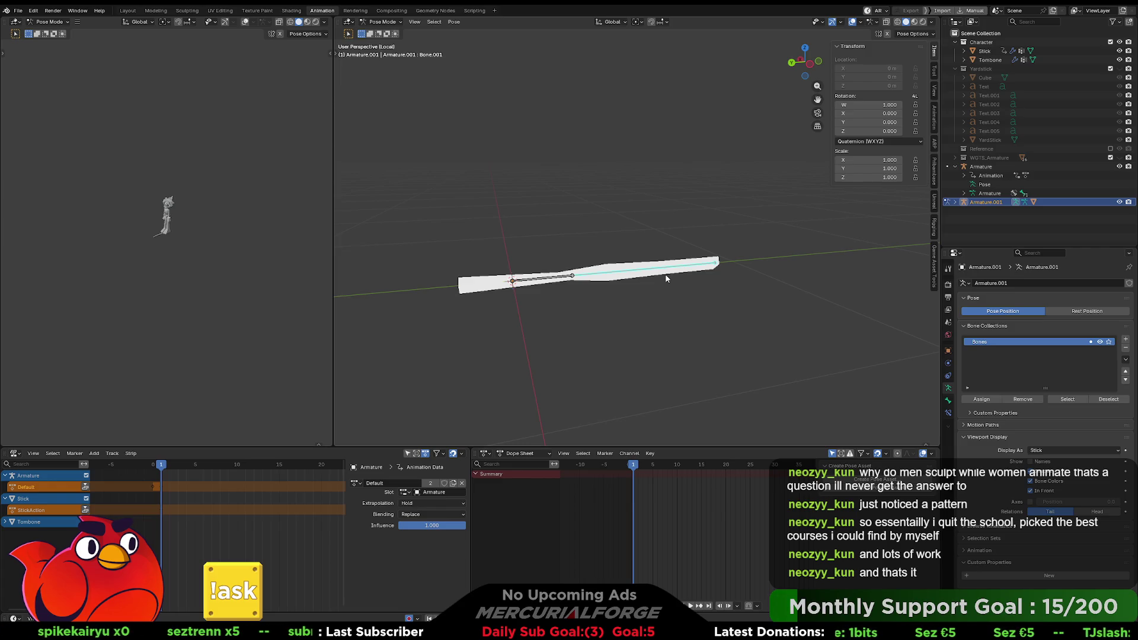
Scale the stick bone to 1.445, exit Local View to show the whole character, then undo the scale
key(s)
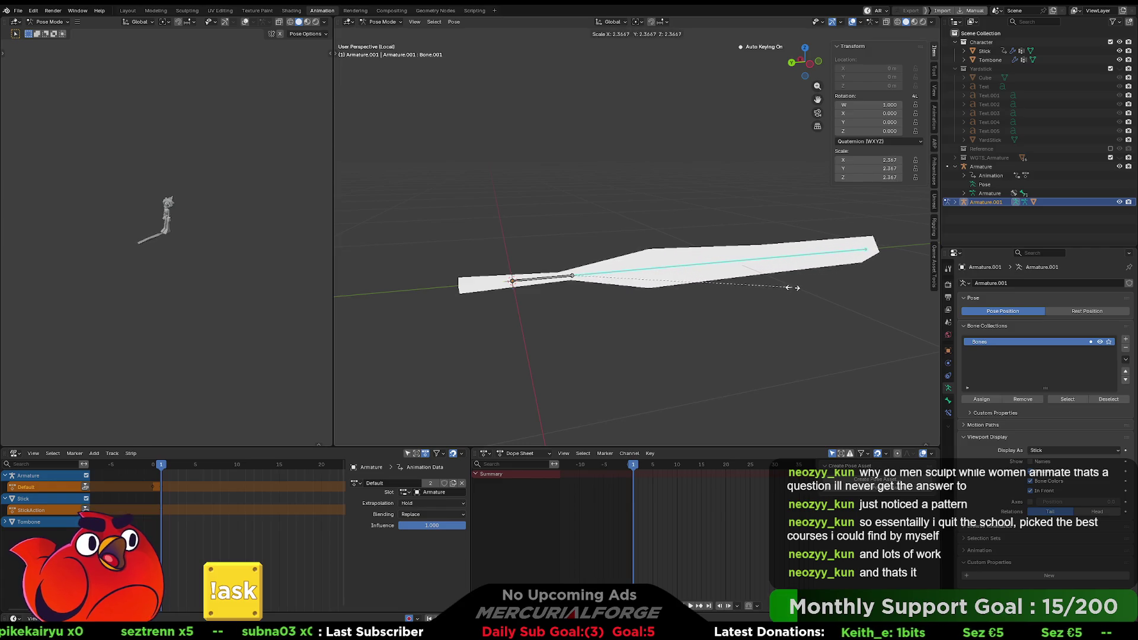
right_click(721, 270)
mouse_move(721, 269)
middle_down()
mouse_move(655, 298)
mouse_move(666, 330)
mouse_move(674, 294)
middle_up()
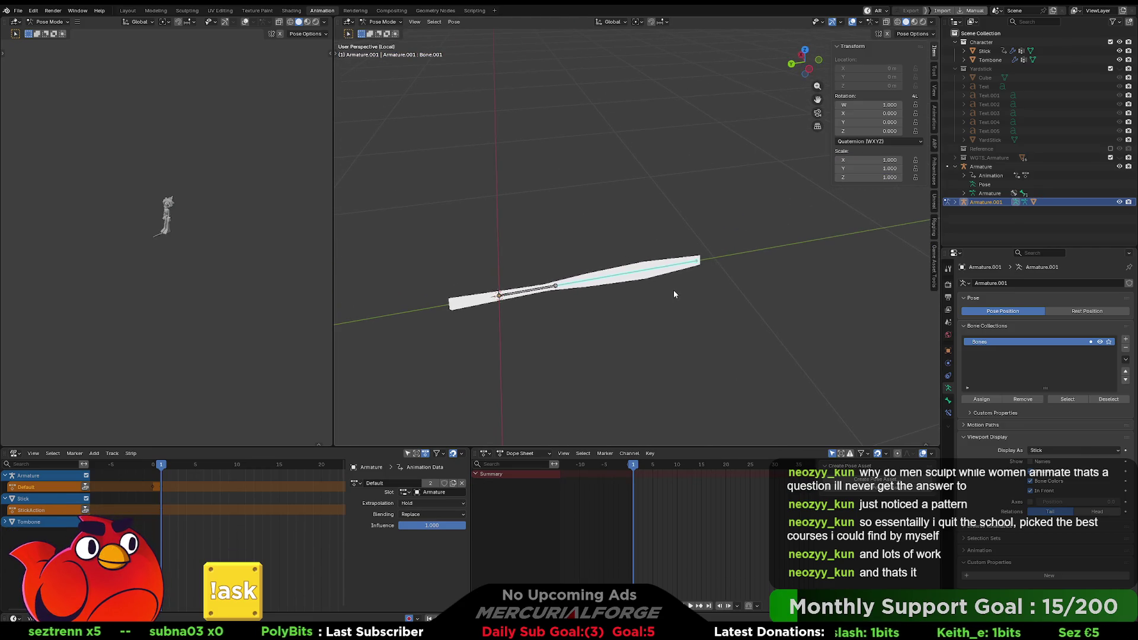
key(s)
click(726, 276)
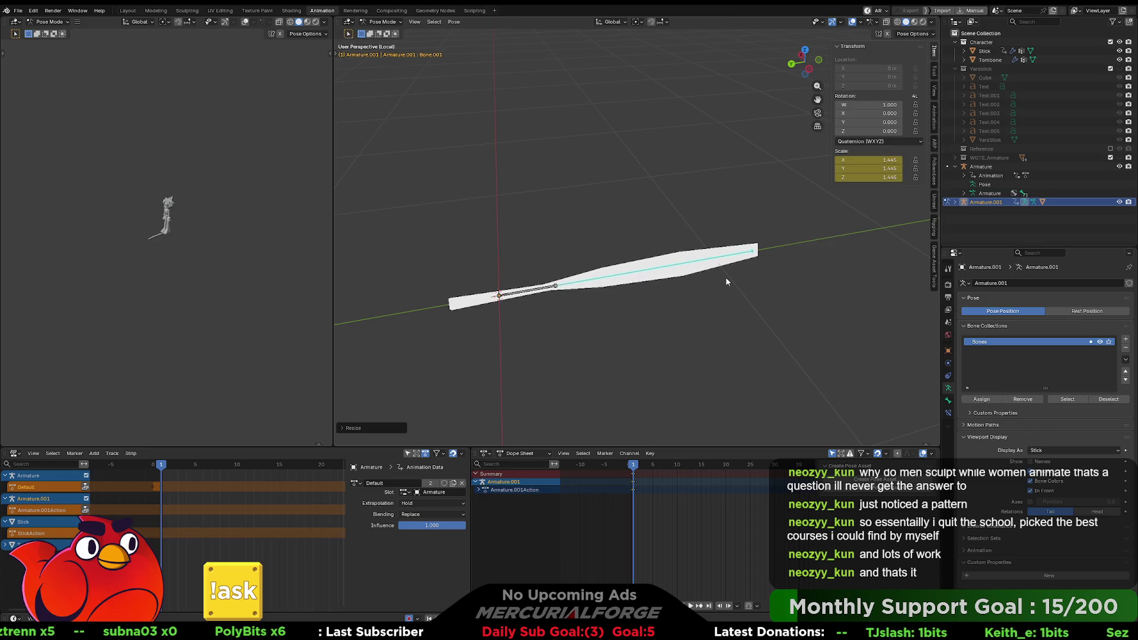
key(KP_Divide)
mouse_move(726, 276)
middle_down()
mouse_move(645, 282)
mouse_move(645, 311)
mouse_move(619, 303)
mouse_move(653, 256)
mouse_move(627, 261)
mouse_move(654, 268)
mouse_move(634, 279)
middle_up()
key(ctrl+z)
key(s)
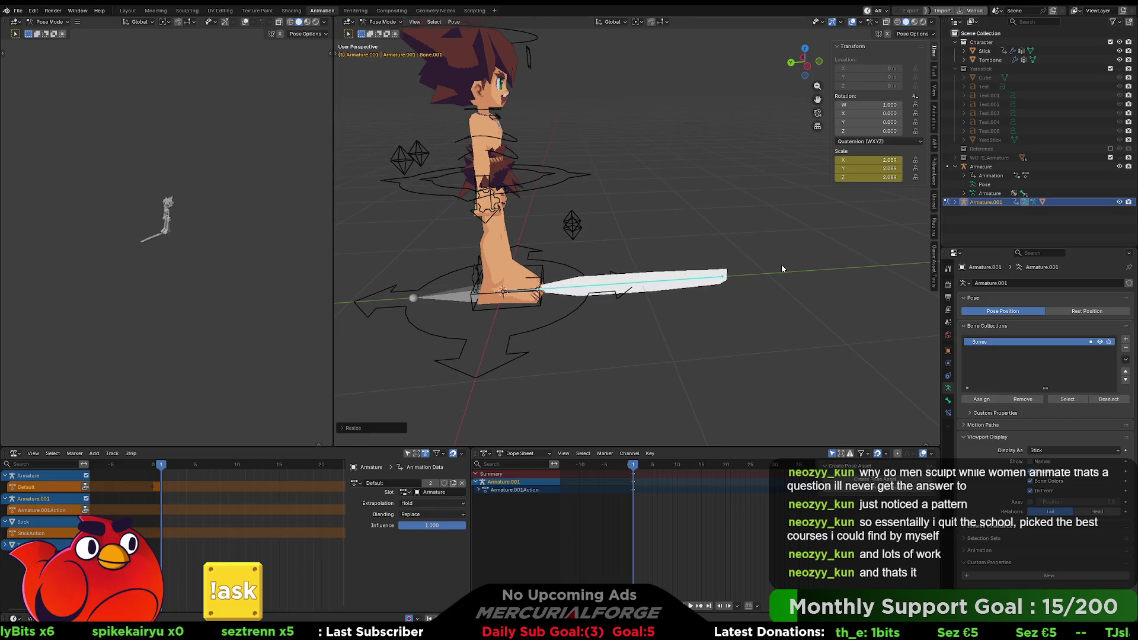
right_click(781, 264)
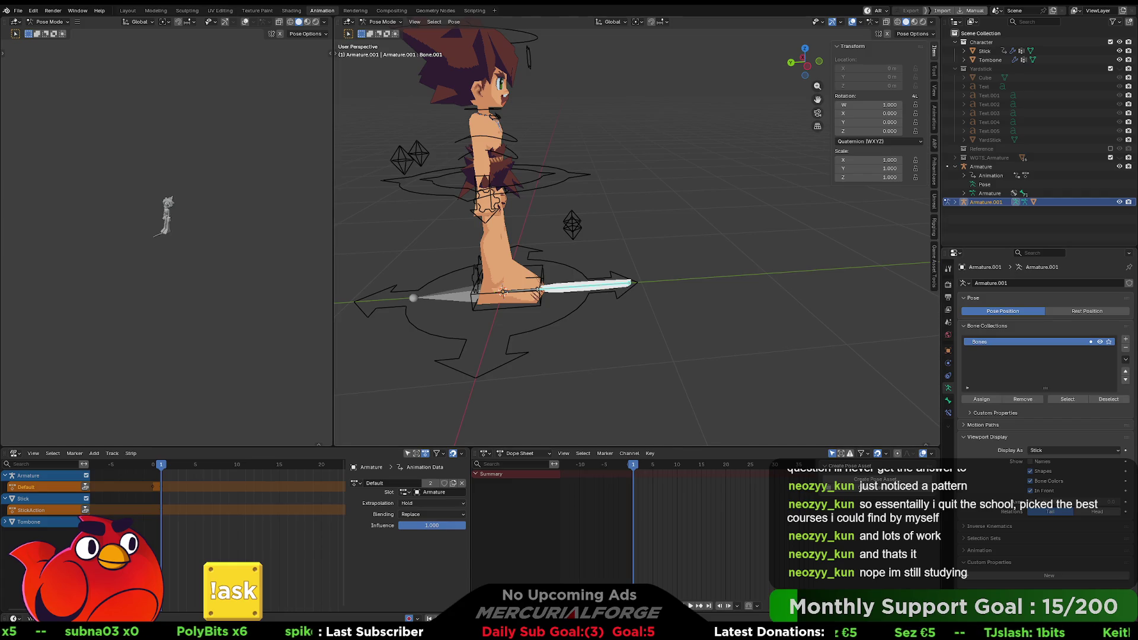
mouse_move(700, 309)
middle_down()
mouse_move(763, 329)
mouse_move(743, 383)
mouse_move(690, 358)
mouse_move(678, 310)
mouse_move(777, 307)
mouse_move(698, 339)
mouse_move(752, 311)
mouse_move(734, 335)
middle_up()
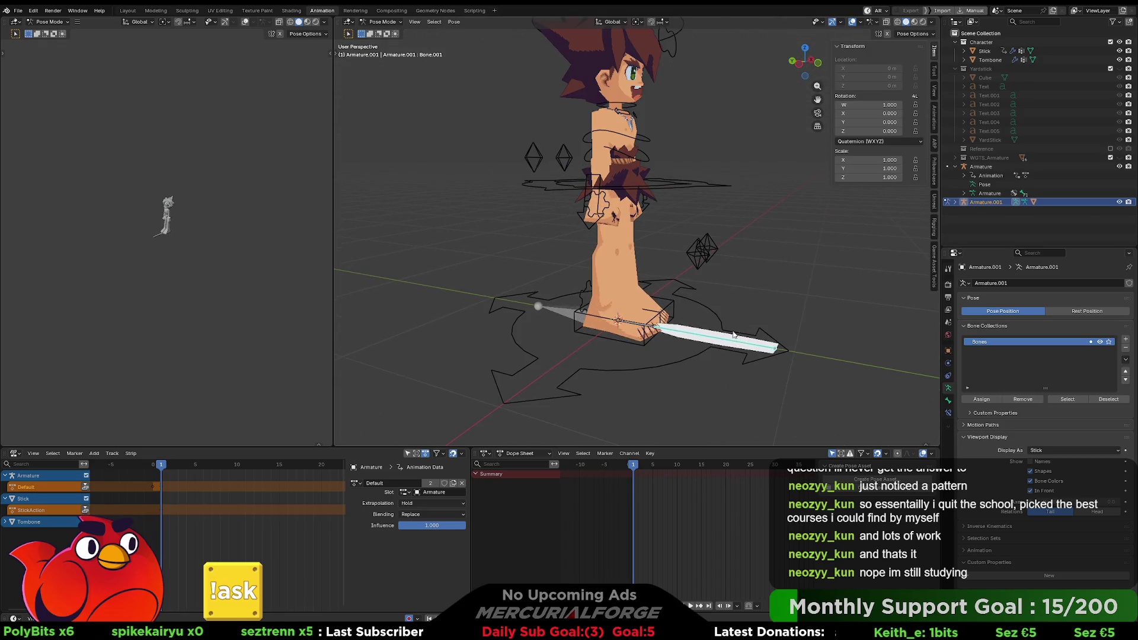
click(640, 325)
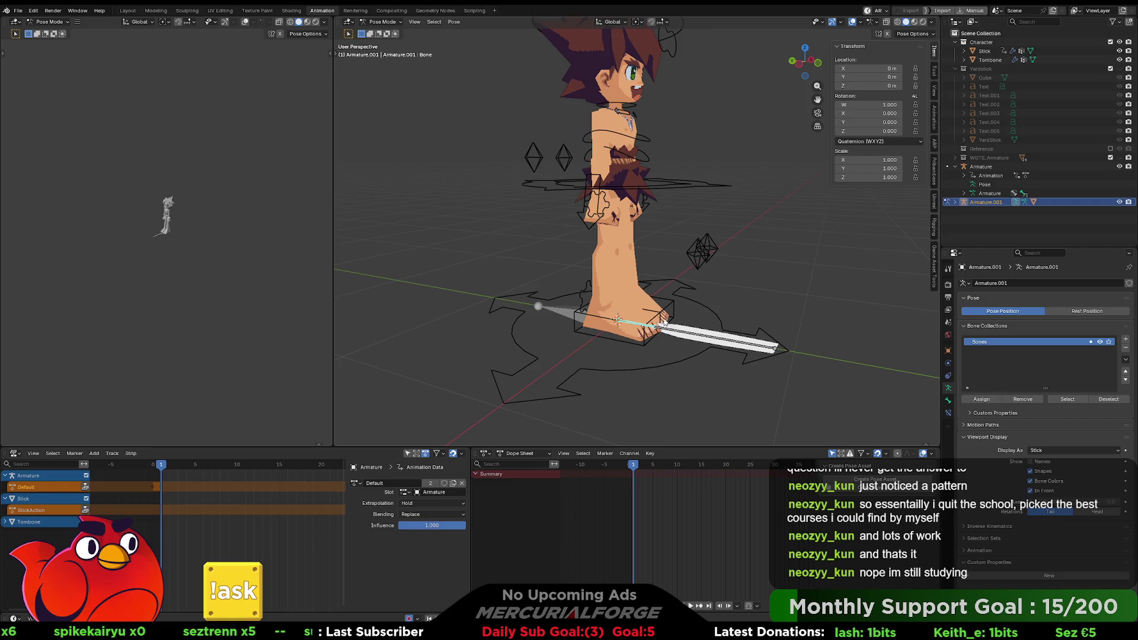
middle_drag(620, 228, 596, 228)
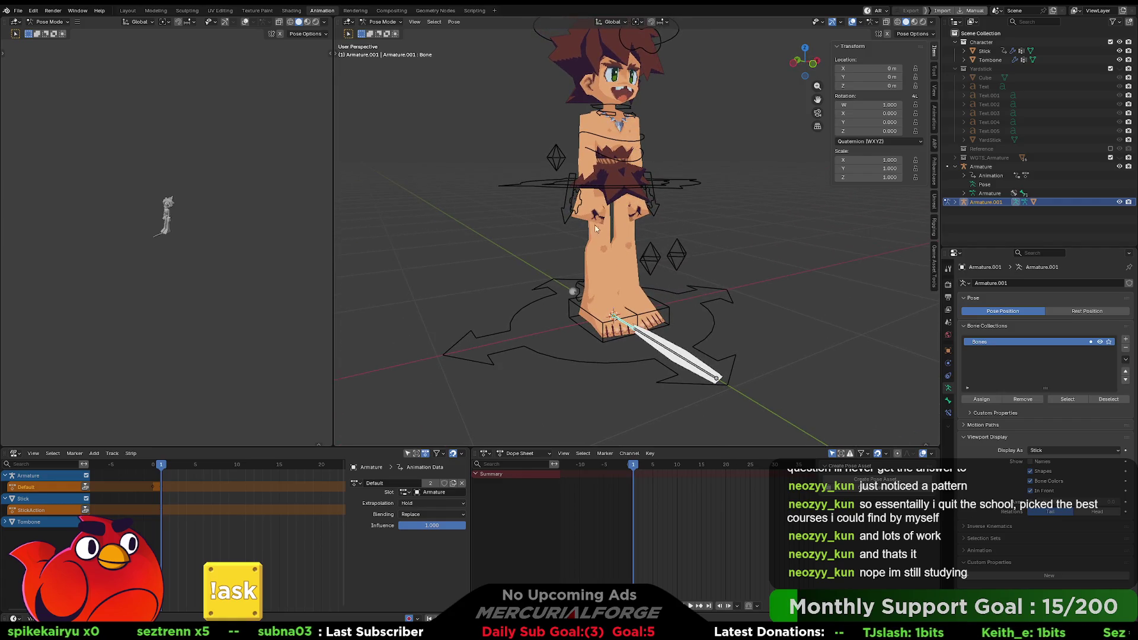
scroll(632, 201, up, 1)
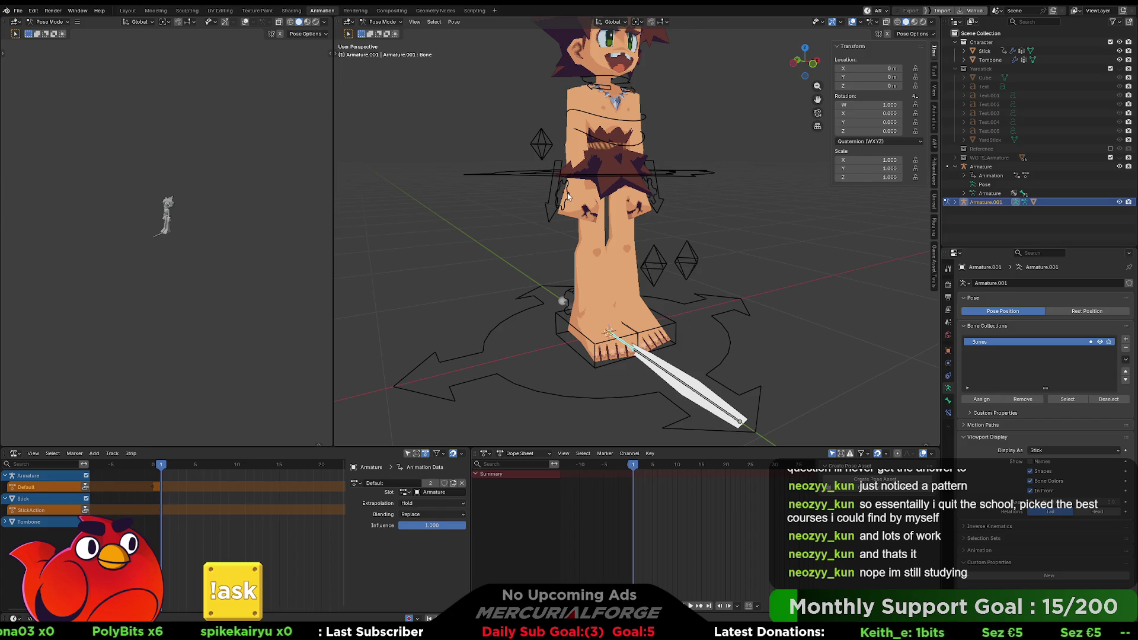
key(alt+a)
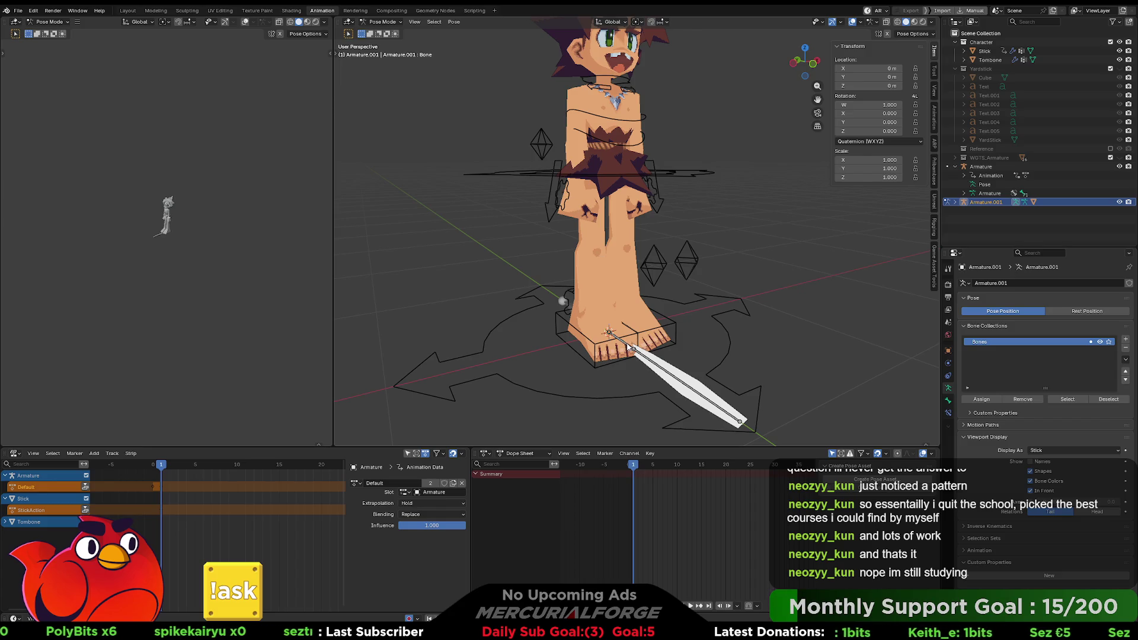
click(629, 347)
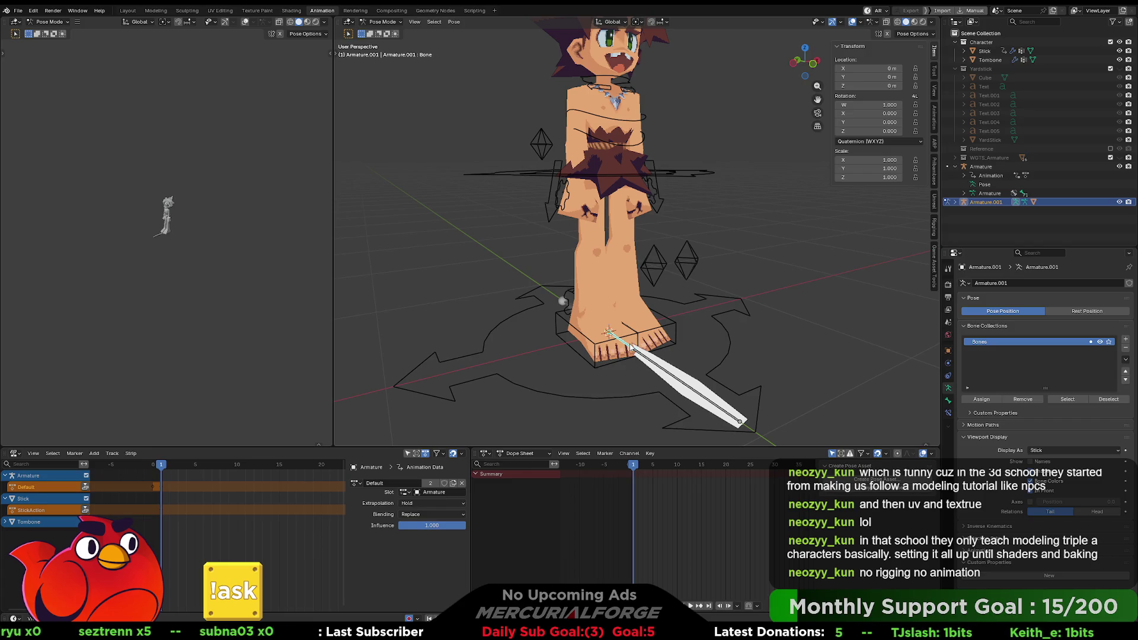
Try a Copy Transforms constraint targeting the character Armature on the stick bone, then undo it
key(ctrl+shift+c)
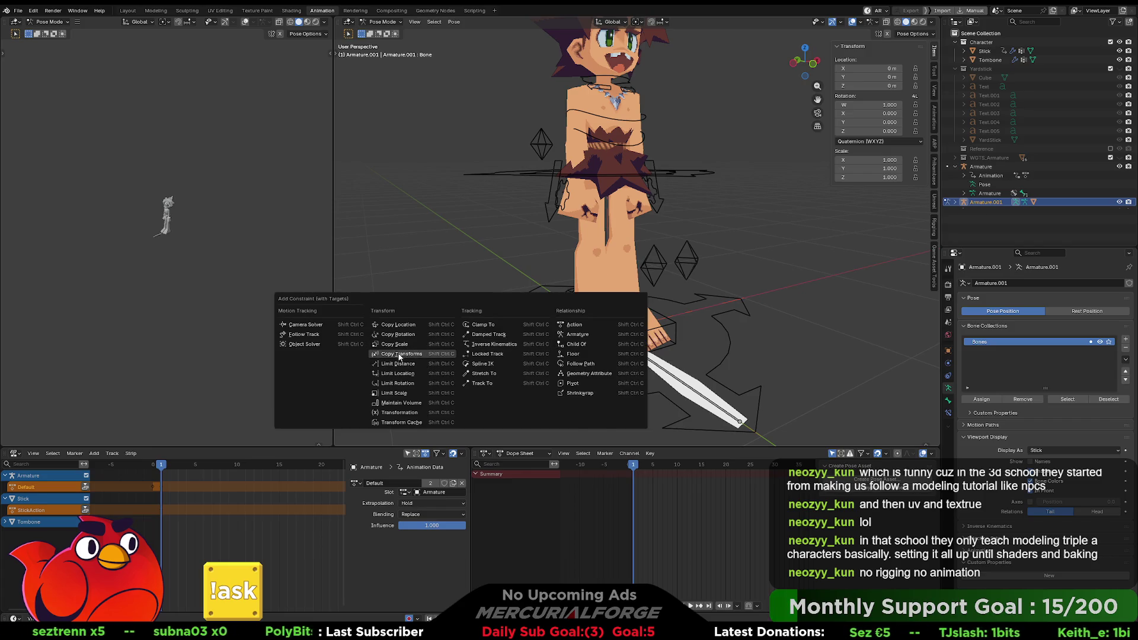
click(401, 354)
click(949, 412)
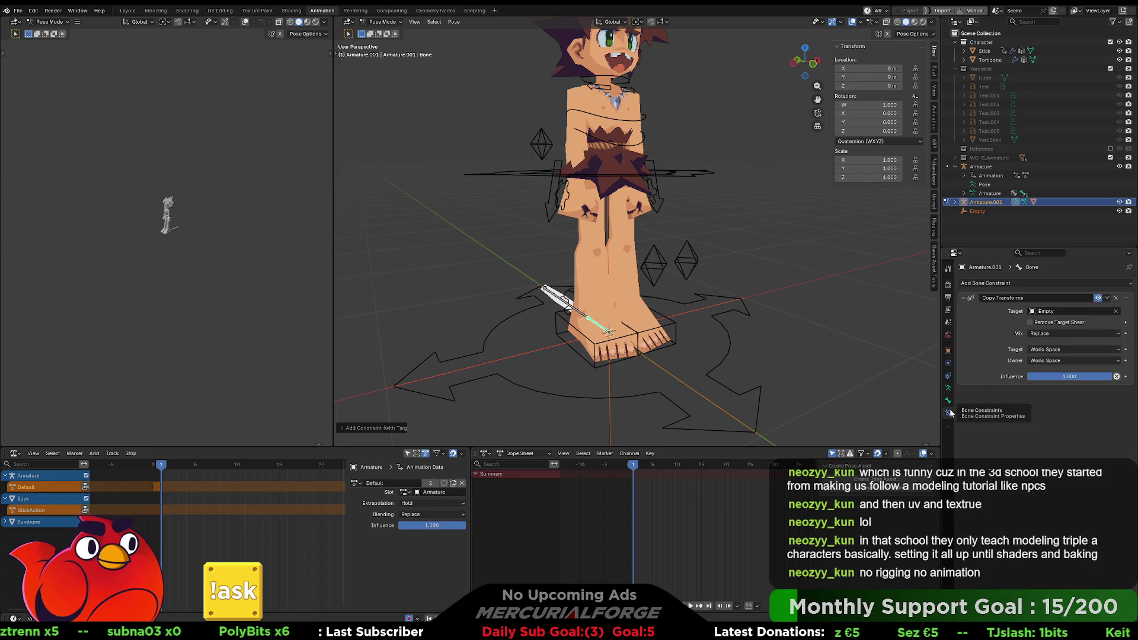
click(1070, 311)
click(1064, 327)
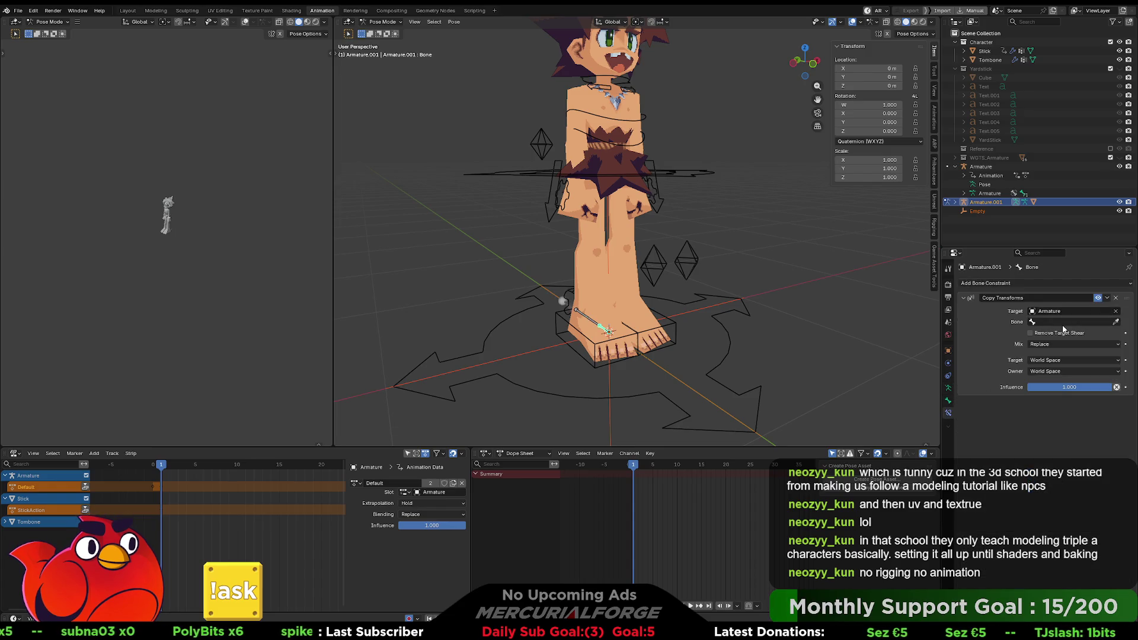
click(1090, 322)
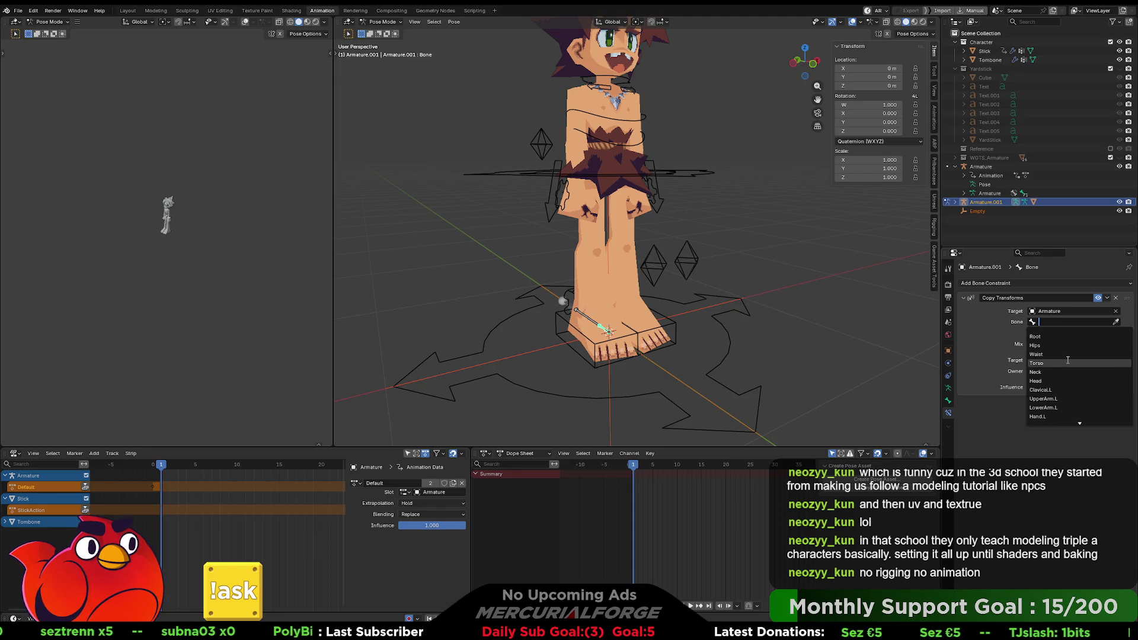
scroll(1065, 371, down, 11)
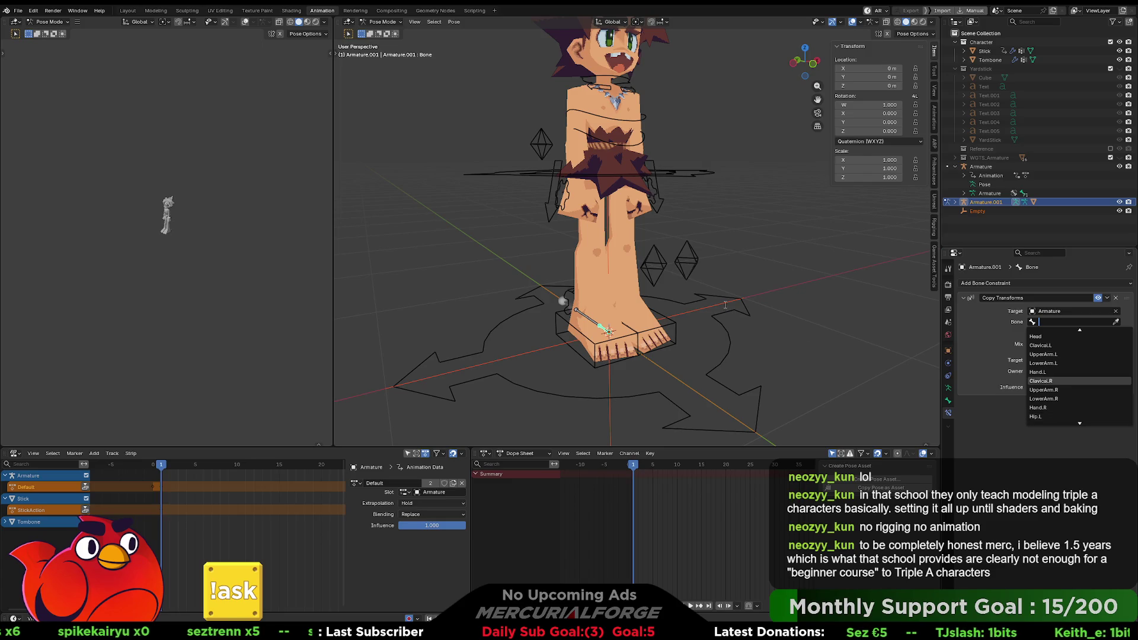
mouse_move(756, 283)
middle_down()
mouse_move(728, 287)
mouse_move(815, 275)
mouse_move(800, 265)
mouse_move(798, 210)
mouse_move(780, 288)
mouse_move(790, 316)
middle_up()
key(ctrl+z)
key(ctrl+z)
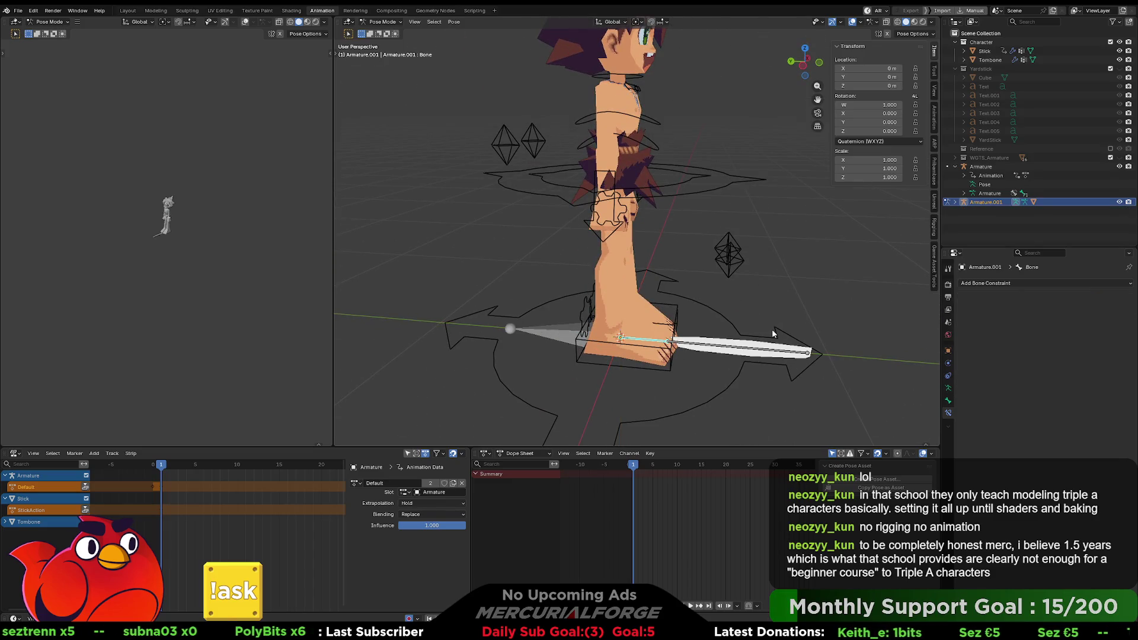
In Object Mode, apply All Transforms to the Stick mesh, then select the stick armature
click(748, 346)
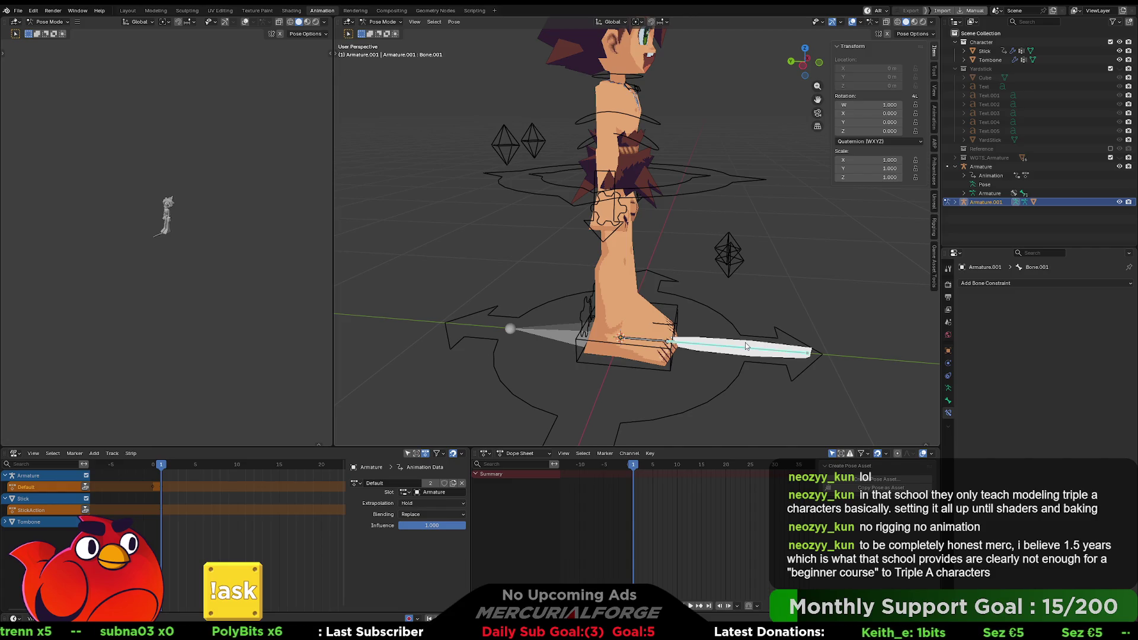
key(ctrl+Tab)
click(715, 343)
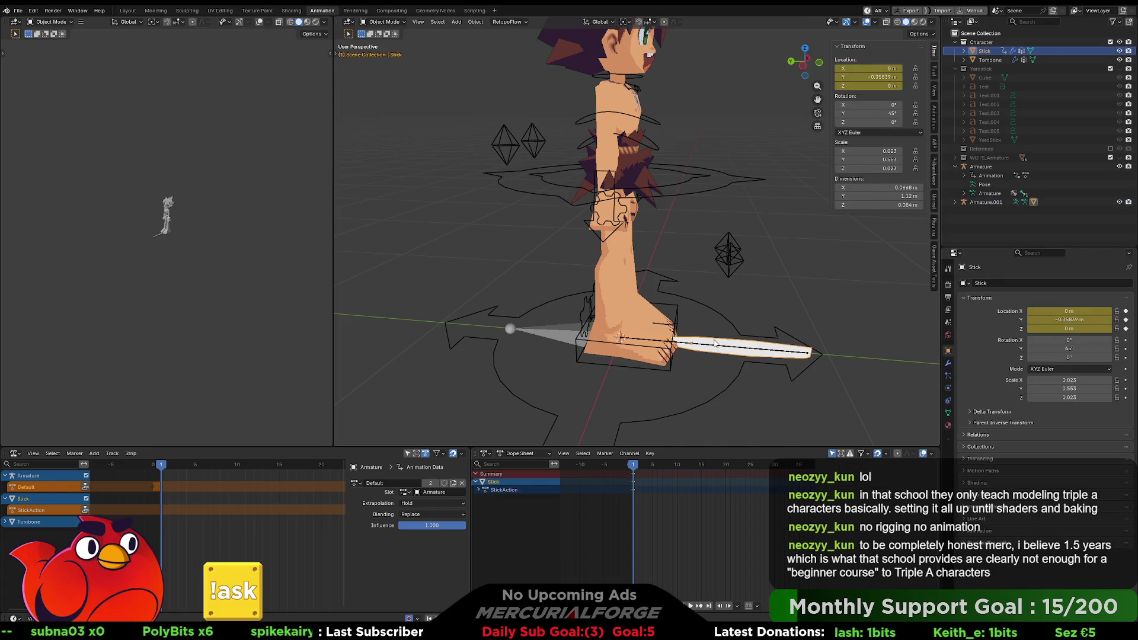
key(ctrl+a)
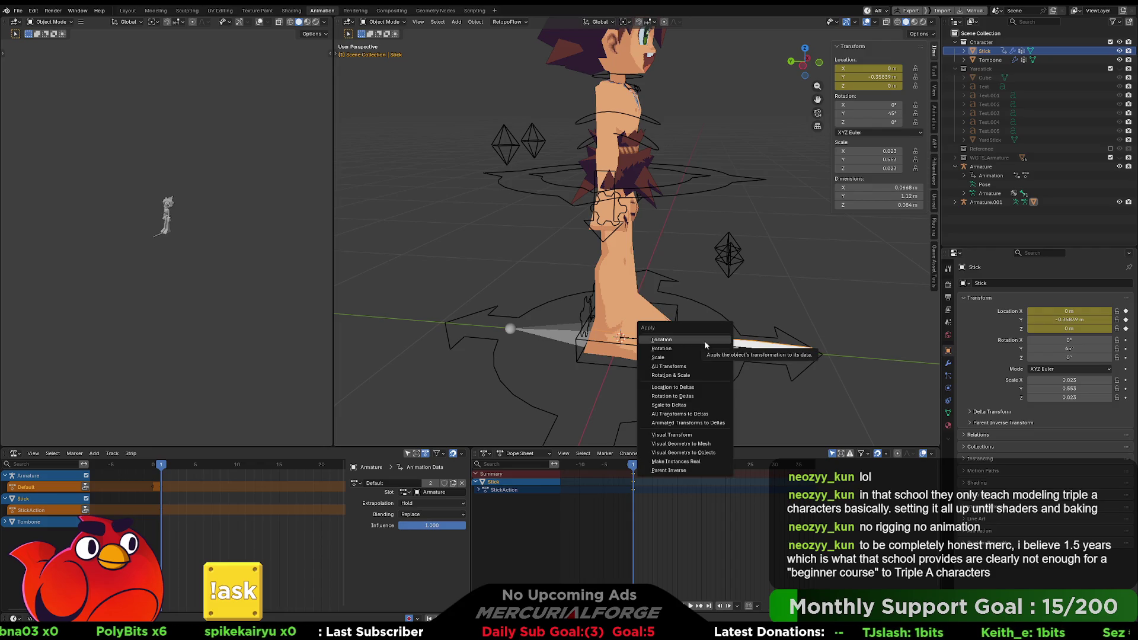
click(691, 365)
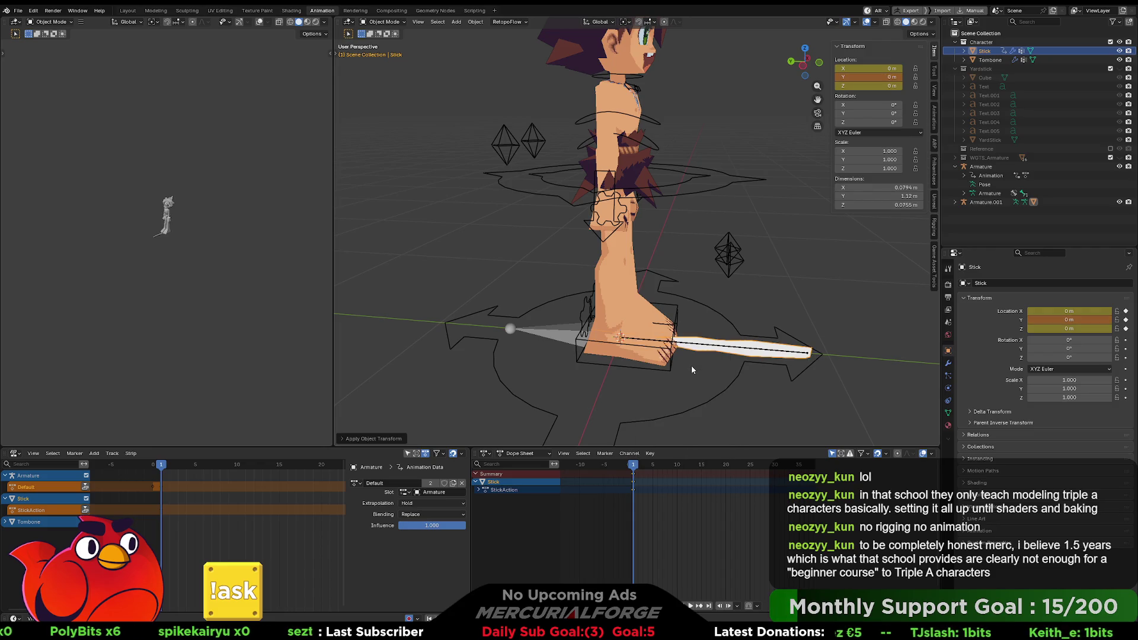
mouse_move(749, 347)
middle_down()
mouse_move(695, 371)
mouse_move(669, 360)
mouse_move(724, 325)
mouse_move(743, 336)
middle_up()
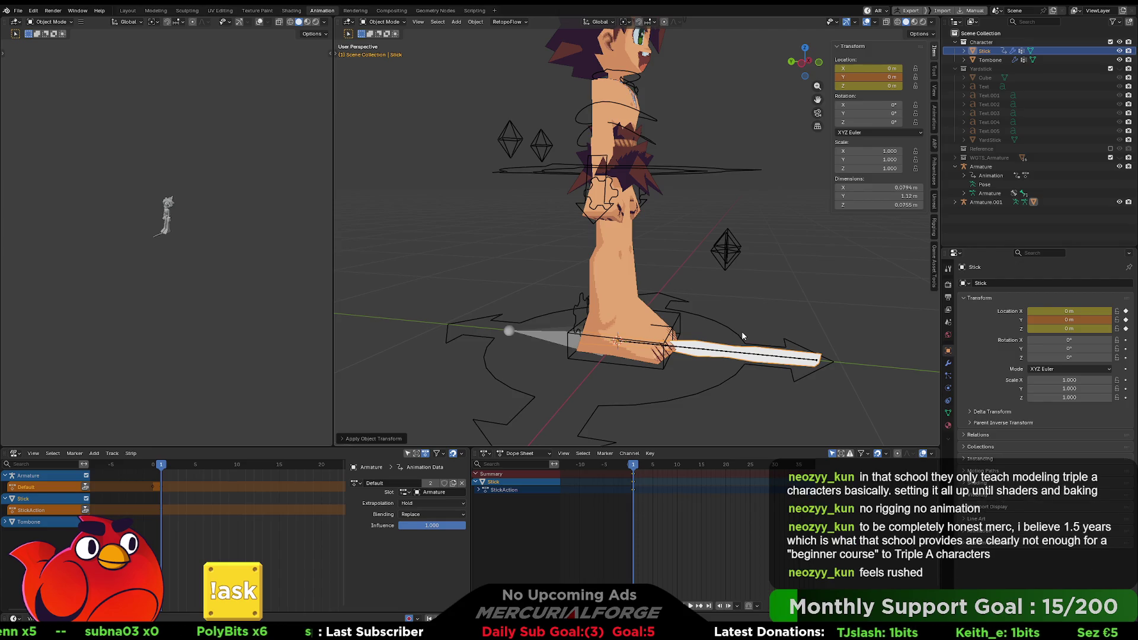
mouse_move(744, 332)
middle_down()
mouse_move(692, 351)
mouse_move(611, 352)
mouse_move(665, 336)
middle_up()
click(644, 356)
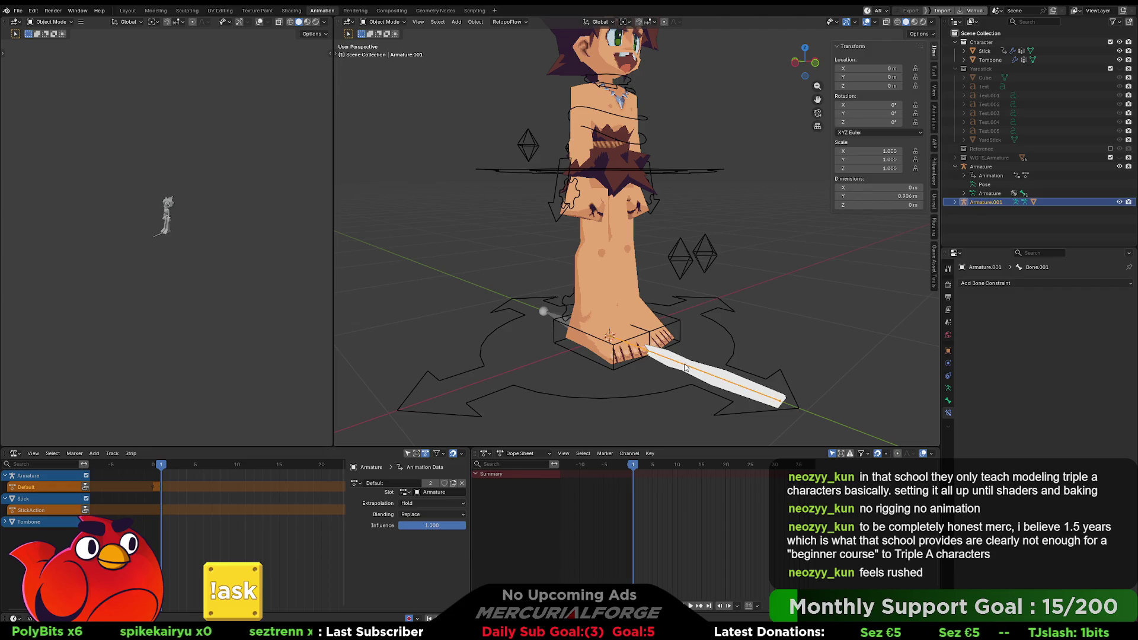
Briefly enter Edit Mode on Armature.001, deselect its bone, then switch to Pose Mode
key(Tab)
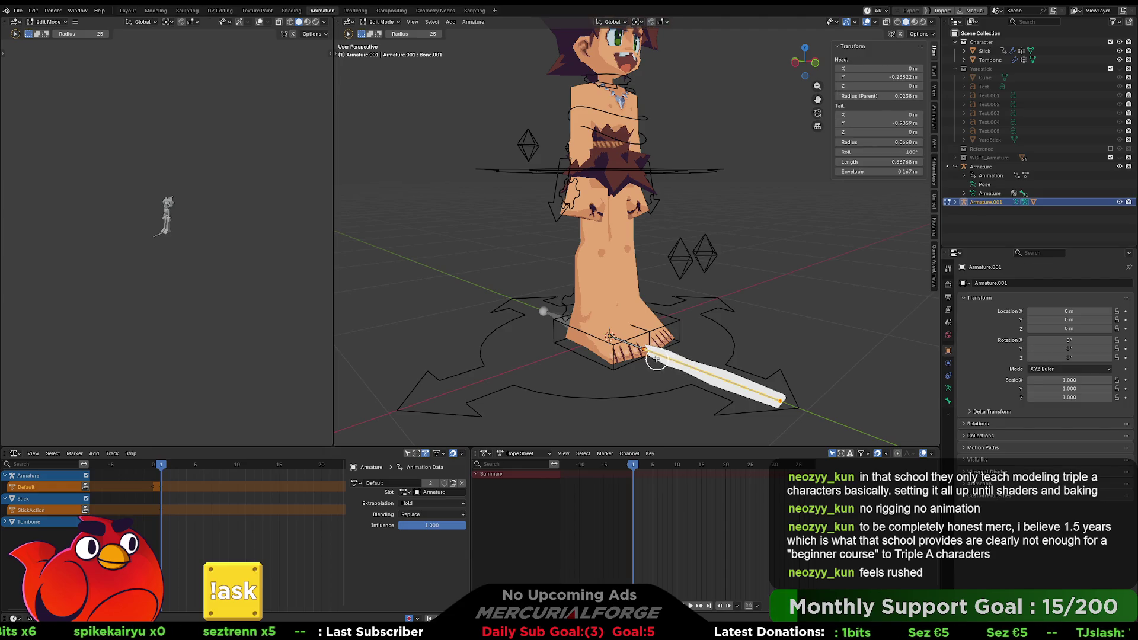
click(630, 345)
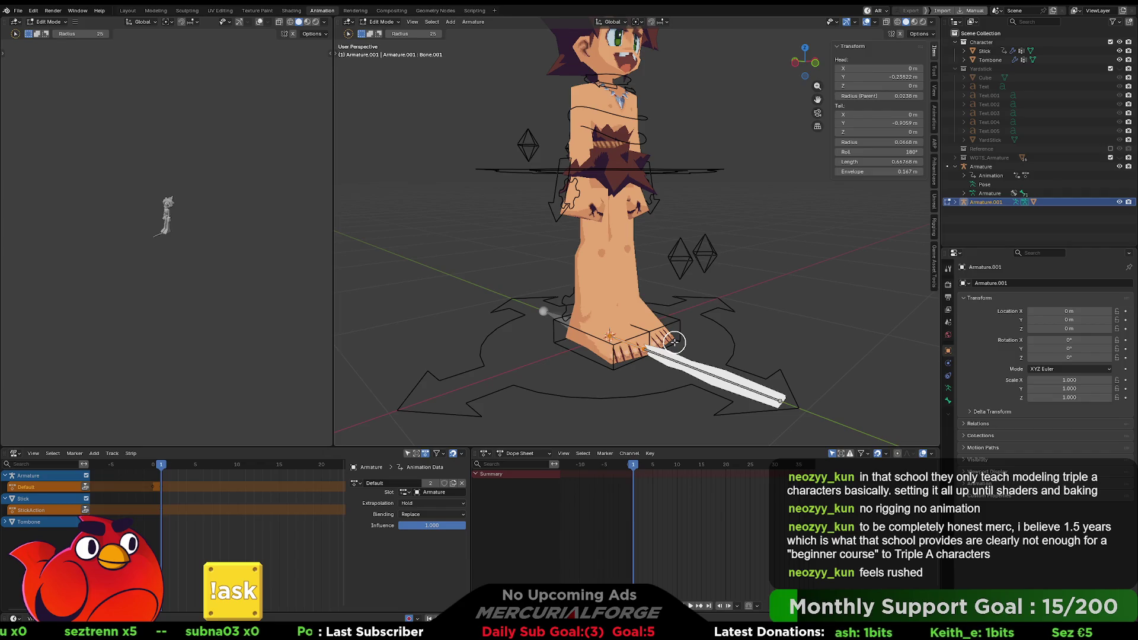
mouse_move(675, 342)
middle_down()
mouse_move(629, 345)
mouse_move(678, 347)
mouse_move(632, 361)
mouse_move(643, 332)
mouse_move(668, 323)
middle_up()
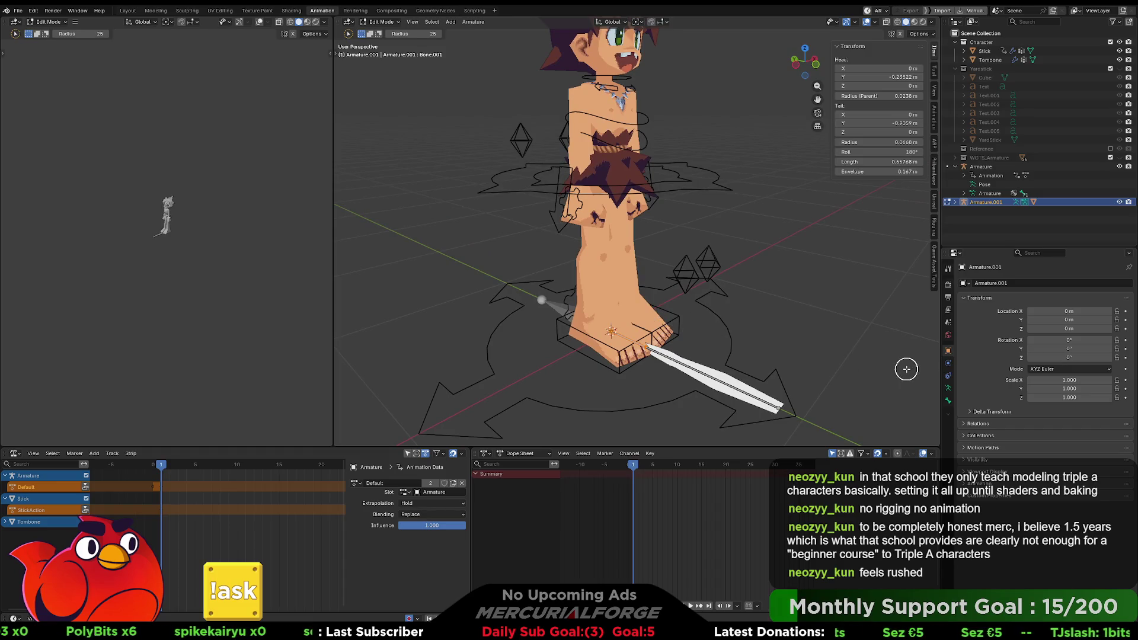
key(ctrl+Tab)
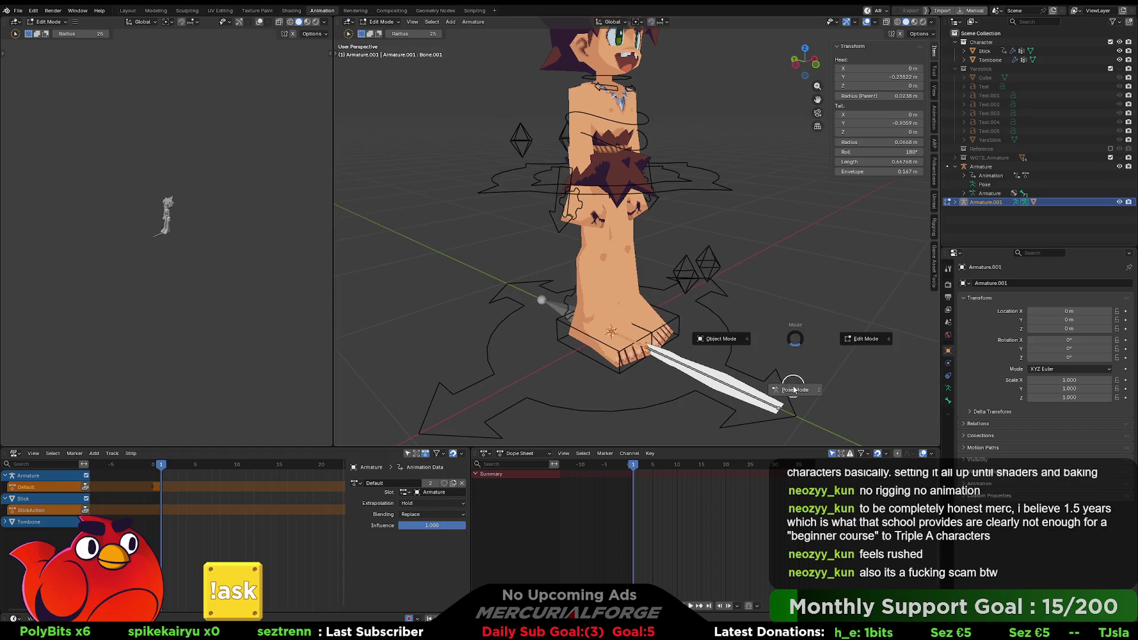
click(795, 386)
key(shift+ctrl+c)
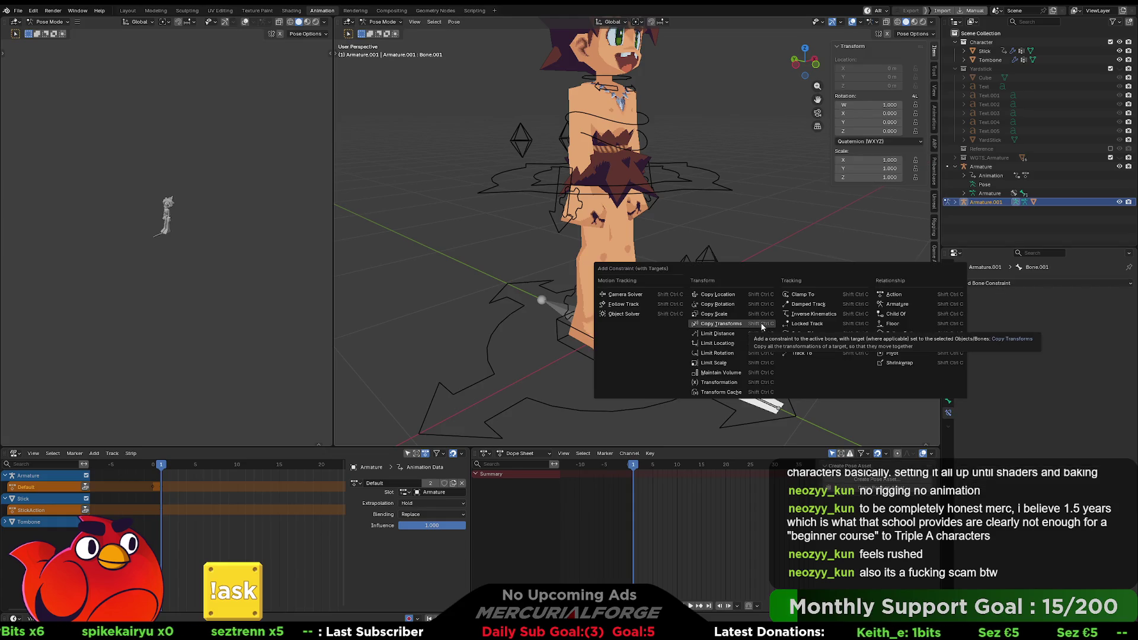
Add a second Copy Transforms constraint targeting the character Armature's Hand.R bone
click(721, 324)
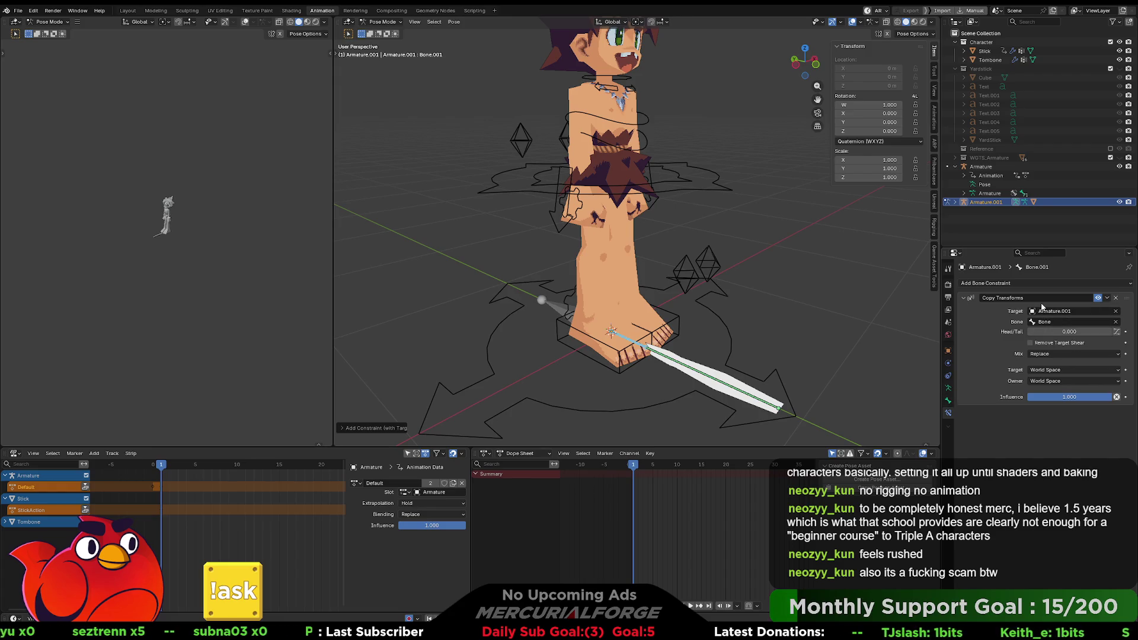
click(1015, 284)
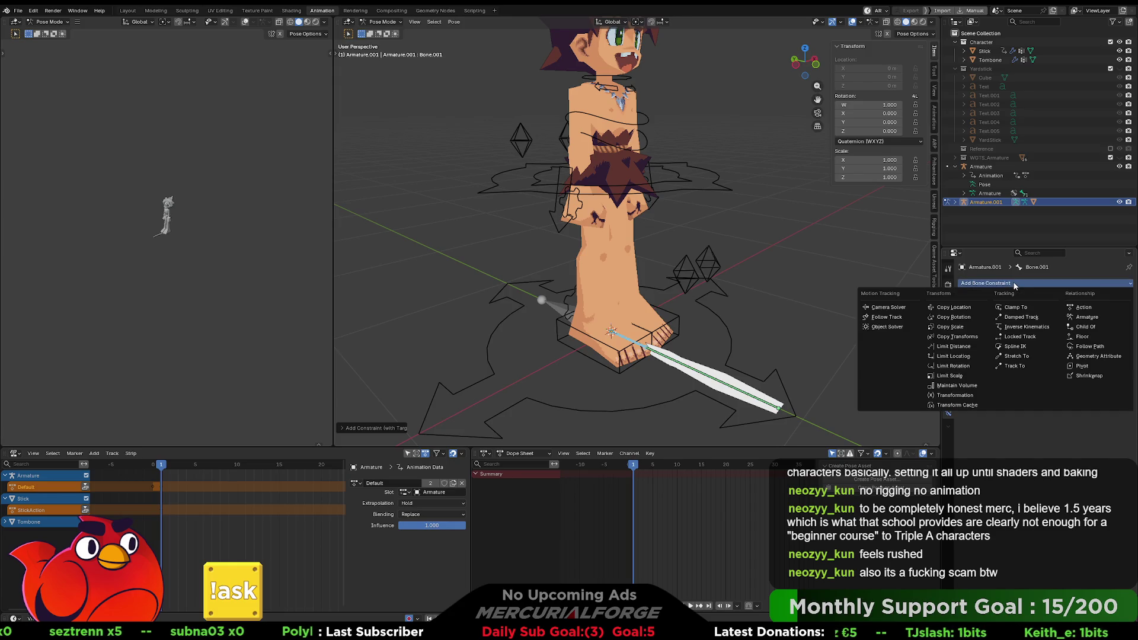
click(958, 336)
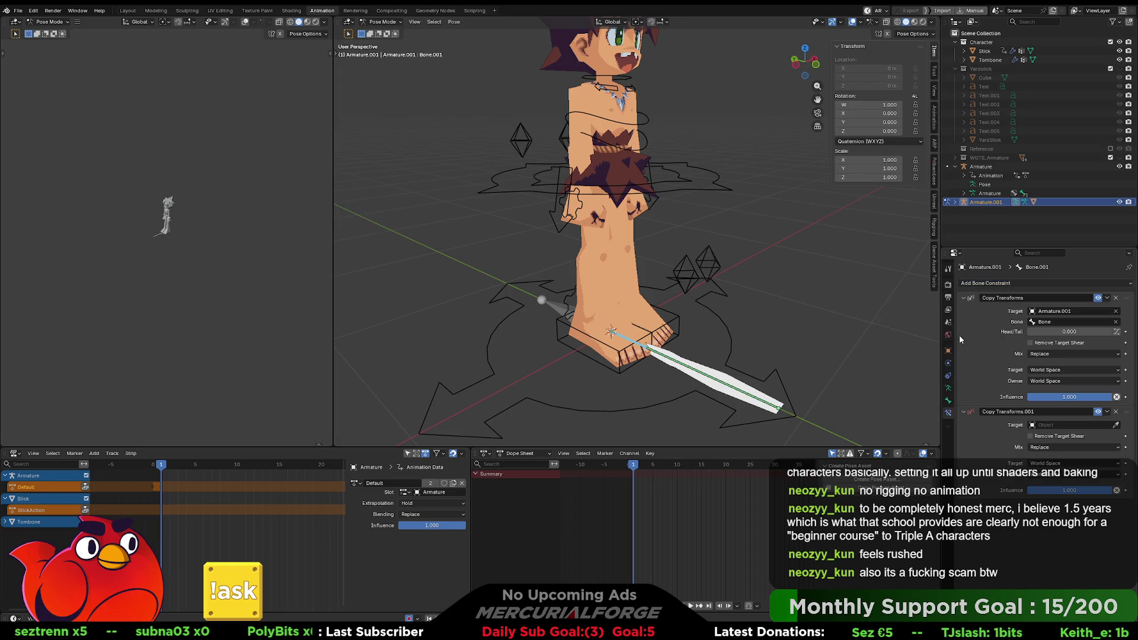
click(1054, 422)
click(1051, 440)
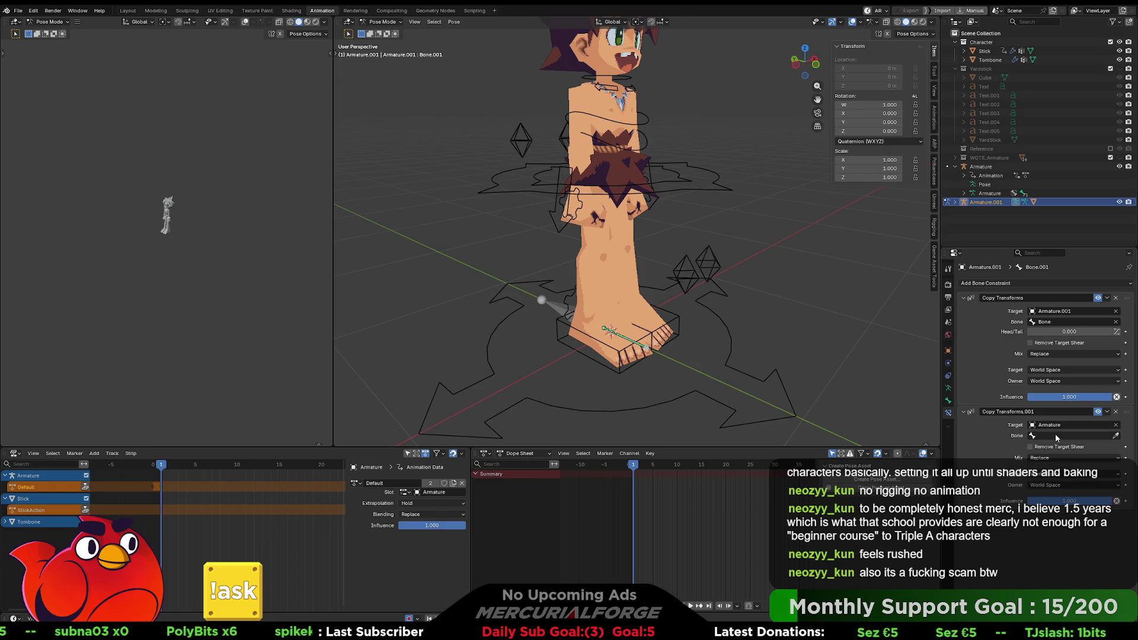
click(1055, 434)
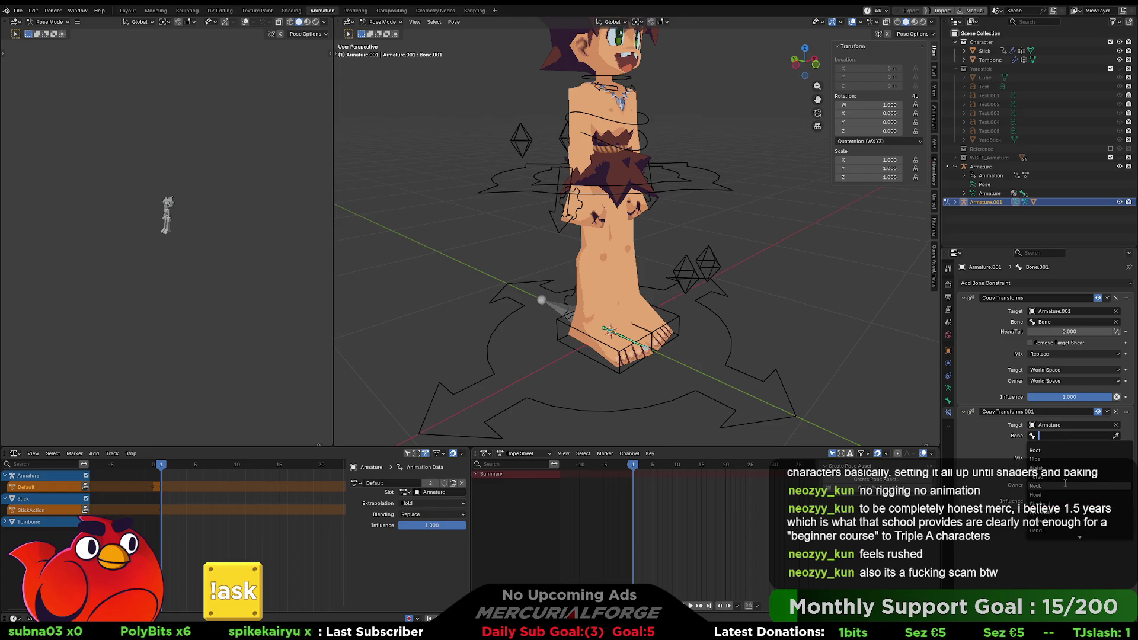
scroll(1065, 484, down, 2)
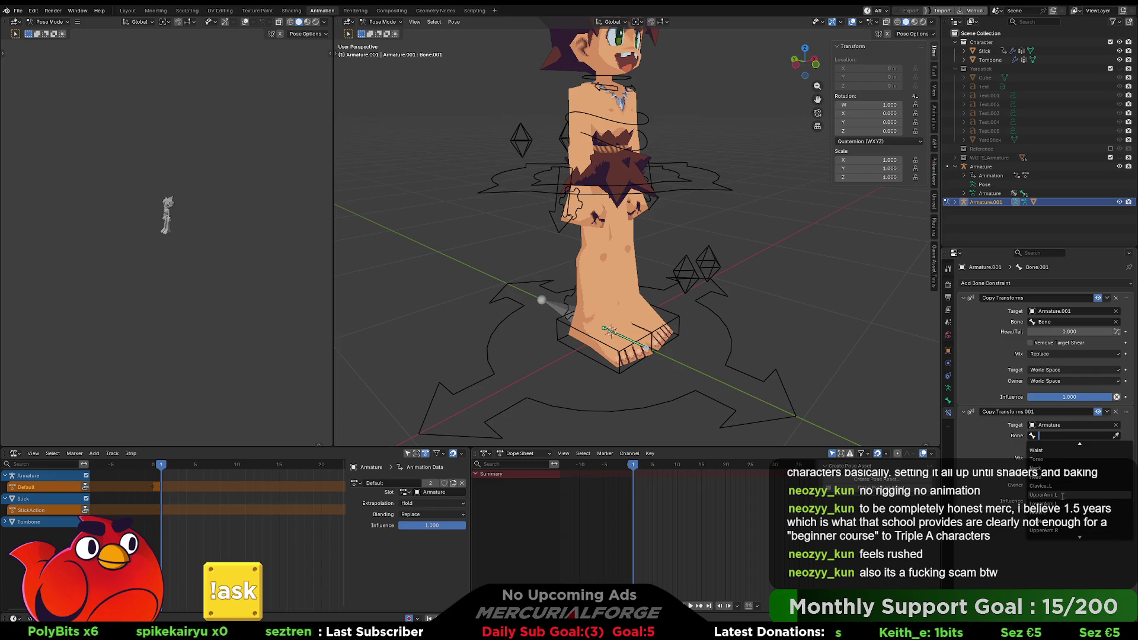
scroll(1062, 496, down, 3)
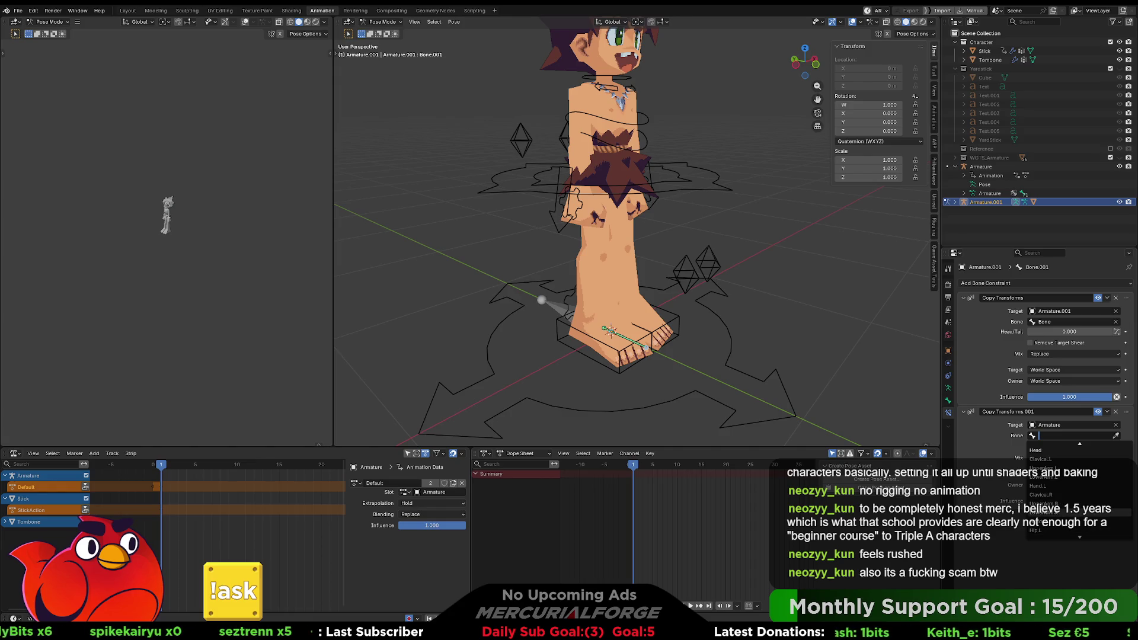
click(1049, 522)
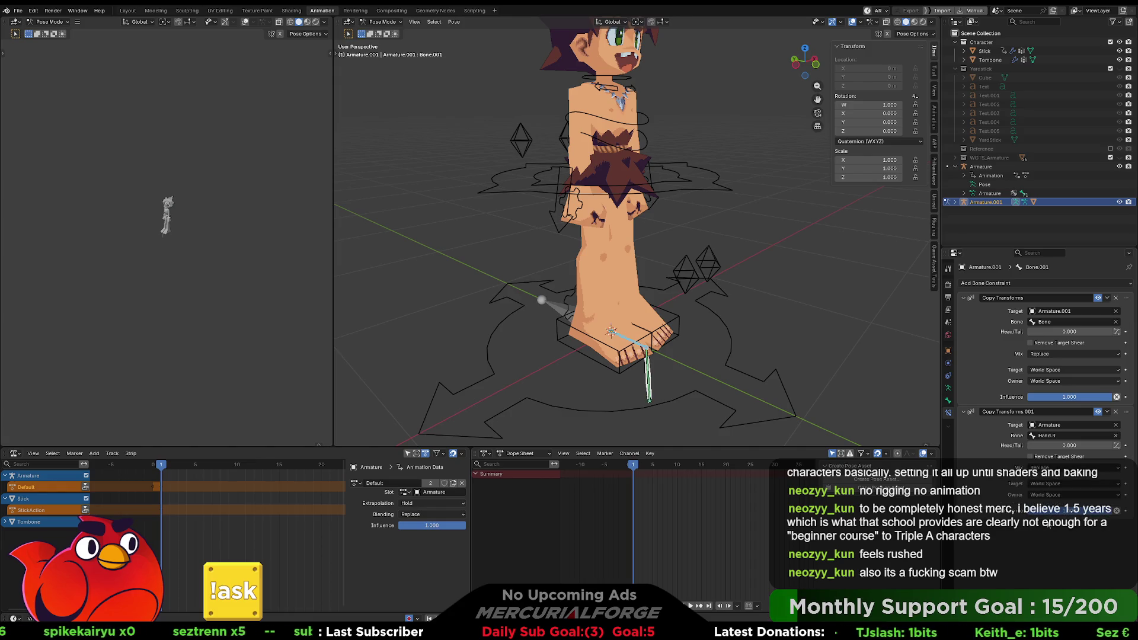
Undo the Hand.R bone and the second constraint, then enter Edit Mode
mouse_move(725, 301)
middle_down()
mouse_move(680, 297)
mouse_move(666, 236)
mouse_move(744, 239)
mouse_move(750, 279)
middle_up()
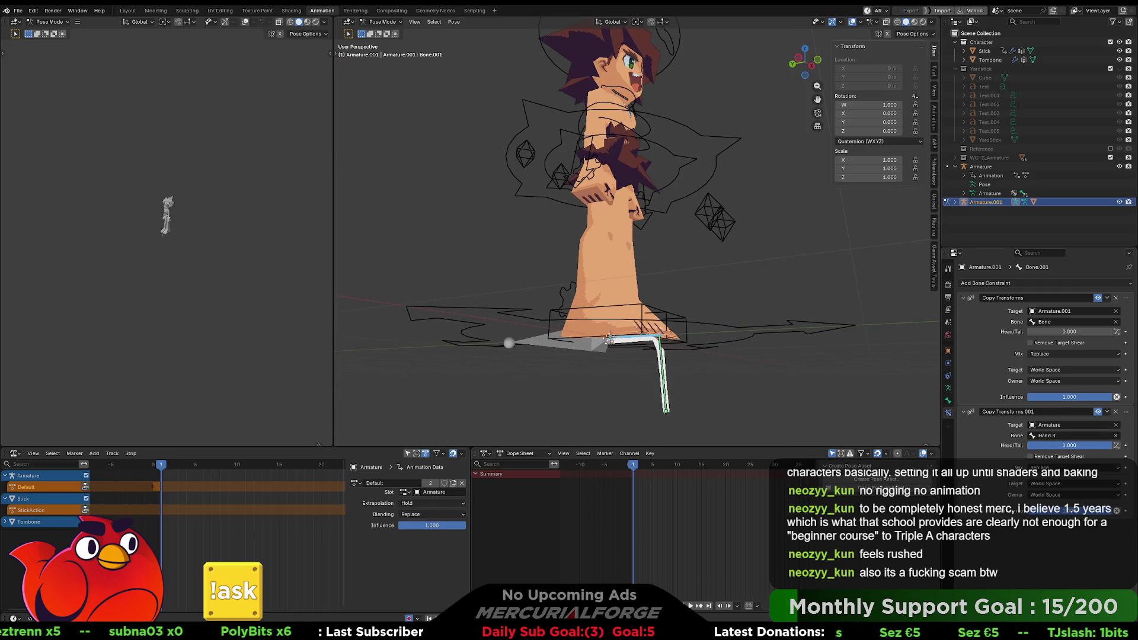
key(ctrl+z)
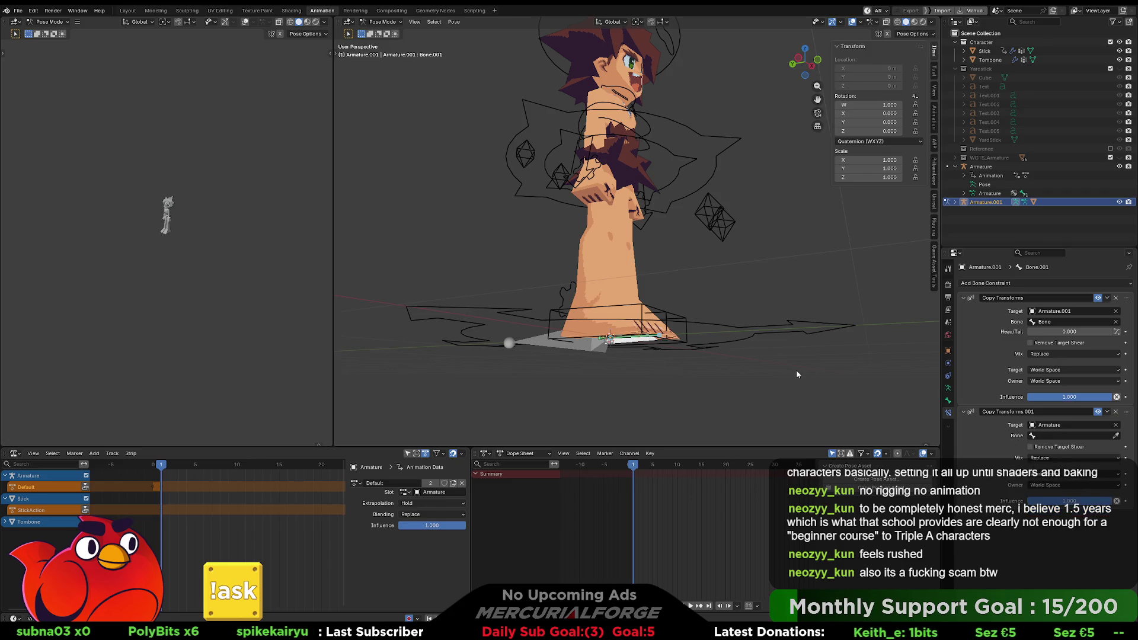
key(ctrl+z)
key(ctrl+z)
key(Tab)
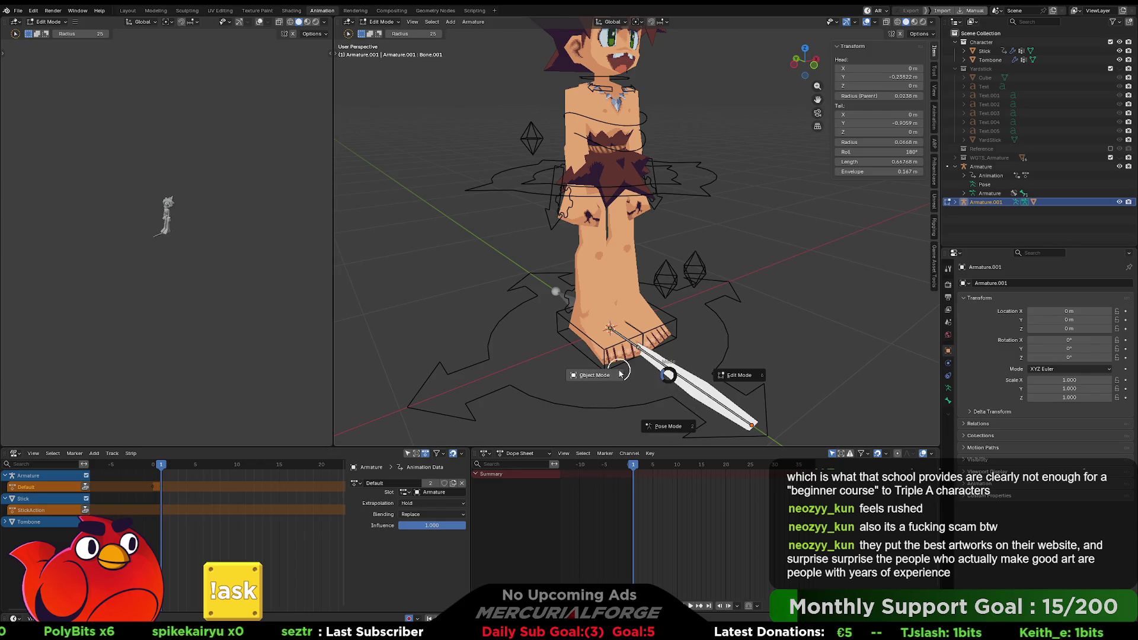
Return to Object Mode and retarget the Copy Transforms constraint to the Armature's Hand.R bone
key(Tab)
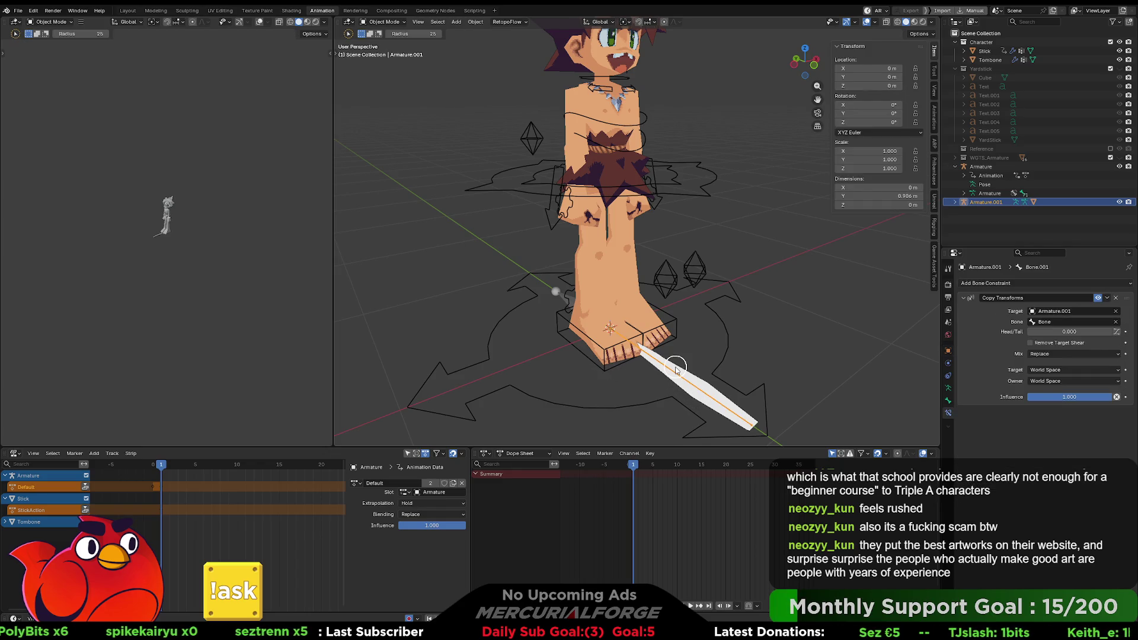
key(w)
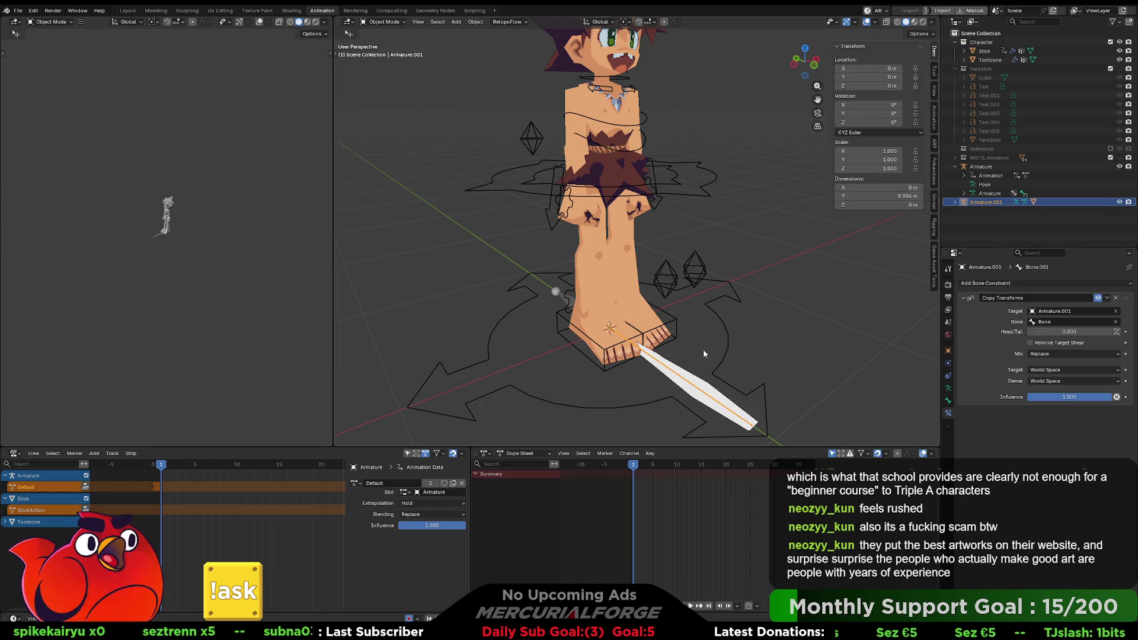
mouse_move(703, 350)
middle_down()
mouse_move(709, 322)
mouse_move(678, 322)
mouse_move(697, 333)
middle_up()
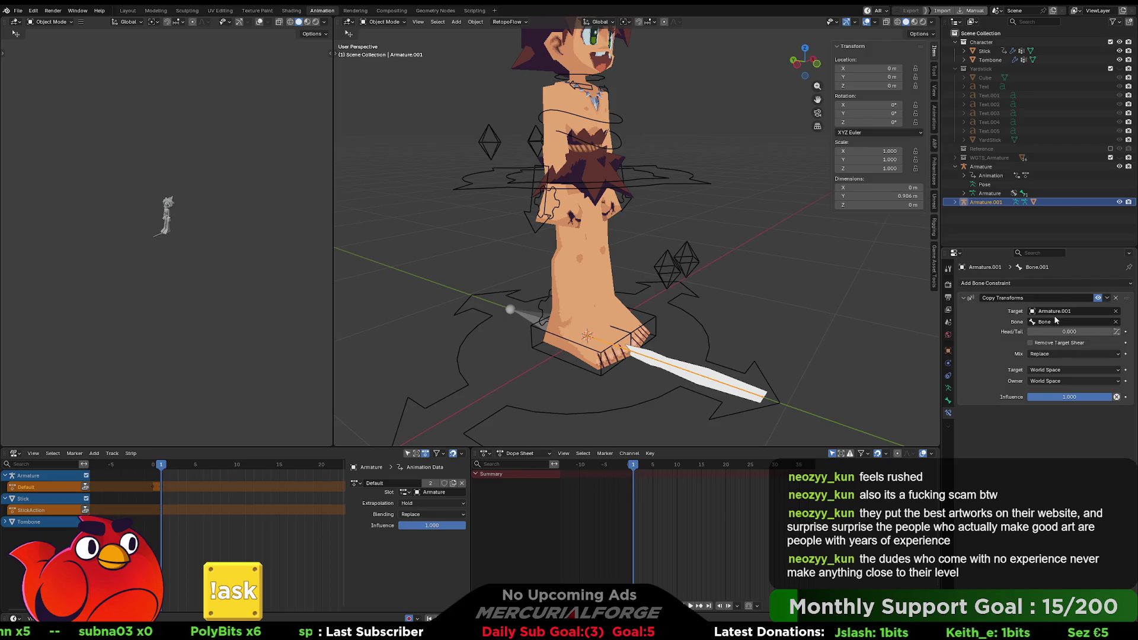
click(1070, 313)
click(1058, 330)
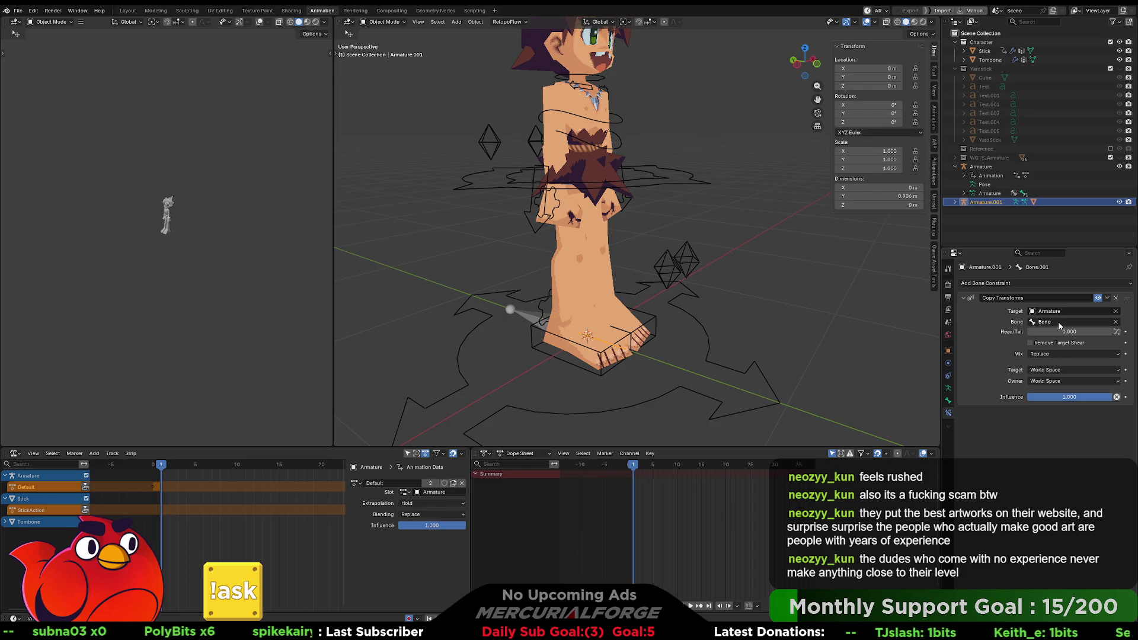
click(1059, 325)
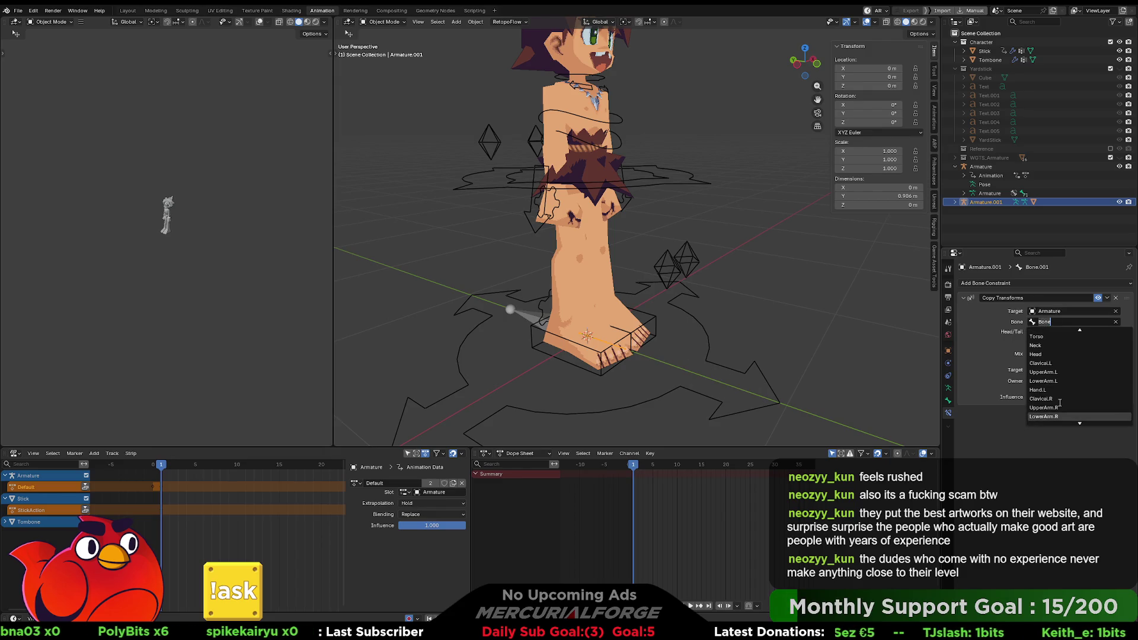
scroll(1060, 402, down, 2)
click(1042, 407)
Undo the Hand.R retarget, deselect, and orbit to a front view of the character
mouse_move(752, 326)
middle_down()
mouse_move(723, 313)
mouse_move(728, 253)
mouse_move(710, 260)
mouse_move(709, 201)
mouse_move(691, 265)
mouse_move(704, 296)
middle_up()
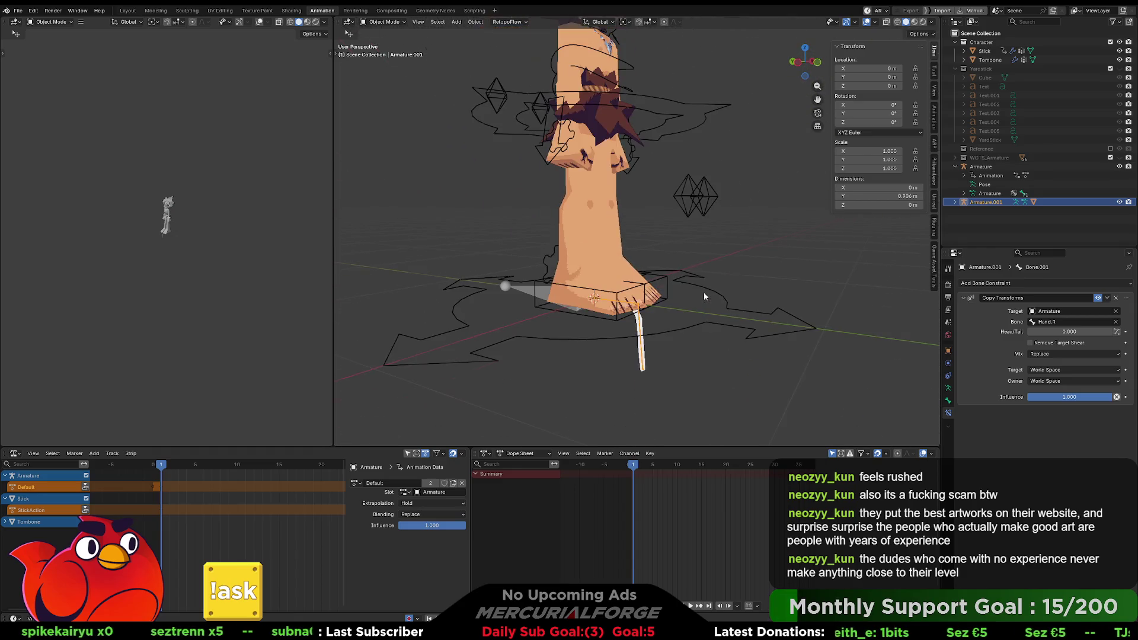
key(ctrl+z)
key(ctrl+z)
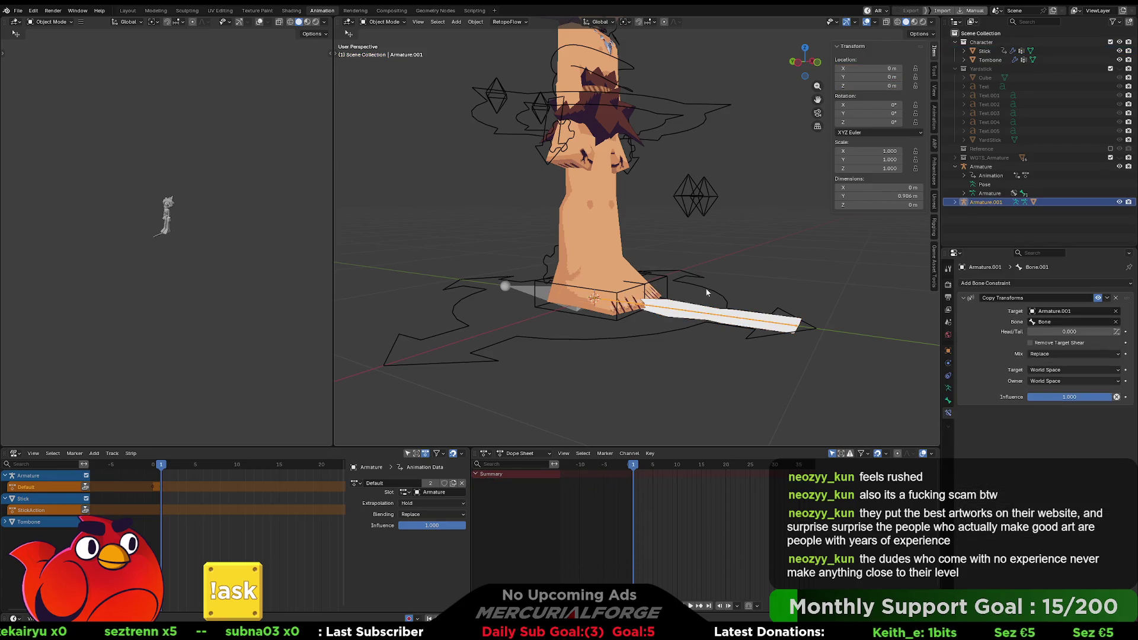
click(747, 276)
mouse_move(760, 276)
middle_down()
mouse_move(698, 311)
mouse_move(838, 281)
mouse_move(681, 296)
mouse_move(667, 245)
mouse_move(617, 268)
mouse_move(607, 197)
middle_up()
Select the stick armature Armature.001 and expand it in the Outliner down to Bone.001
scroll(652, 297, up, 3)
scroll(655, 297, up, 5)
click(601, 237)
scroll(608, 196, down, 5)
key(g)
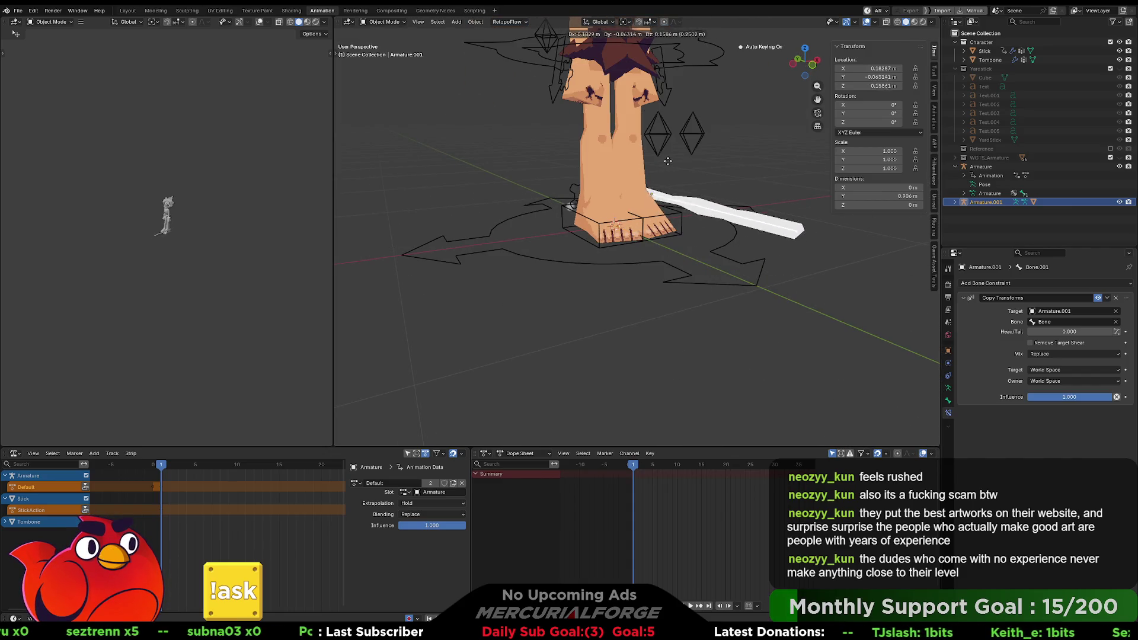
right_click(678, 185)
middle_drag(678, 185, 925, 207)
click(956, 201)
click(964, 220)
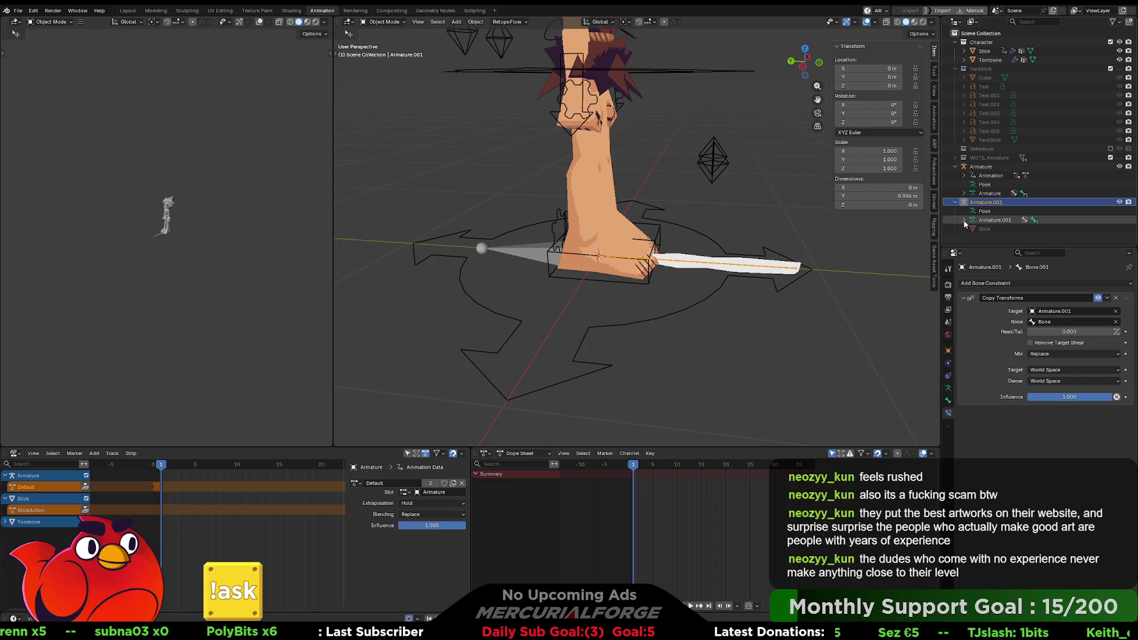
scroll(965, 224, down, 1)
click(972, 220)
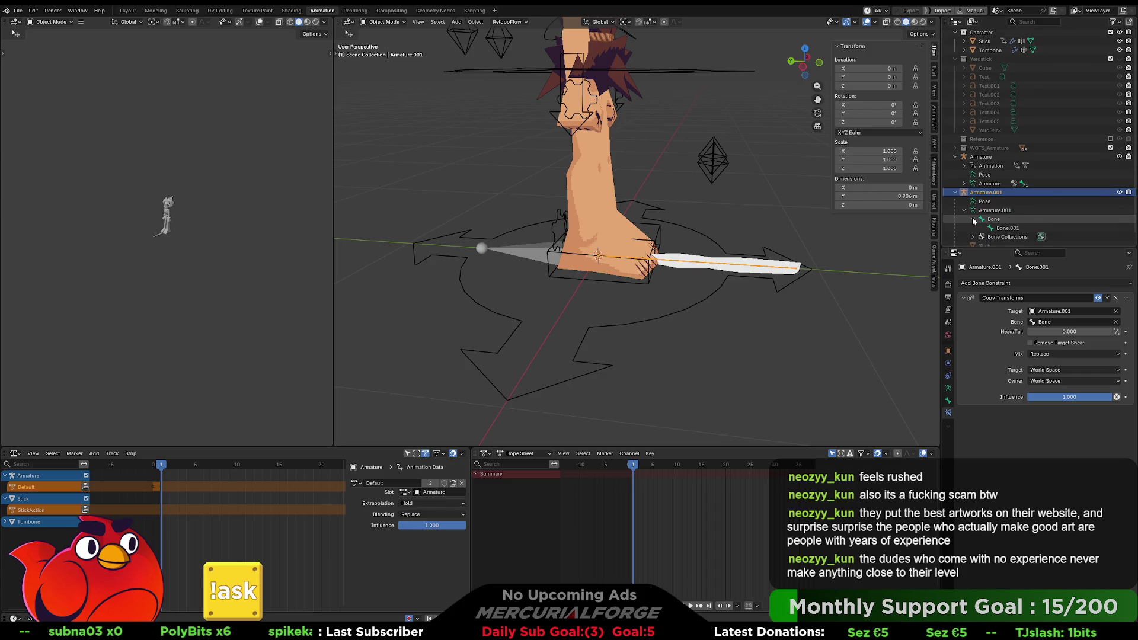
scroll(974, 220, down, 1)
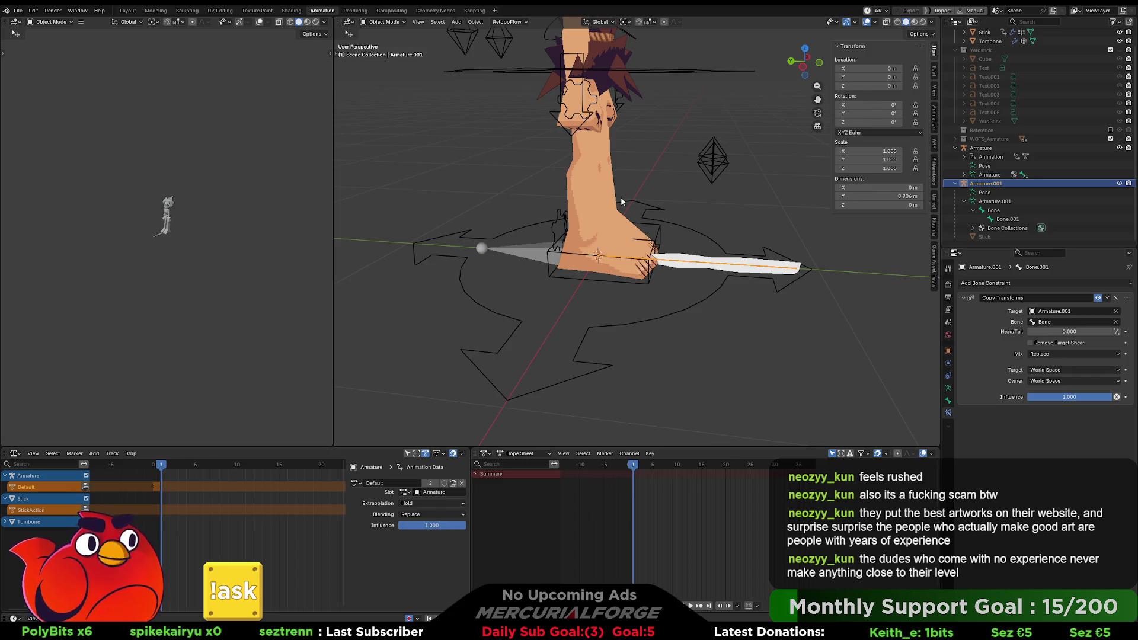
Reselect Armature.001 and delete Bone.001's Copy Transforms constraint
mouse_move(702, 261)
middle_down()
mouse_move(654, 289)
mouse_move(653, 272)
mouse_move(631, 280)
middle_up()
scroll(651, 287, up, 5)
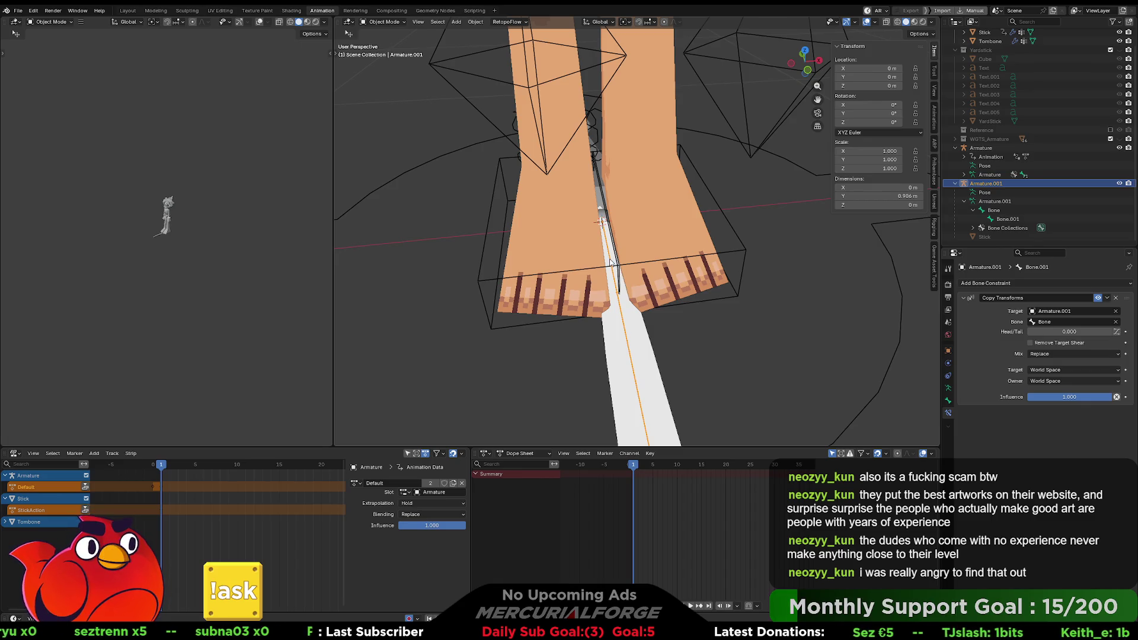
click(611, 289)
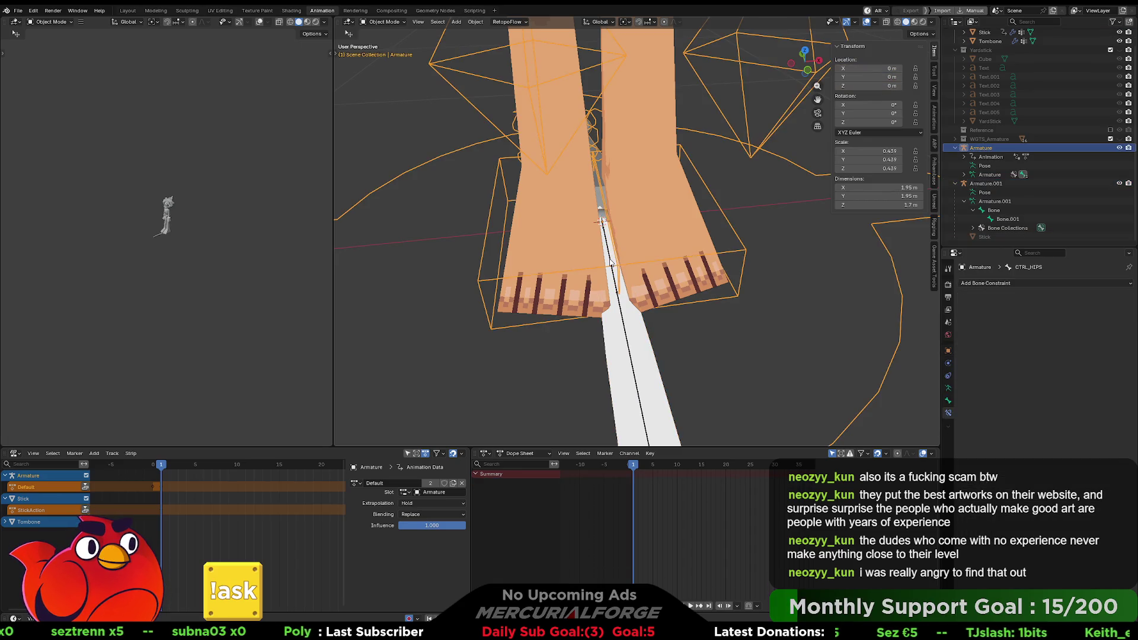
click(611, 289)
mouse_move(611, 288)
middle_down()
mouse_move(752, 172)
mouse_move(624, 268)
mouse_move(642, 273)
middle_up()
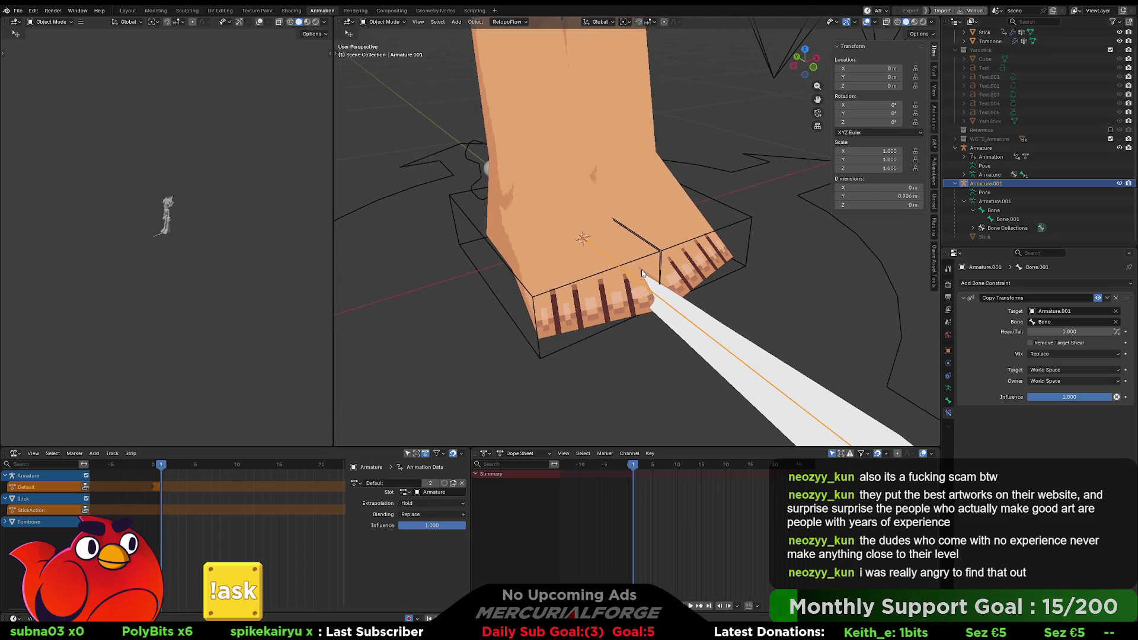
click(1117, 298)
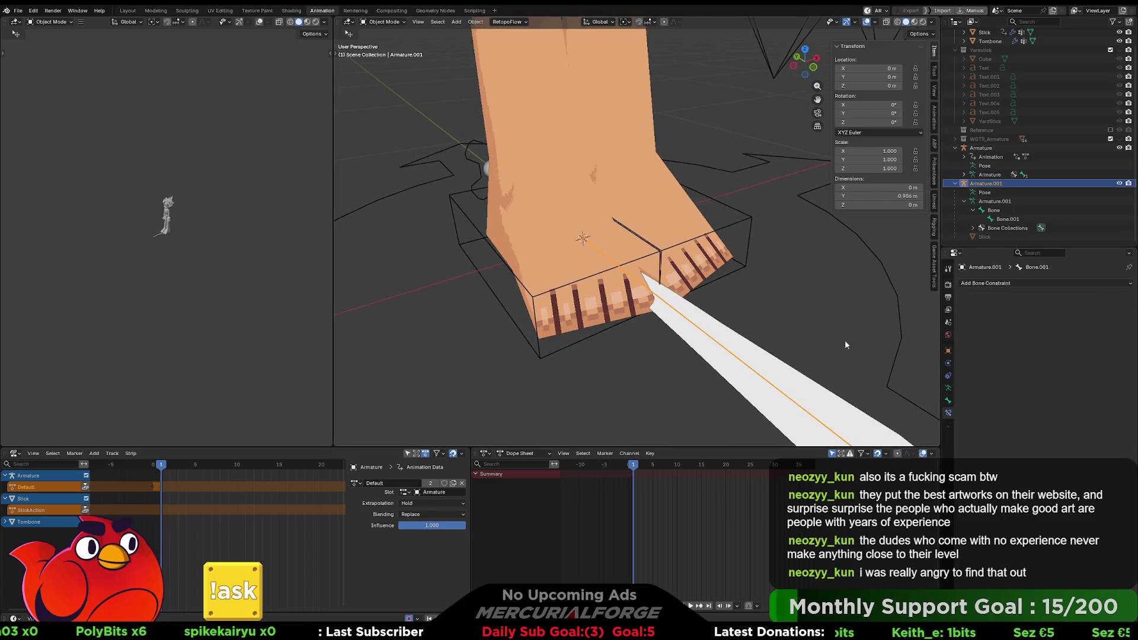
Keep the constraint deletion and reselect the stick armature
key(ctrl+z)
key(ctrl+shift+z)
click(739, 357)
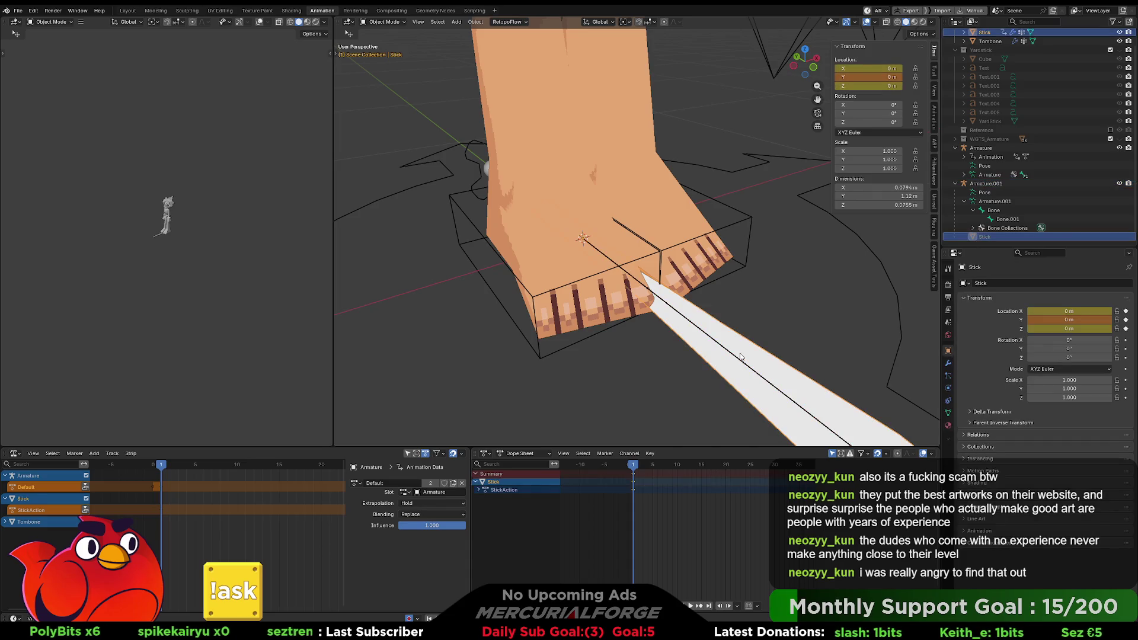
click(734, 359)
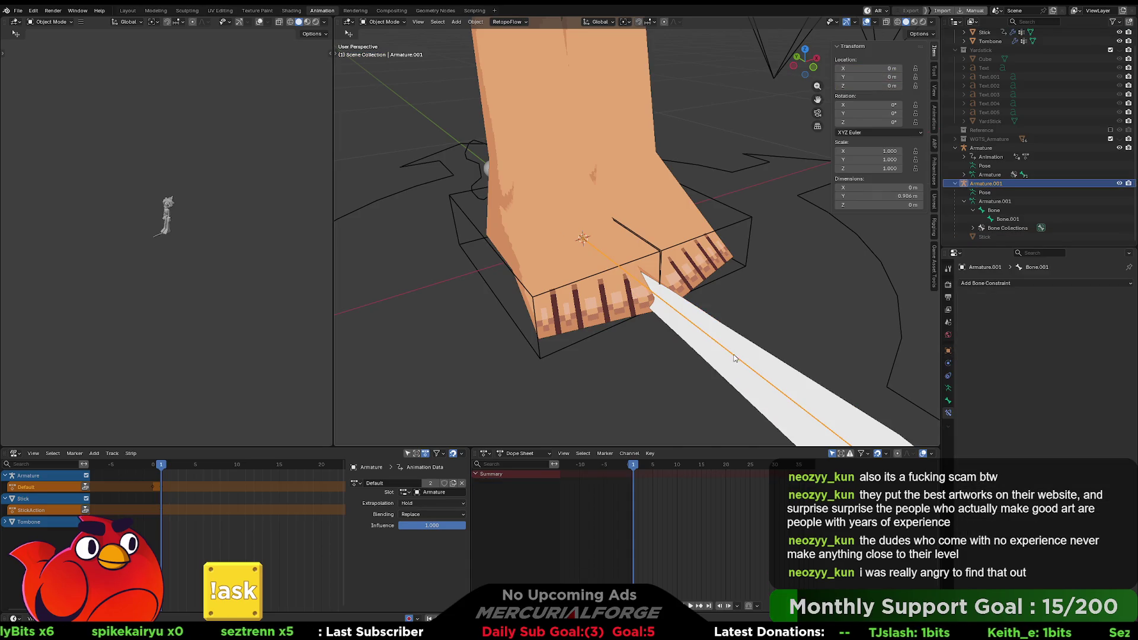
mouse_move(735, 358)
middle_down()
mouse_move(658, 308)
mouse_move(692, 296)
middle_up()
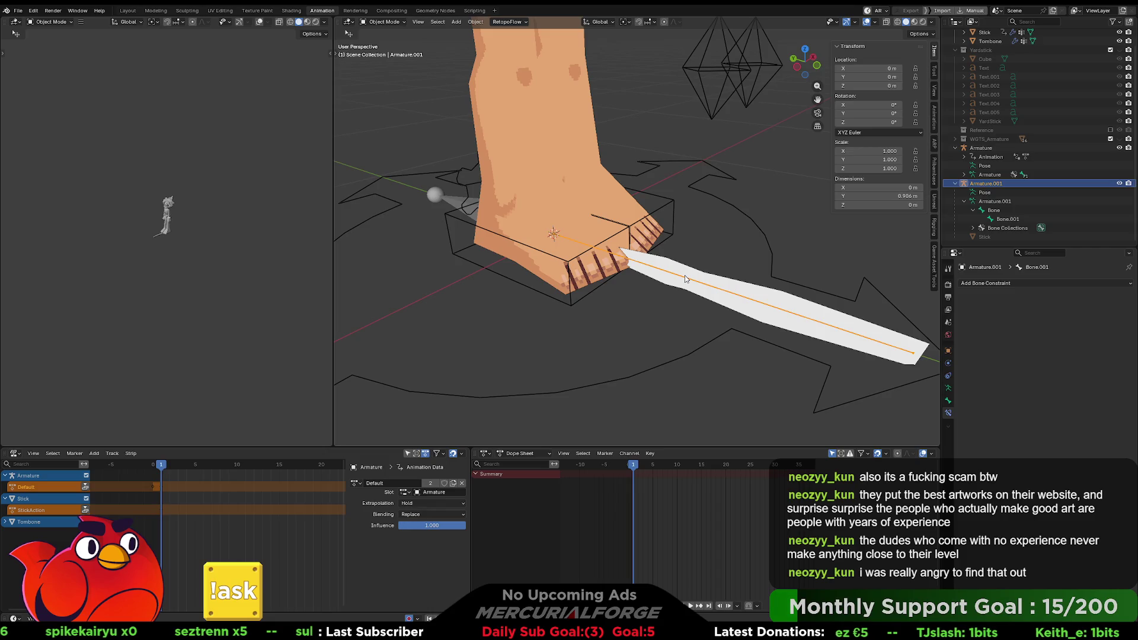
Briefly bring up the mode choices and the bone constraint list without changing anything
key(ctrl+Tab)
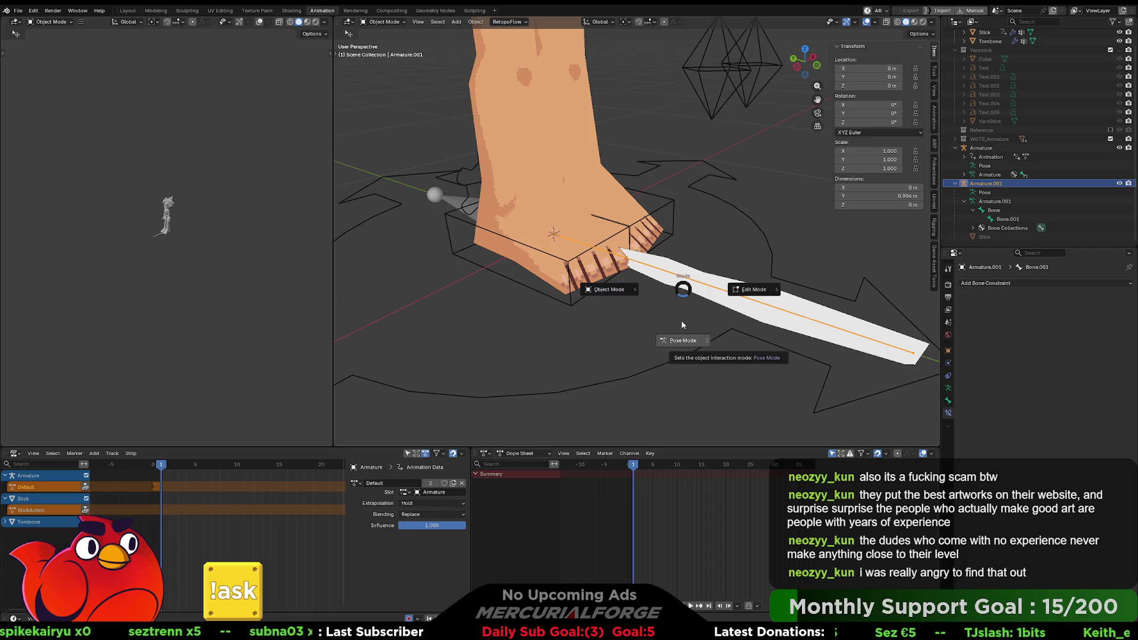
click(684, 292)
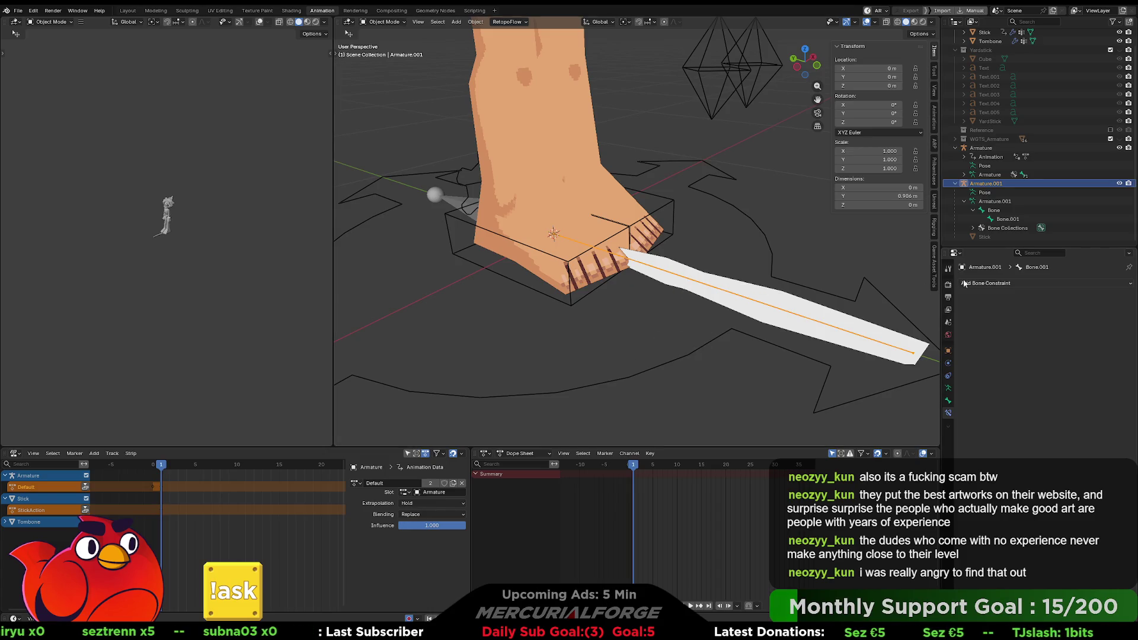
click(984, 284)
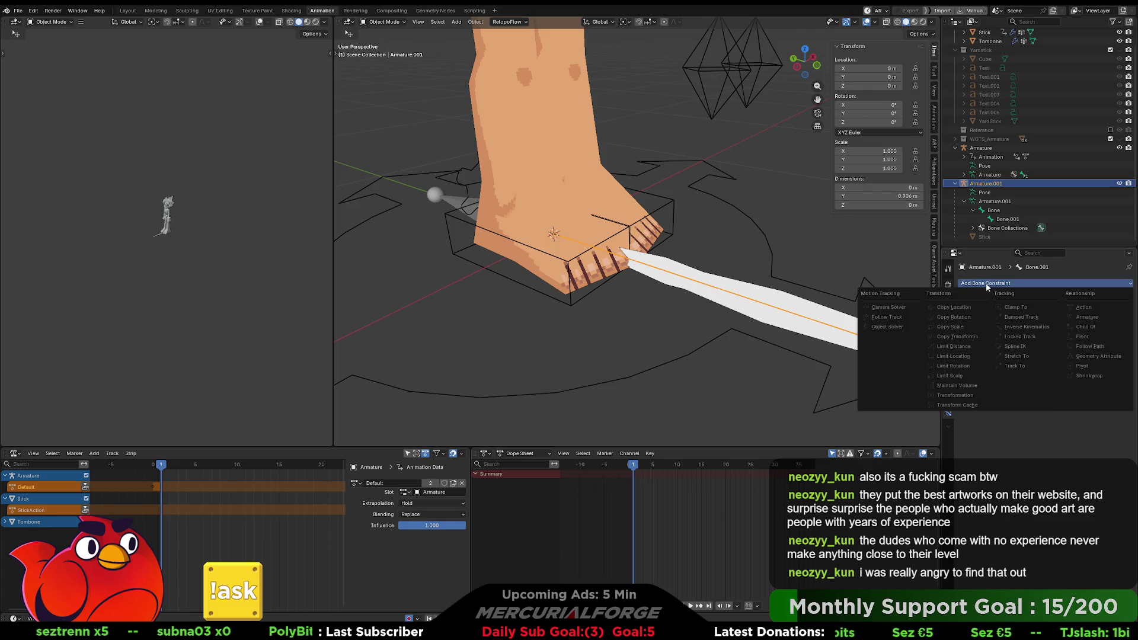
click(973, 284)
Switch the stick armature to Pose Mode with its short bone active
click(721, 265)
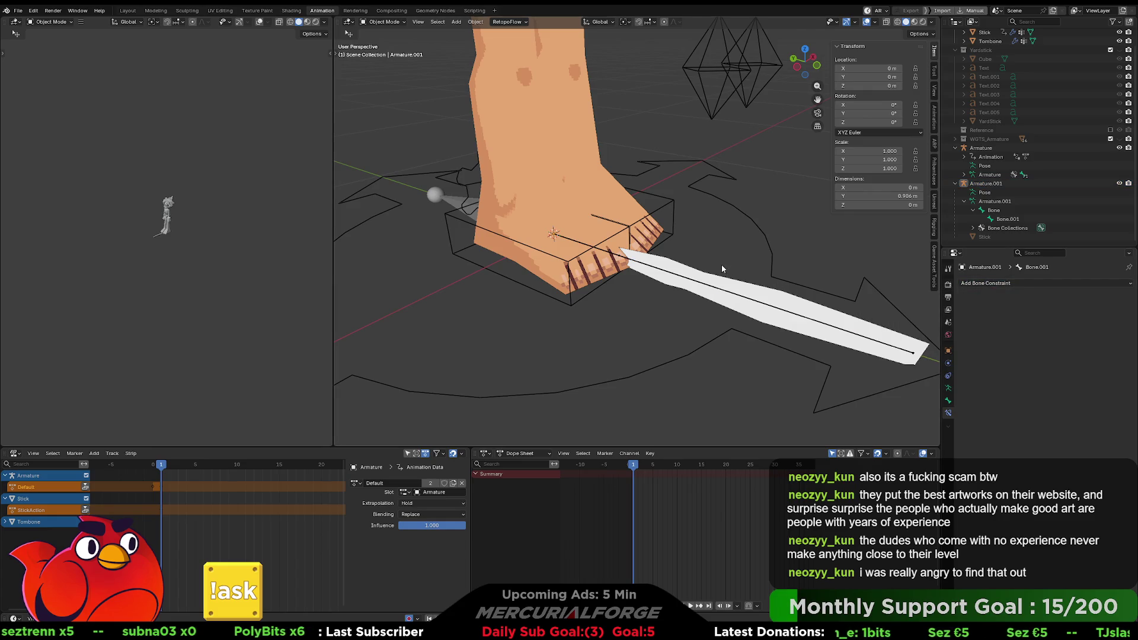
click(699, 286)
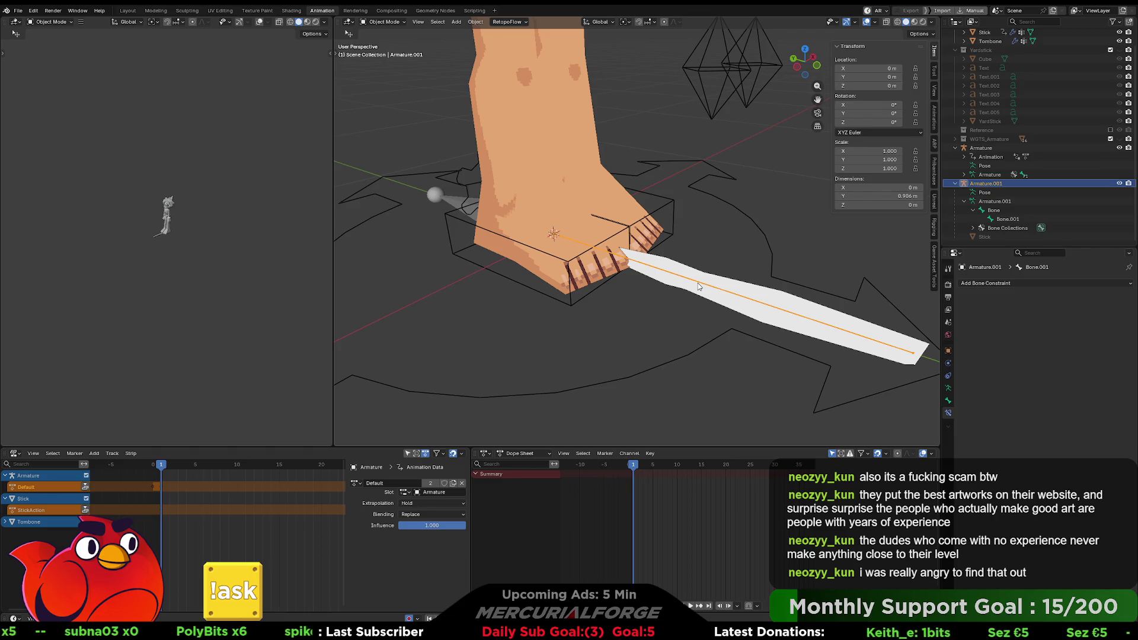
mouse_move(699, 286)
middle_down()
mouse_move(696, 255)
mouse_move(706, 276)
middle_up()
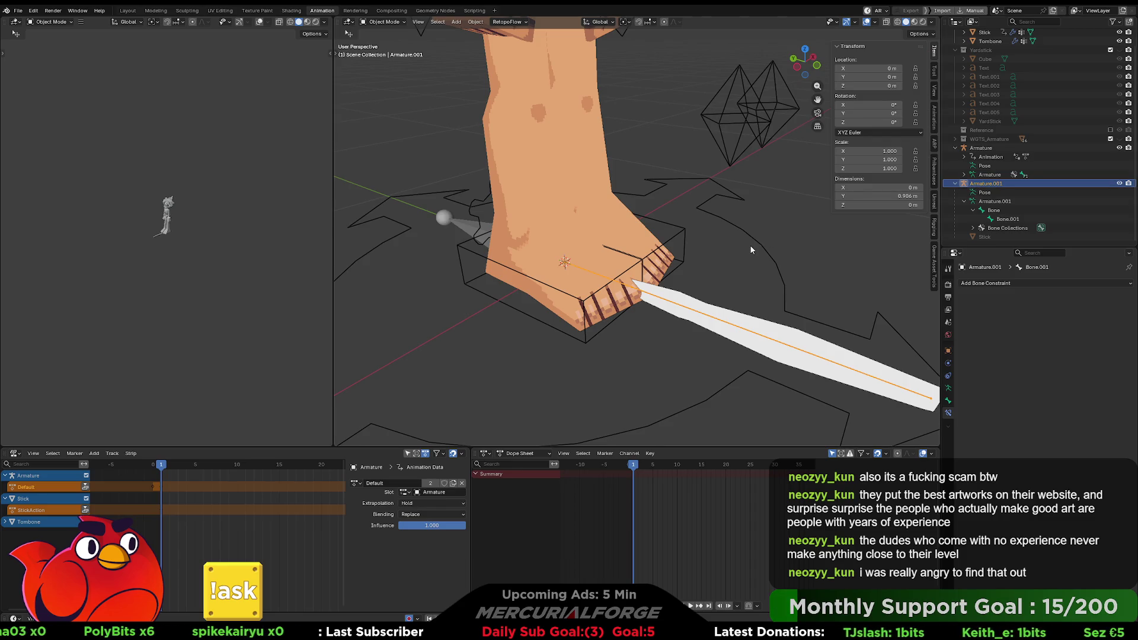
middle_drag(751, 250, 699, 271)
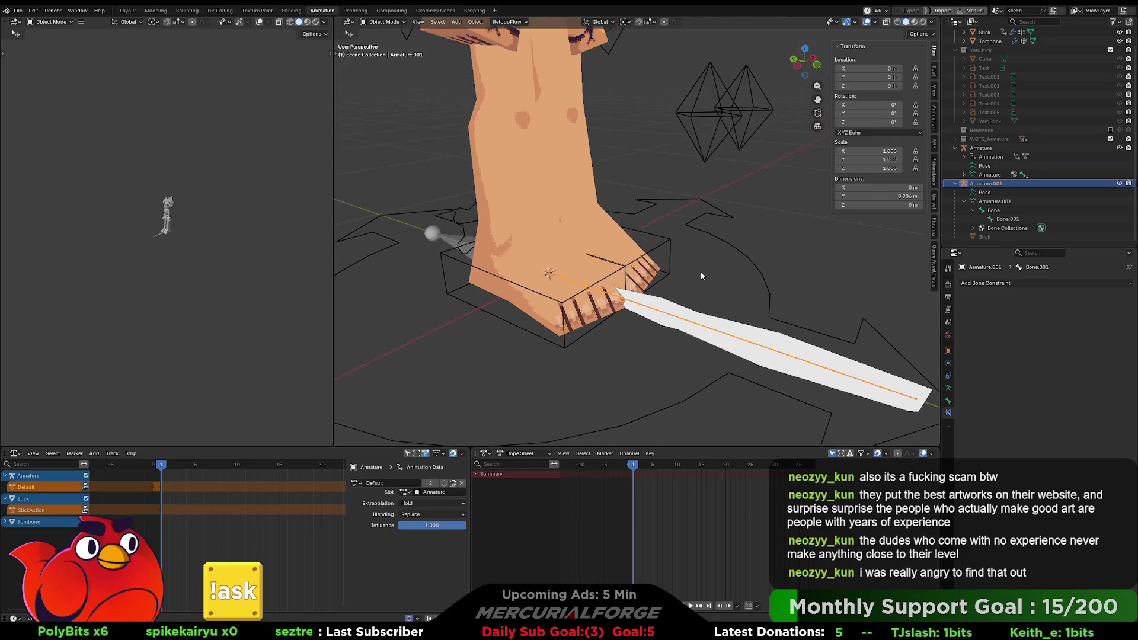
key(ctrl+Tab)
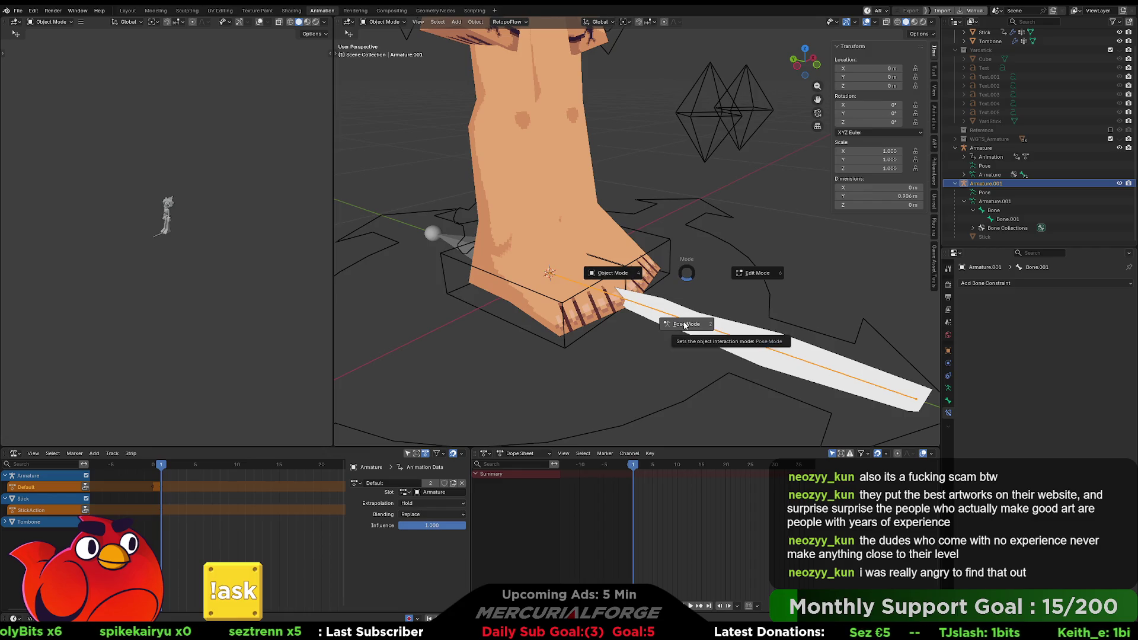
click(688, 323)
click(593, 289)
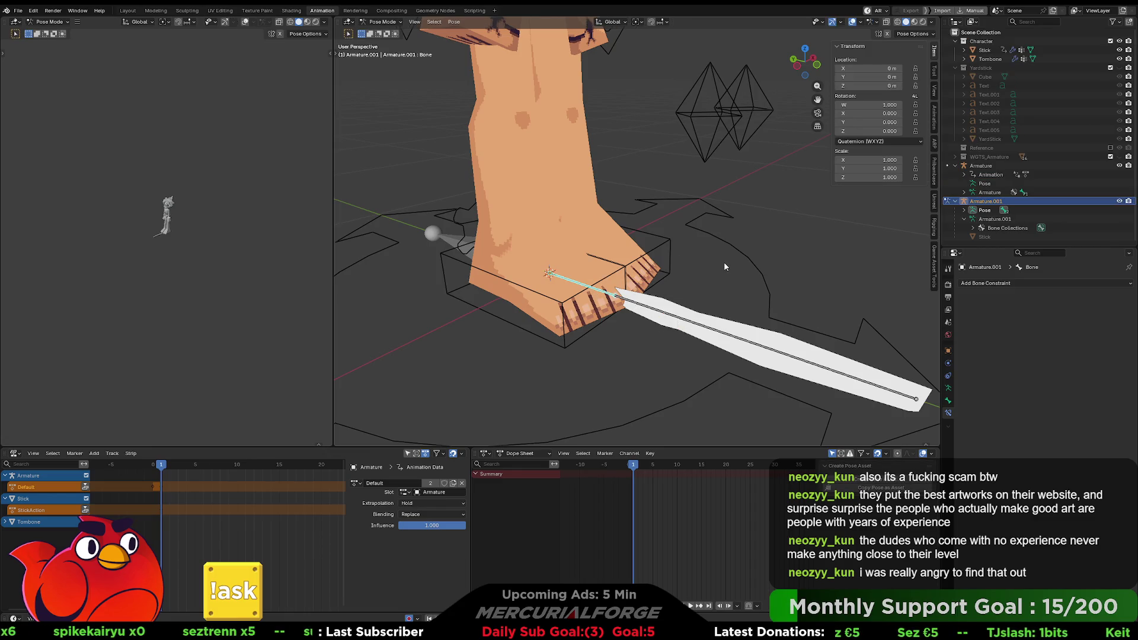
Add a bone Copy Transforms constraint targeting Armature's Hand.R bone
key(r)
key(Escape)
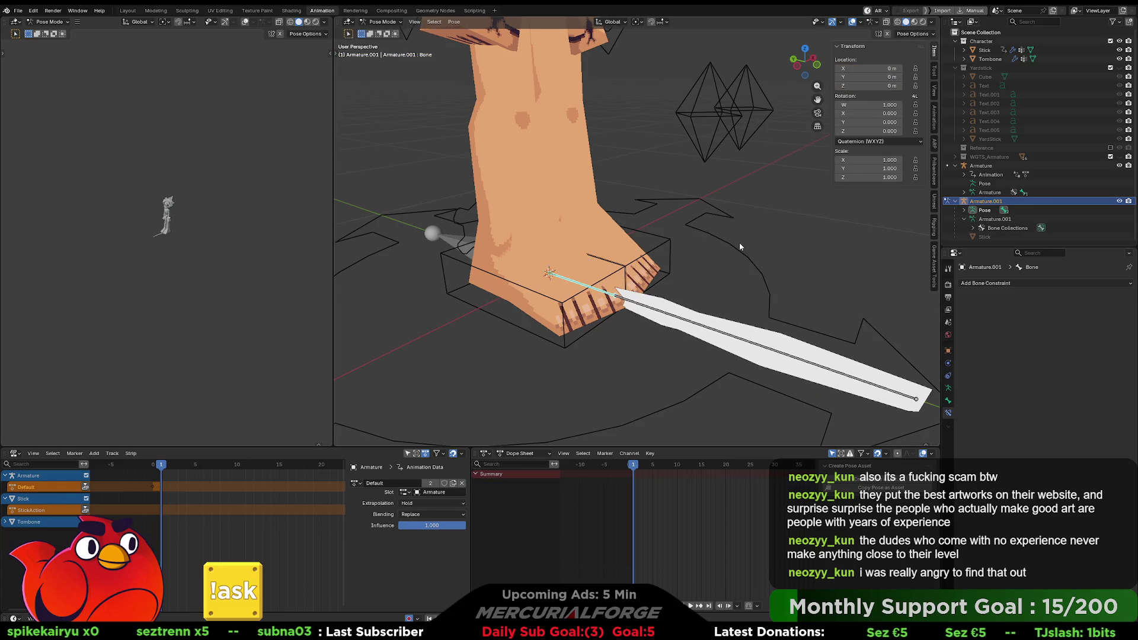
key(shift+ctrl+c)
click(699, 243)
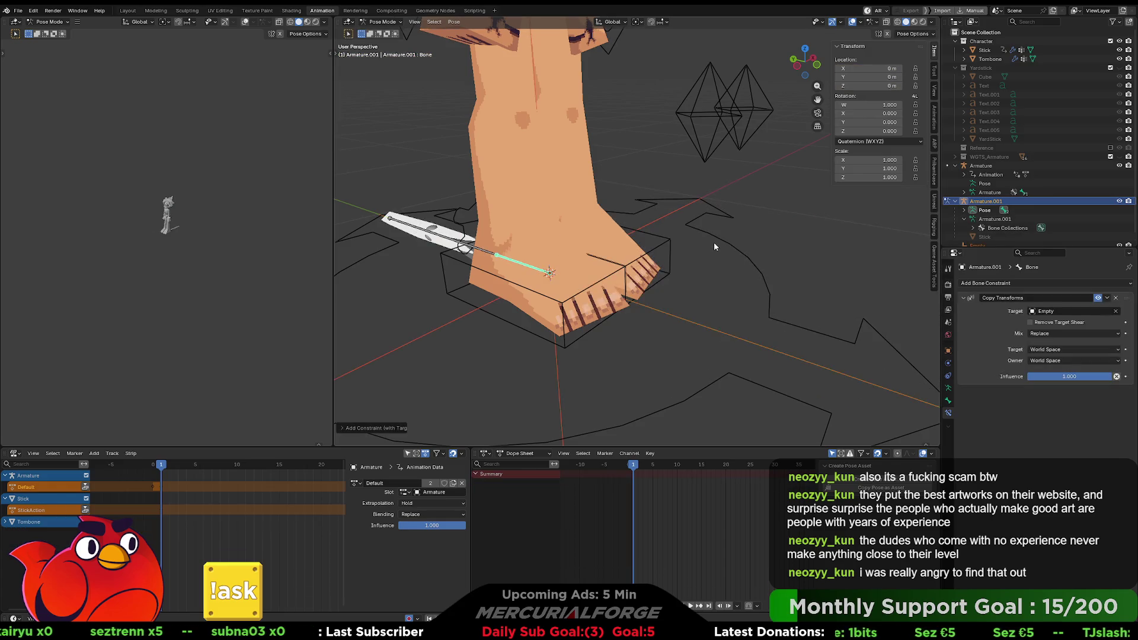
click(1050, 311)
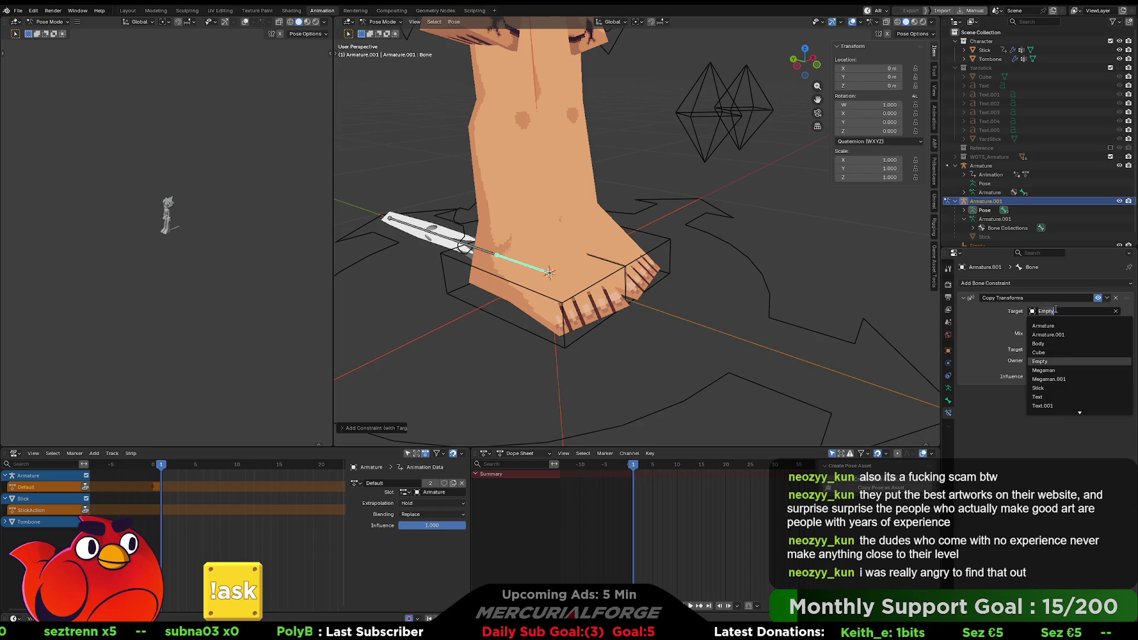
click(1057, 325)
click(1061, 321)
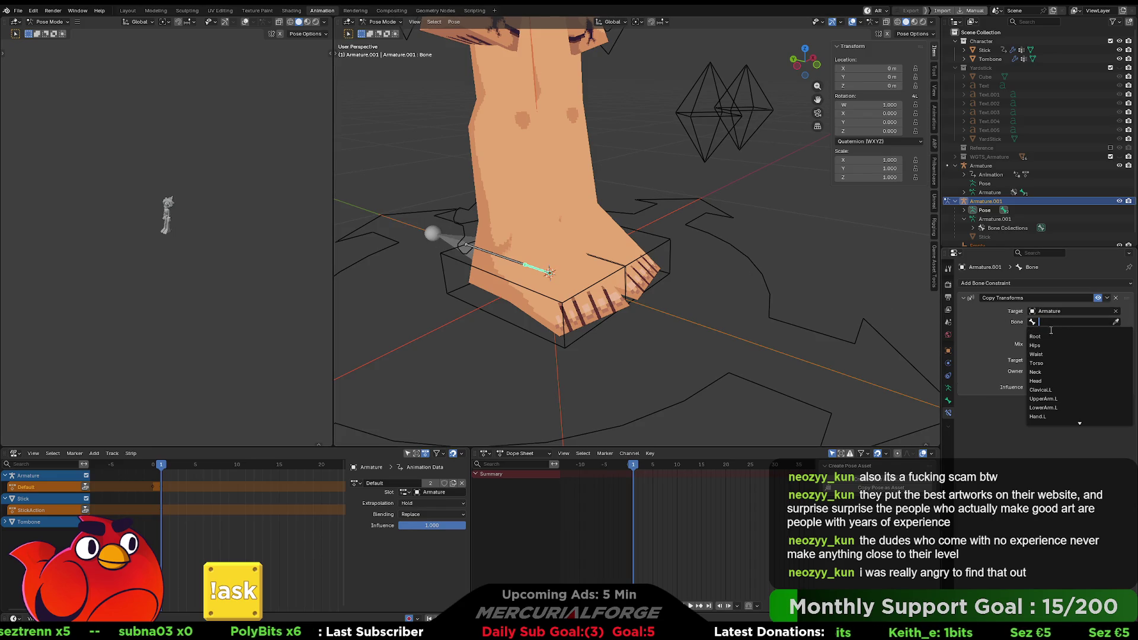
scroll(1047, 406, down, 5)
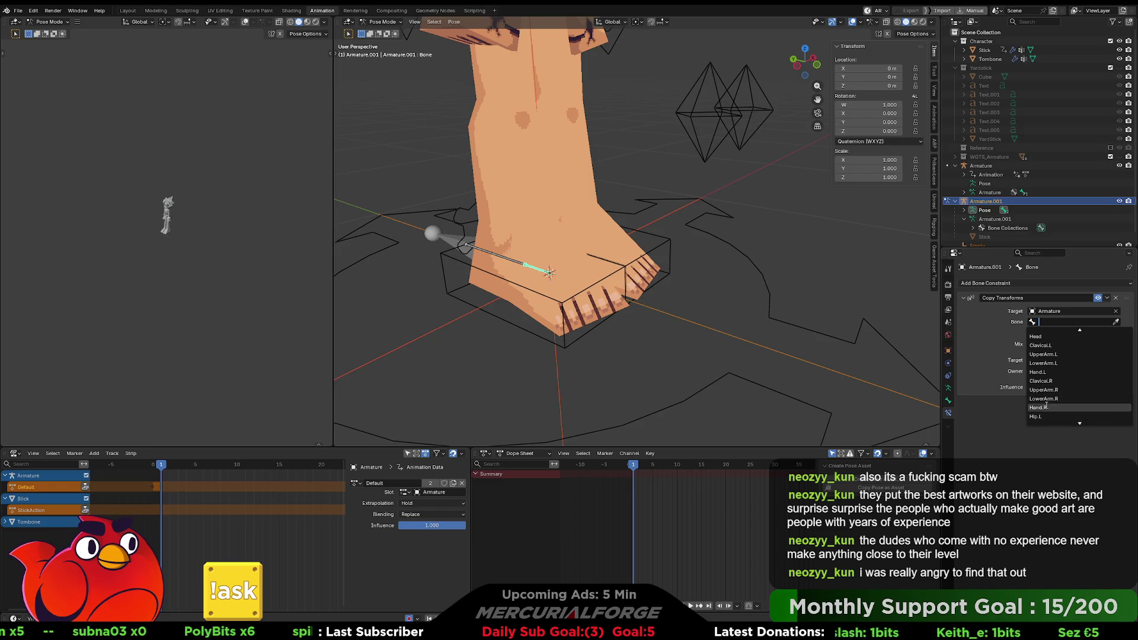
click(1046, 407)
Test-rotate the stick bone, then remove the bone's Copy Transforms constraint
scroll(603, 222, down, 3)
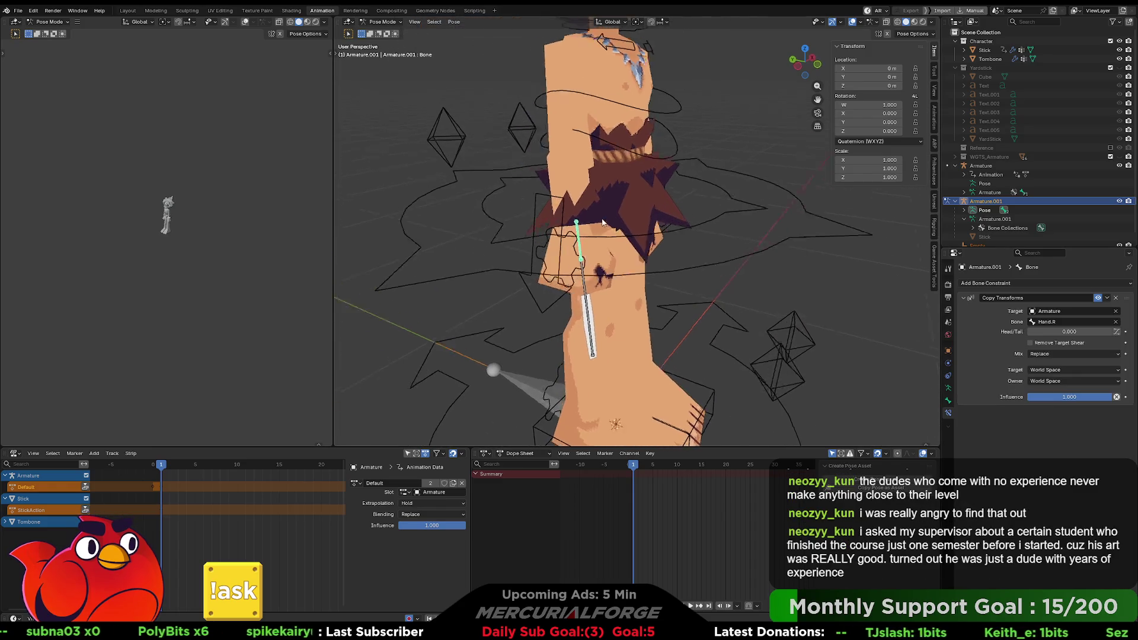
mouse_move(603, 223)
middle_down()
mouse_move(621, 202)
mouse_move(622, 218)
mouse_move(685, 255)
middle_up()
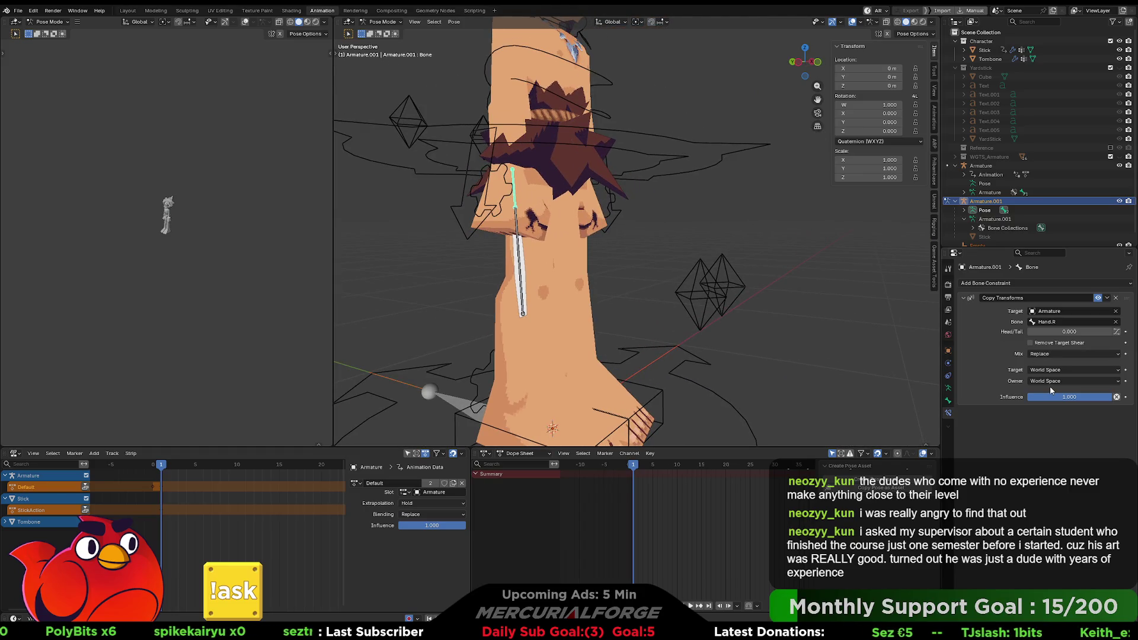
mouse_move(754, 325)
middle_down()
mouse_move(695, 339)
mouse_move(775, 325)
mouse_move(760, 322)
mouse_move(774, 332)
middle_up()
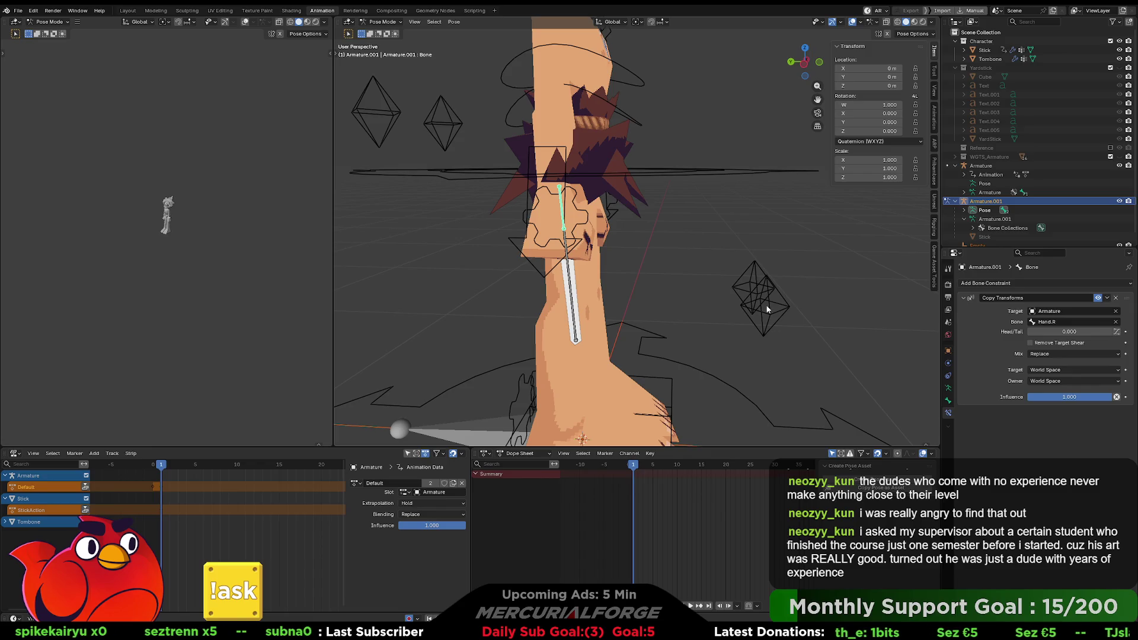
middle_drag(673, 232, 688, 234)
key(r)
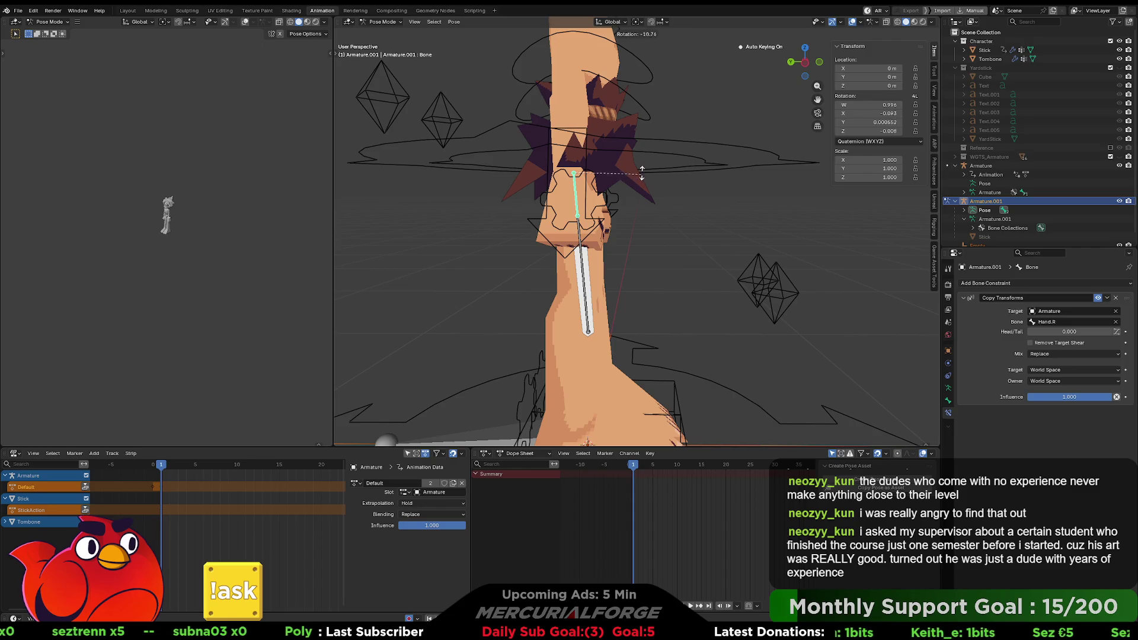
key(Escape)
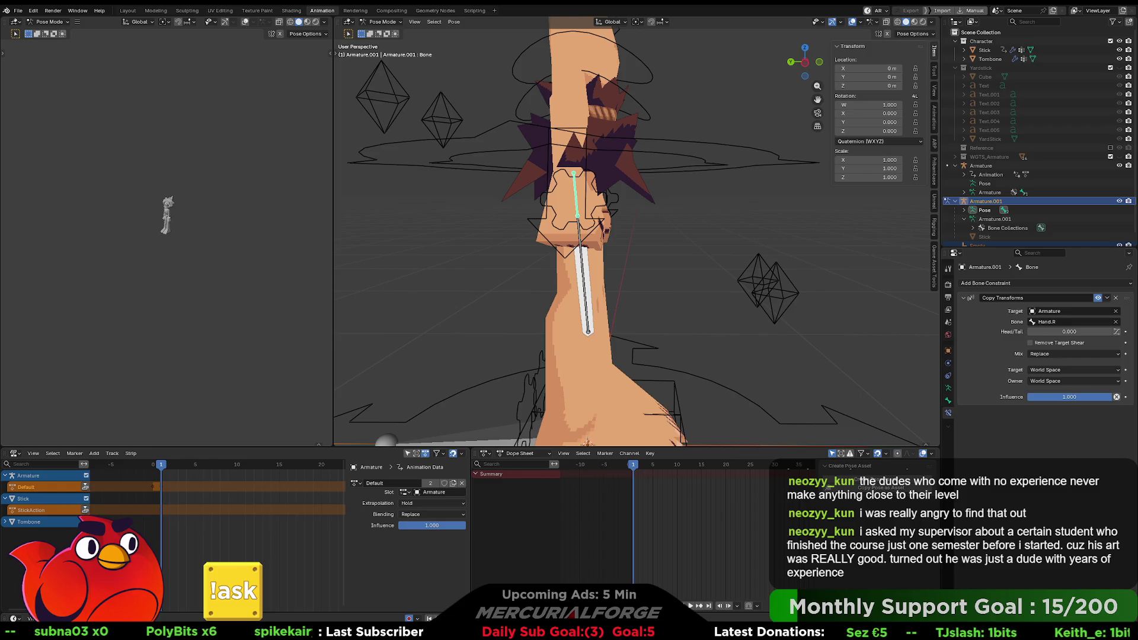
click(949, 375)
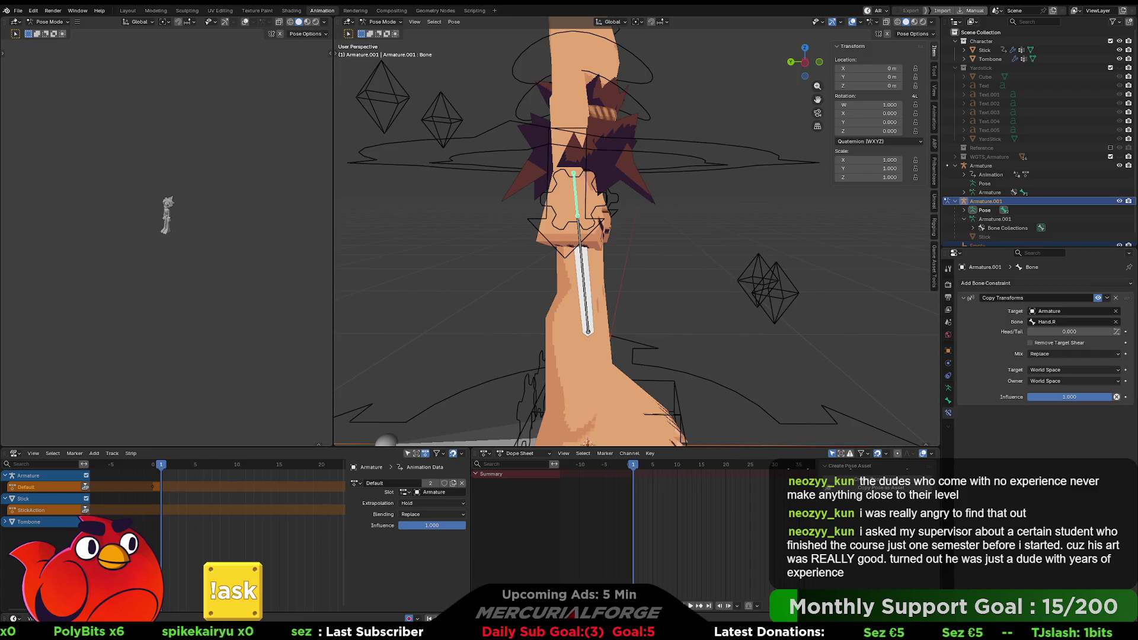
key(ctrl+alt+c)
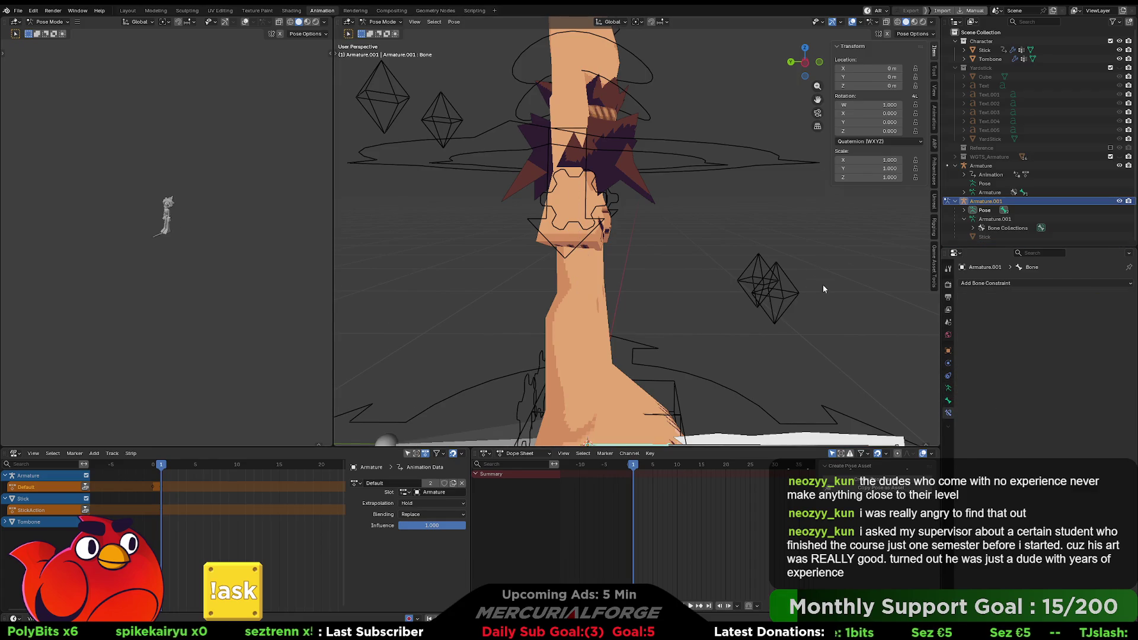
mouse_move(823, 284)
middle_down()
mouse_move(799, 282)
mouse_move(830, 284)
middle_up()
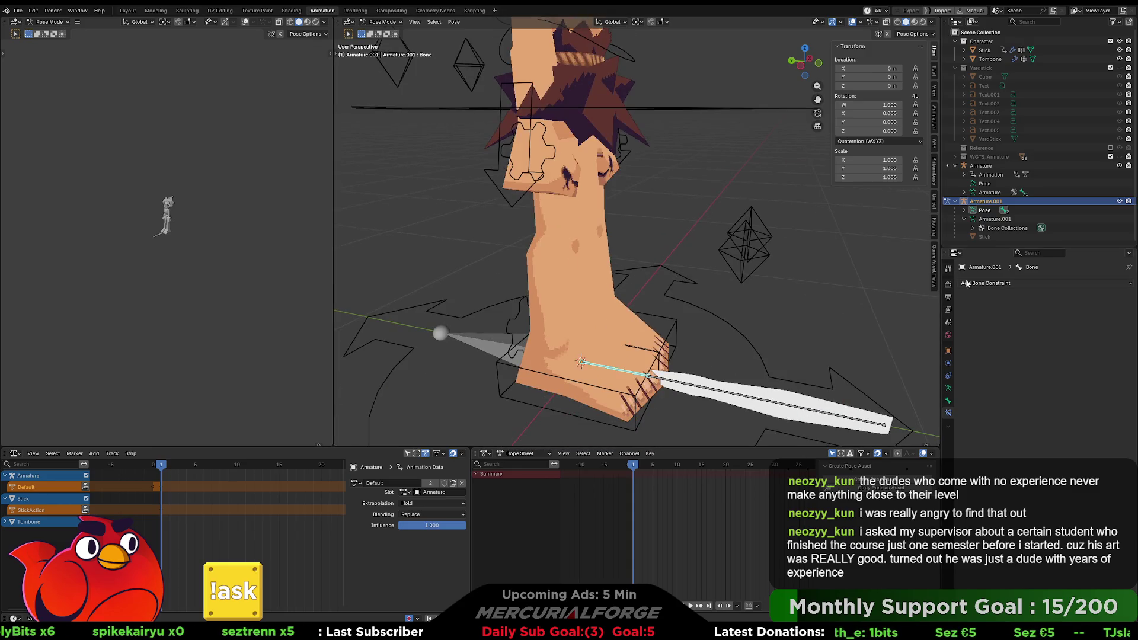
Add an object Copy Transforms constraint with target Armature and bone Hand.R
click(948, 376)
click(1007, 284)
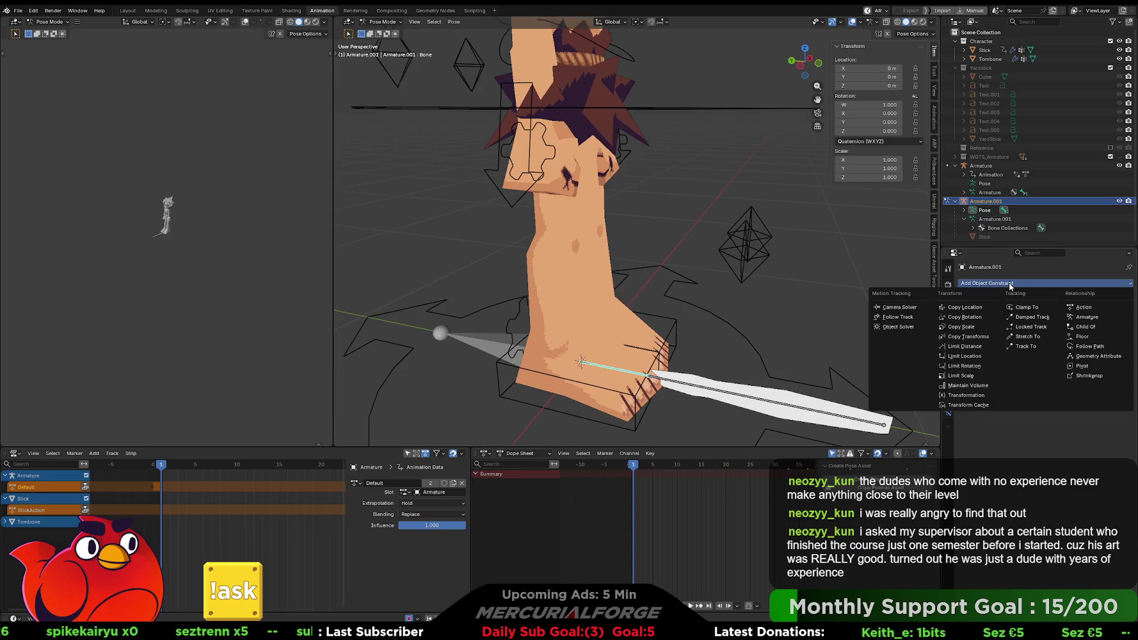
click(964, 342)
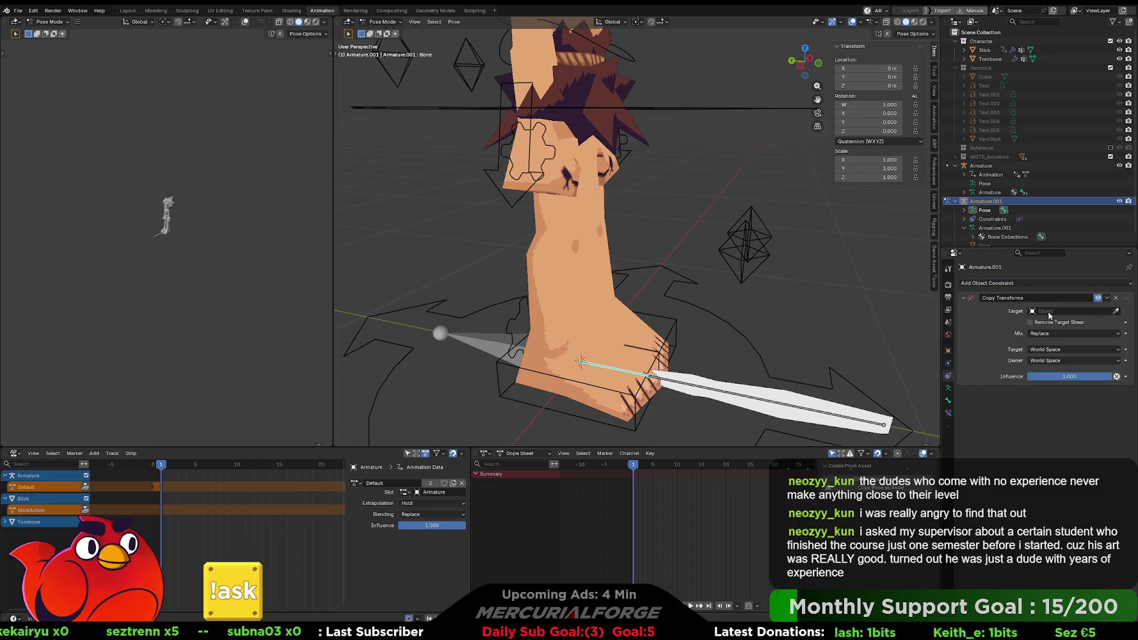
click(1050, 311)
click(1049, 326)
click(1050, 322)
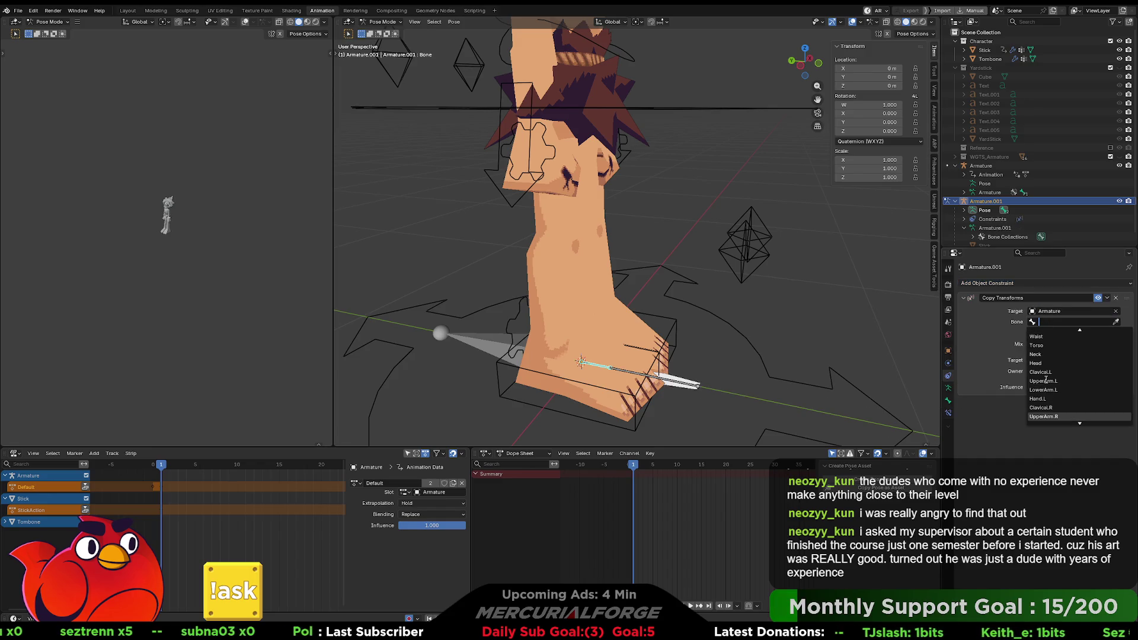
scroll(1052, 384, down, 3)
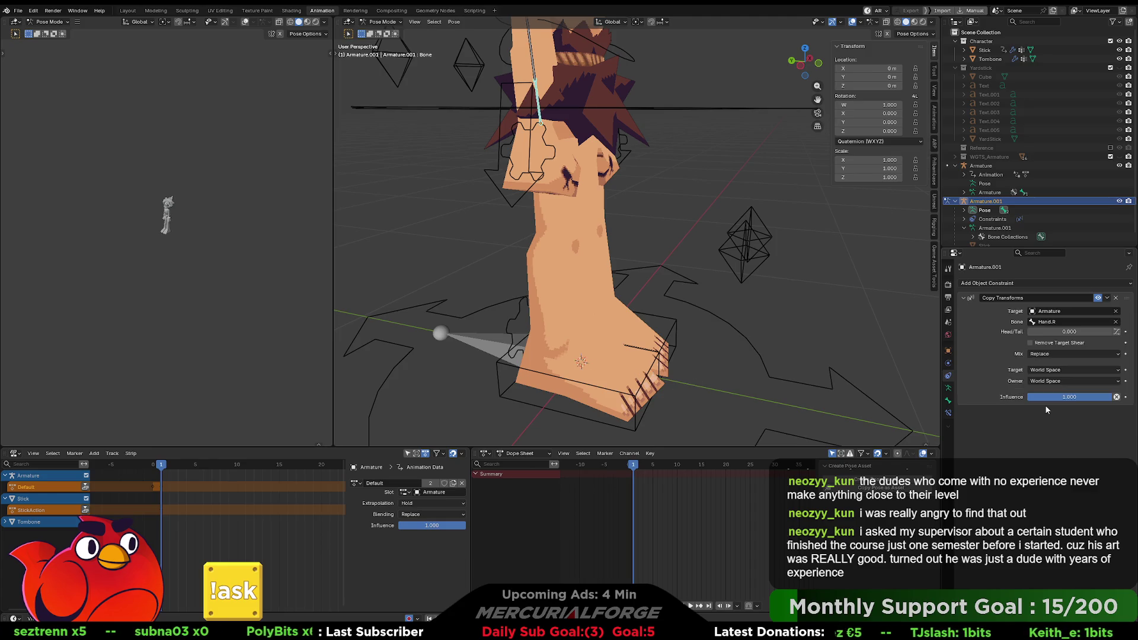
click(1052, 394)
Try sliding the stick along Hand.R with Head/Tail, leaving it at 0
mouse_move(766, 223)
middle_down()
mouse_move(698, 282)
mouse_move(703, 251)
mouse_move(679, 246)
middle_up()
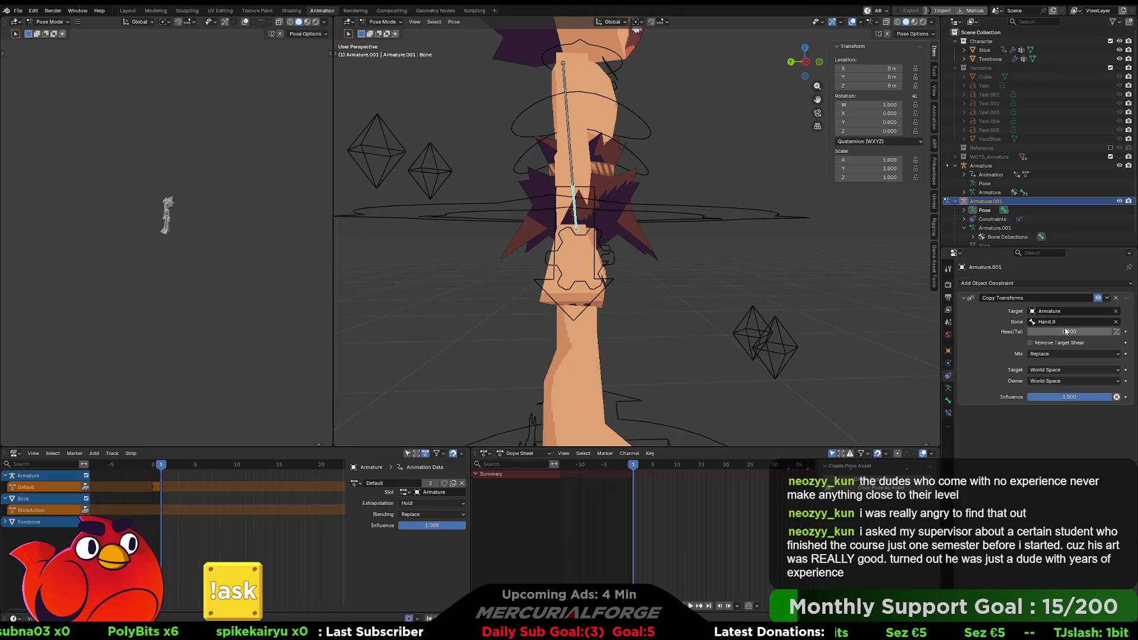
drag(1067, 331, 1115, 332)
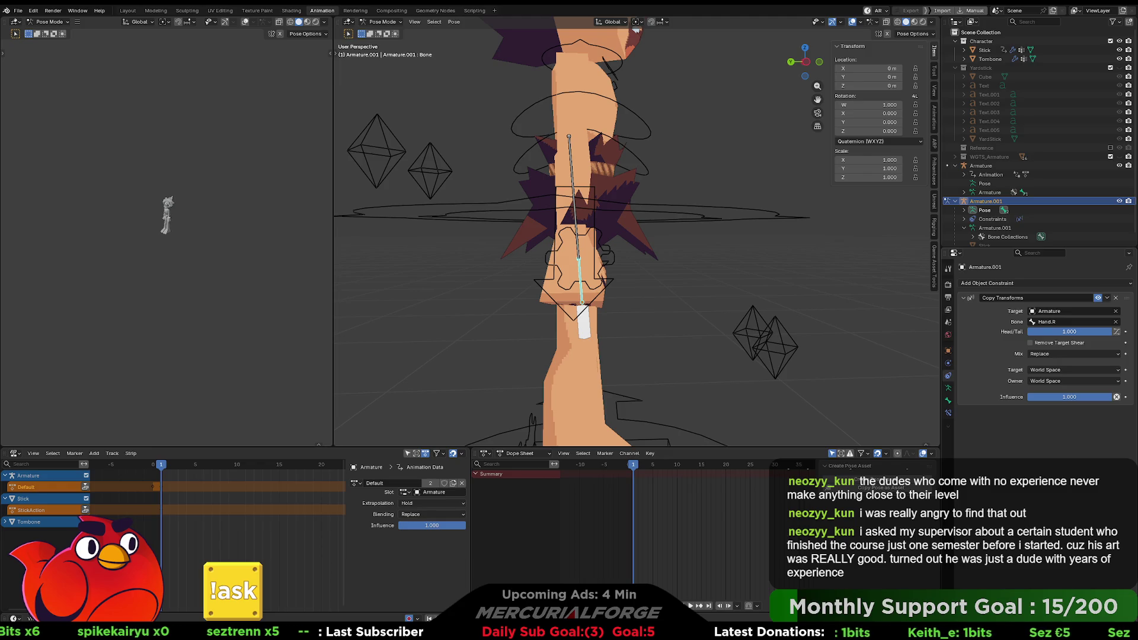
key(BackSpace)
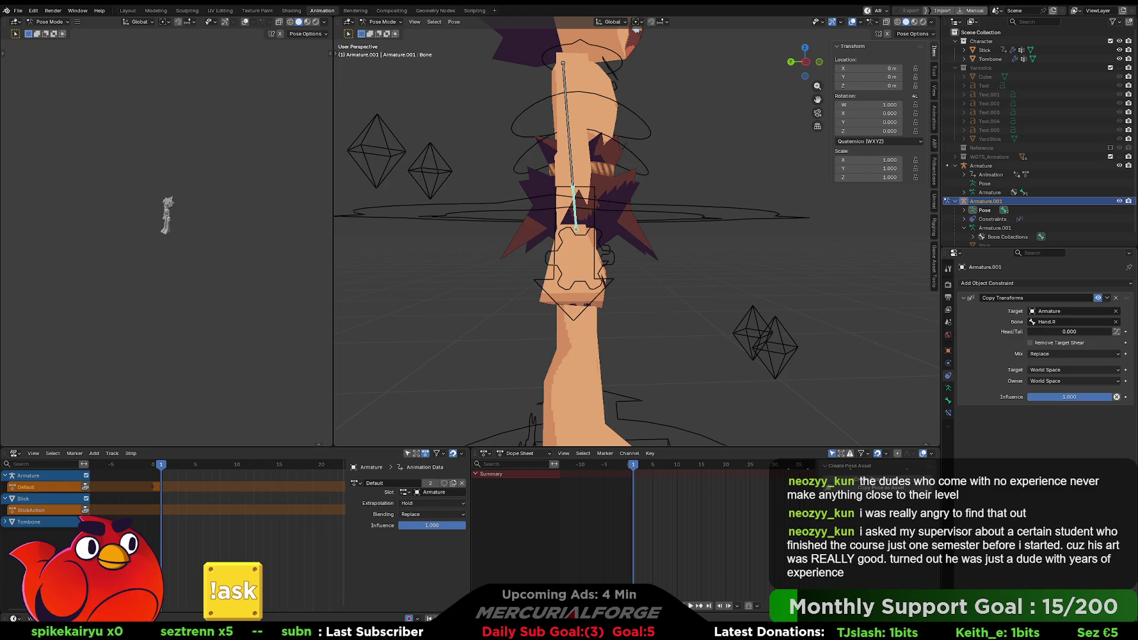
mouse_move(1069, 332)
mouse_down()
mouse_move(1121, 332)
mouse_move(1031, 331)
mouse_up()
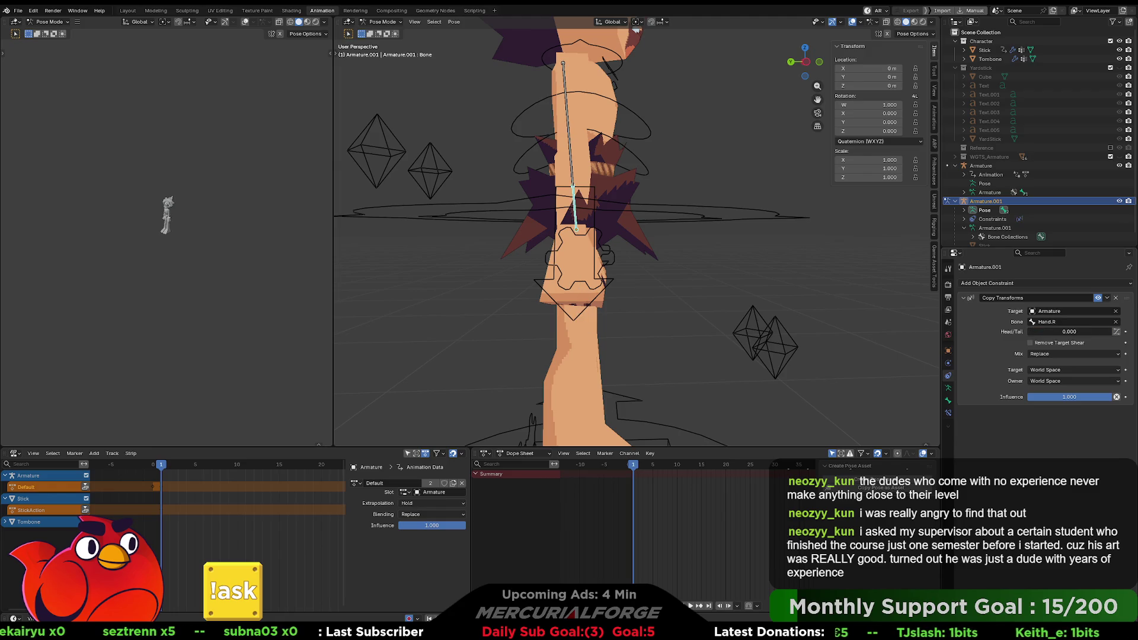
Deselect the stick bone and return the stick armature to Object Mode
click(935, 200)
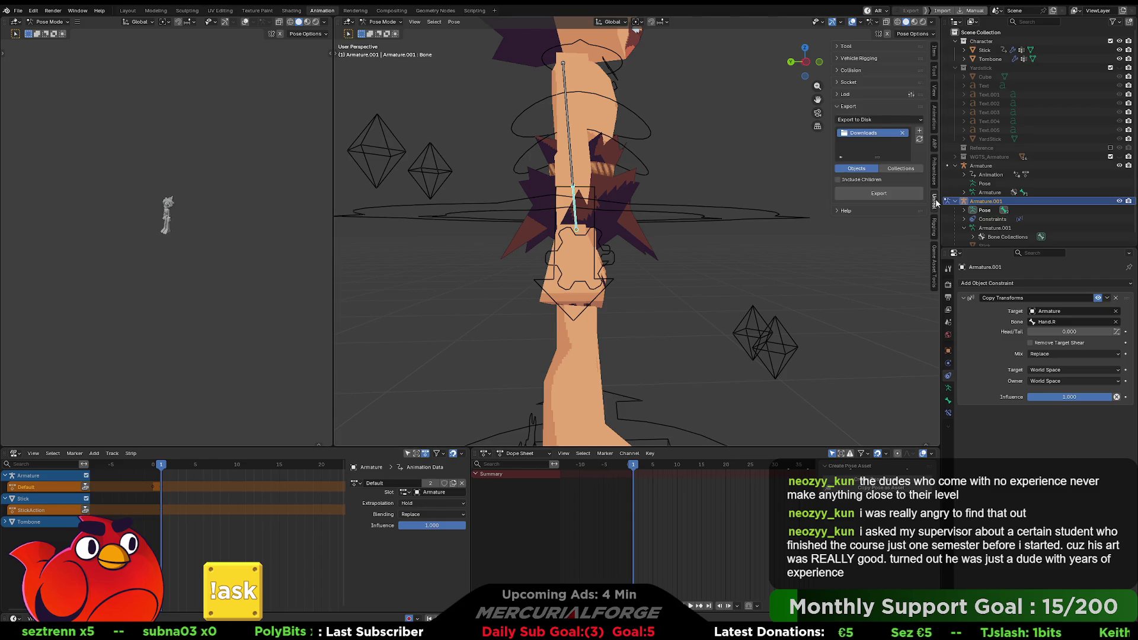
click(838, 85)
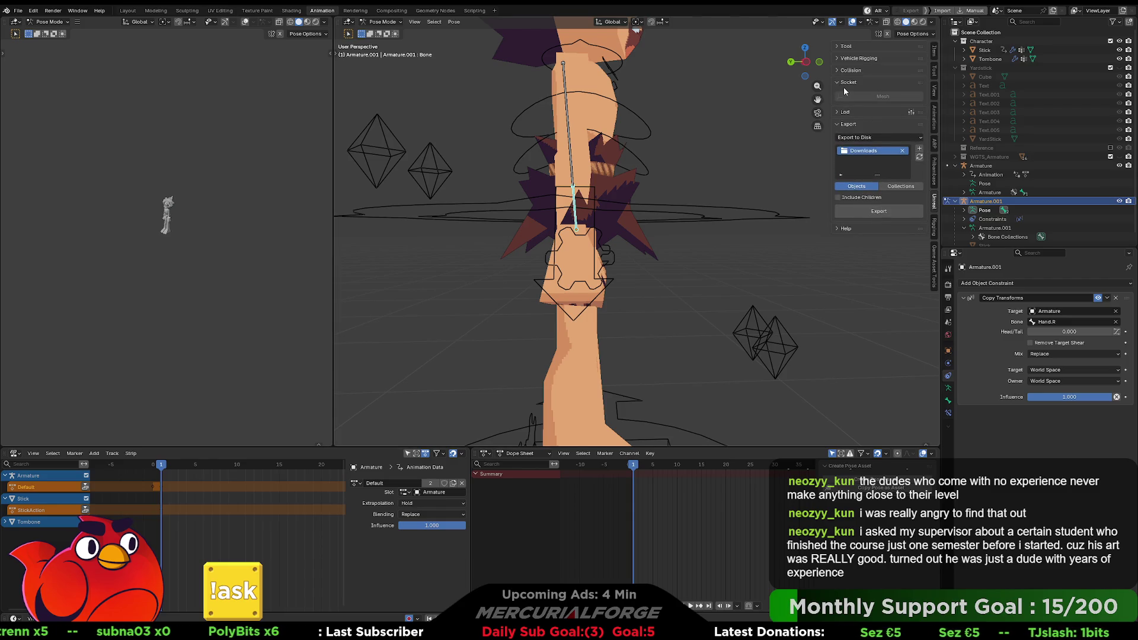
click(607, 254)
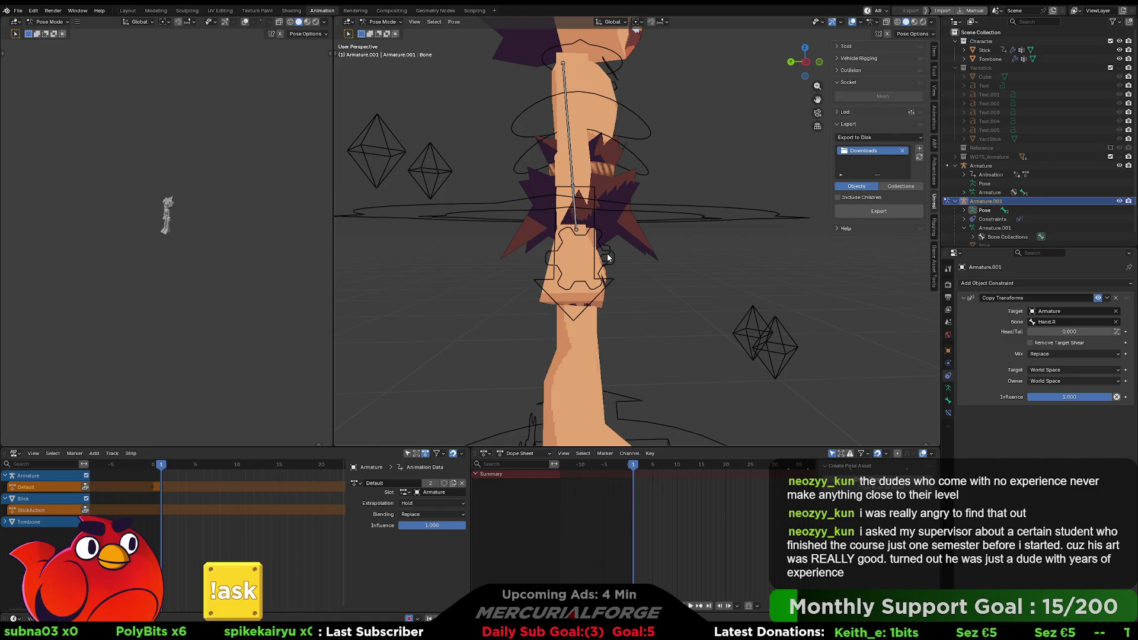
key(ctrl+Tab)
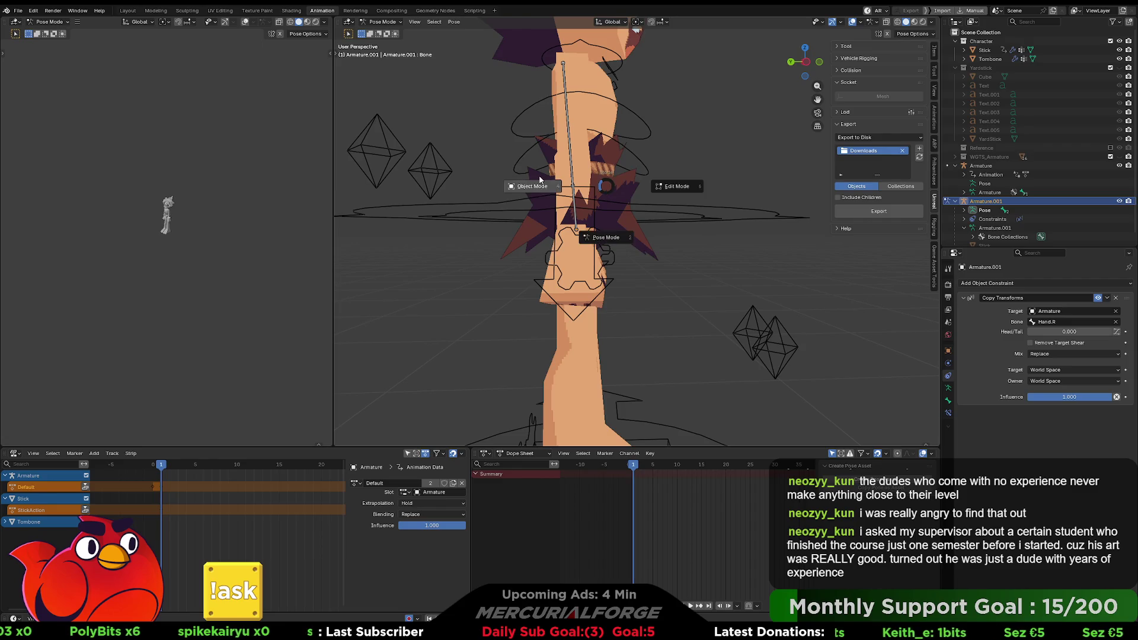
Briefly pose the character rig's right hand control bone, then leave posing and select Armature.001
click(628, 187)
middle_drag(615, 204, 562, 235)
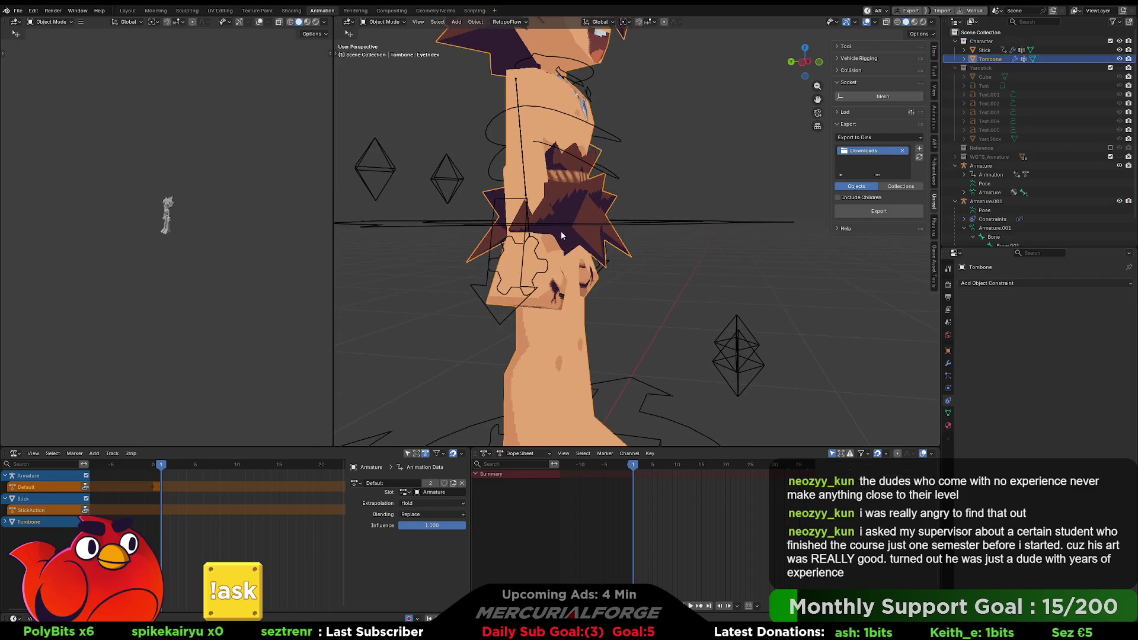
click(546, 267)
key(ctrl+Tab)
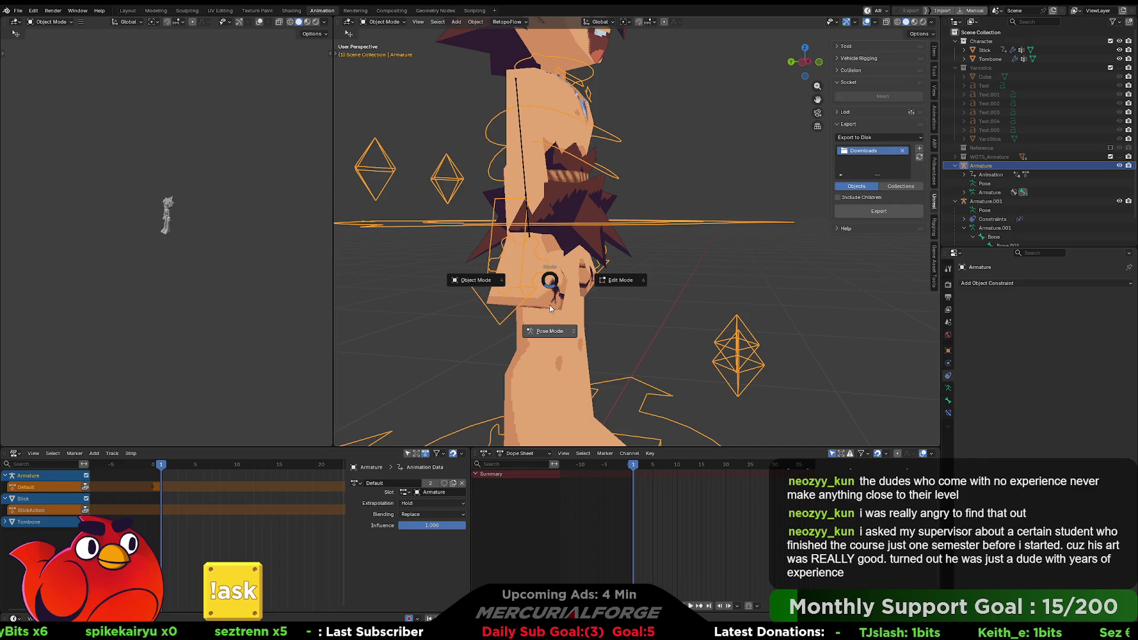
click(549, 273)
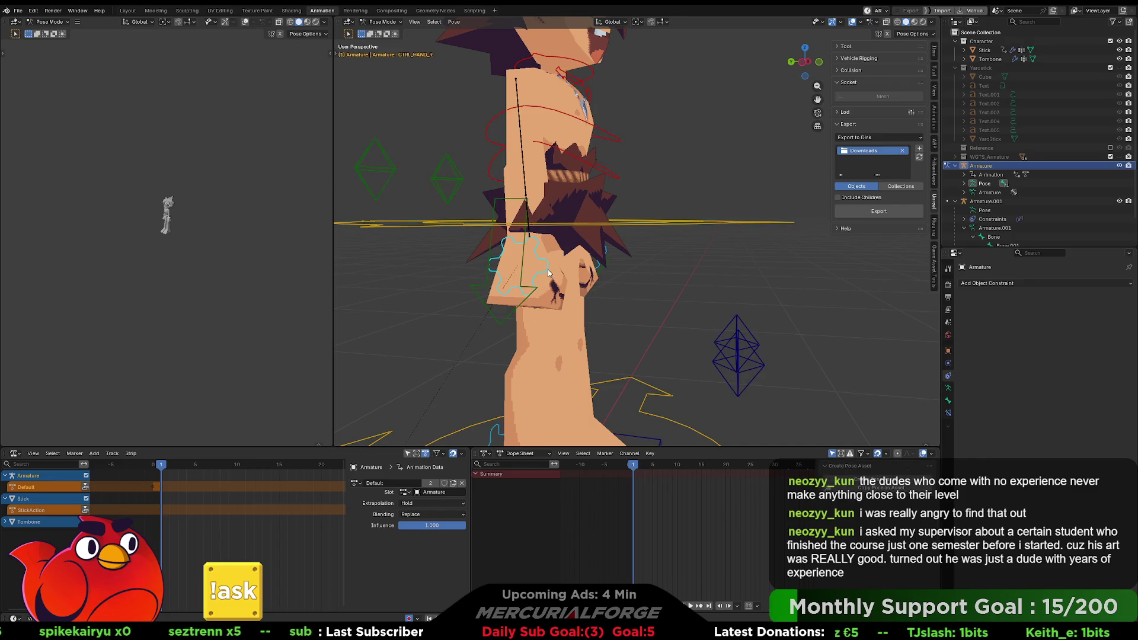
key(ctrl+Tab)
click(653, 270)
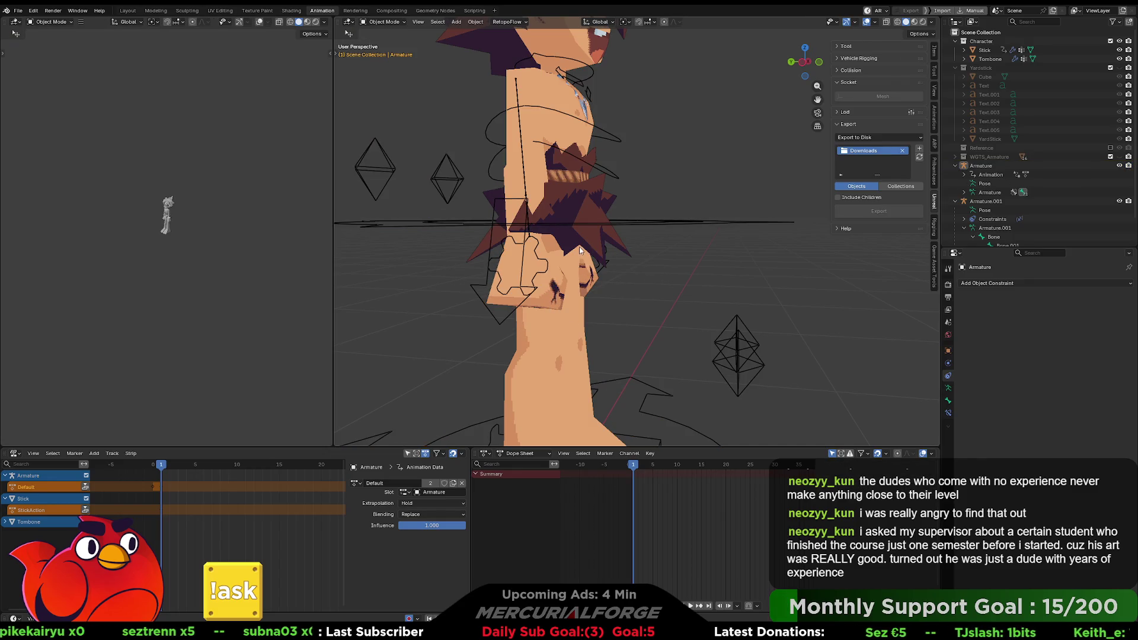
mouse_move(578, 247)
middle_down()
mouse_move(612, 173)
mouse_move(602, 197)
mouse_move(612, 191)
middle_up()
click(611, 173)
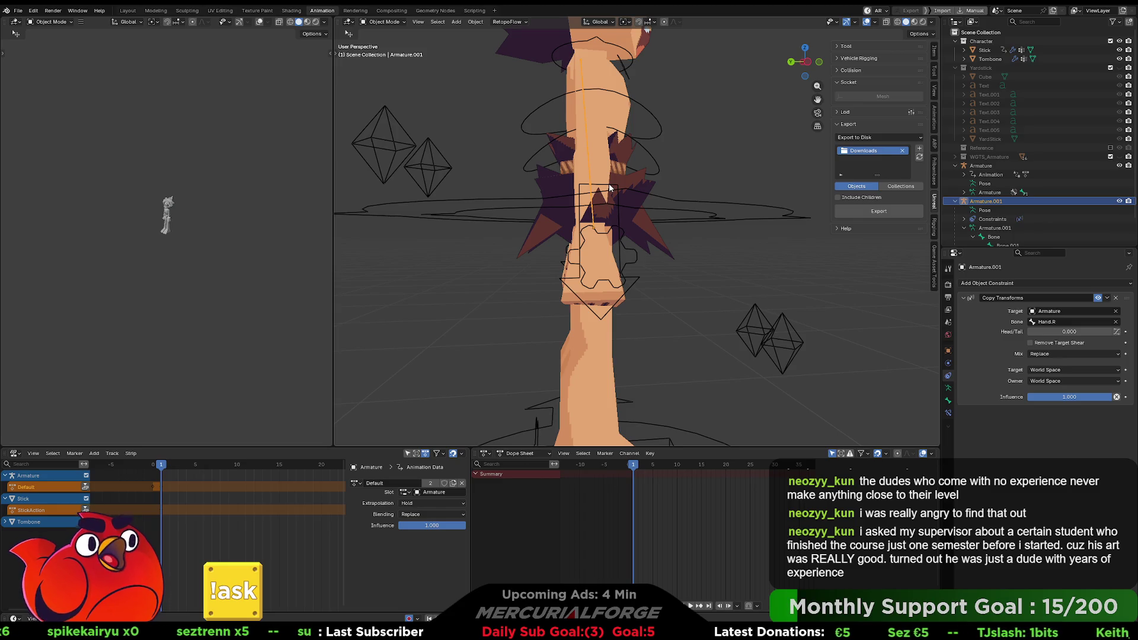
Start rotating the stick armature and cancel the rotation
mouse_move(660, 164)
middle_down()
mouse_move(614, 165)
mouse_move(649, 166)
mouse_move(624, 197)
mouse_move(645, 155)
mouse_move(767, 153)
mouse_move(580, 162)
mouse_move(639, 159)
mouse_move(650, 173)
middle_up()
key(r)
right_click(654, 179)
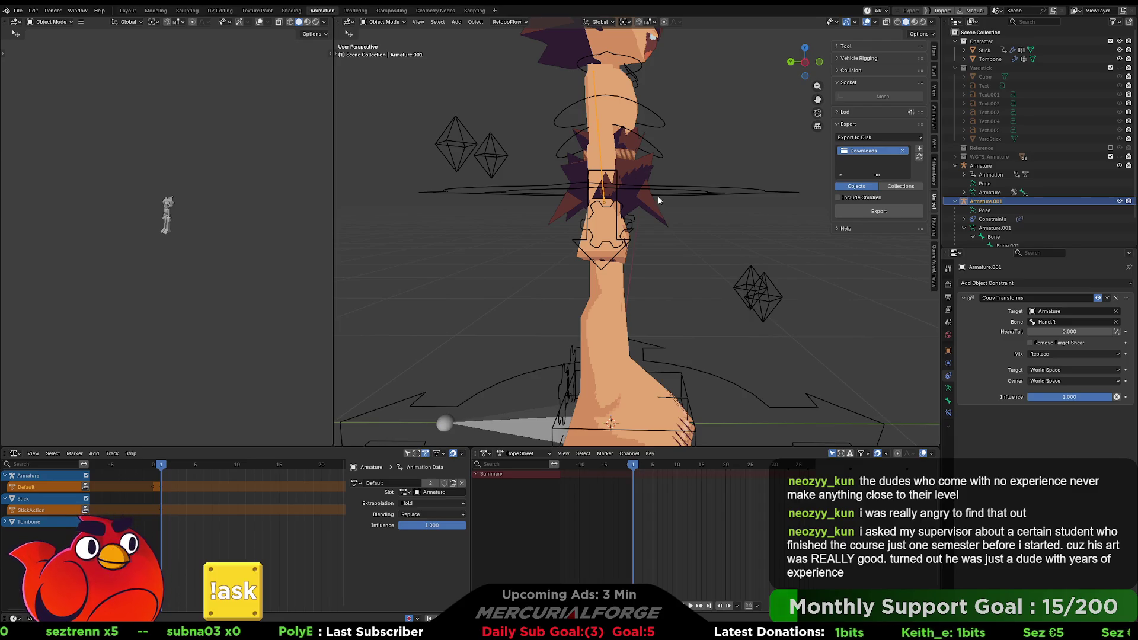
mouse_move(654, 192)
middle_down()
mouse_move(649, 217)
mouse_move(588, 226)
mouse_move(636, 227)
middle_up()
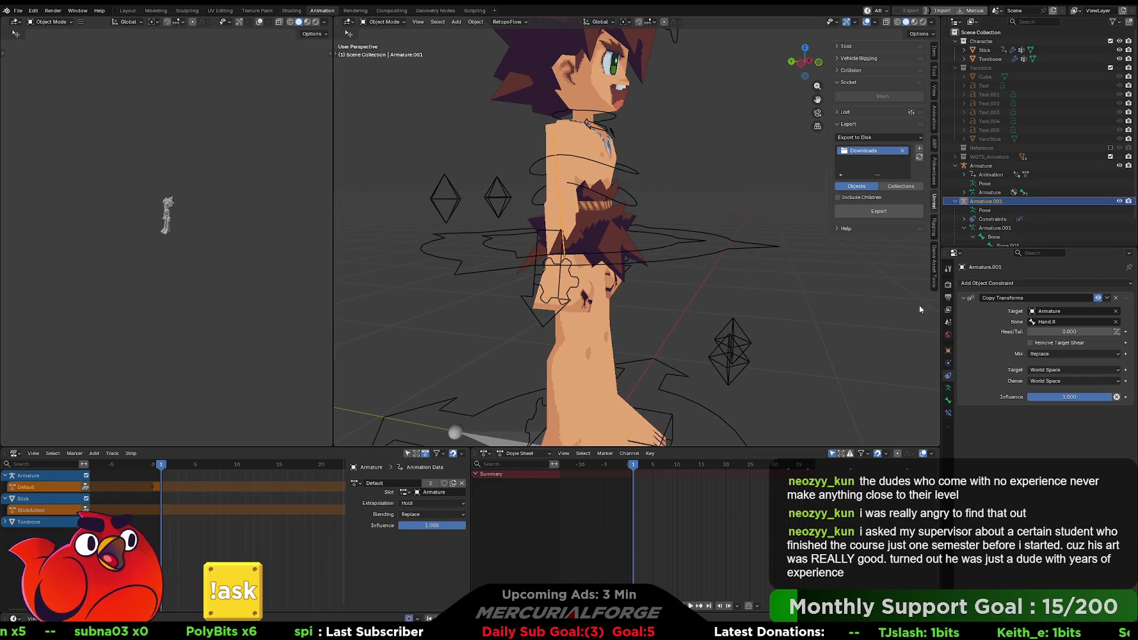
middle_drag(714, 273, 711, 273)
Rotate and key Armature.001, undo the rotation and keyframe, then enter Pose Mode
key(r)
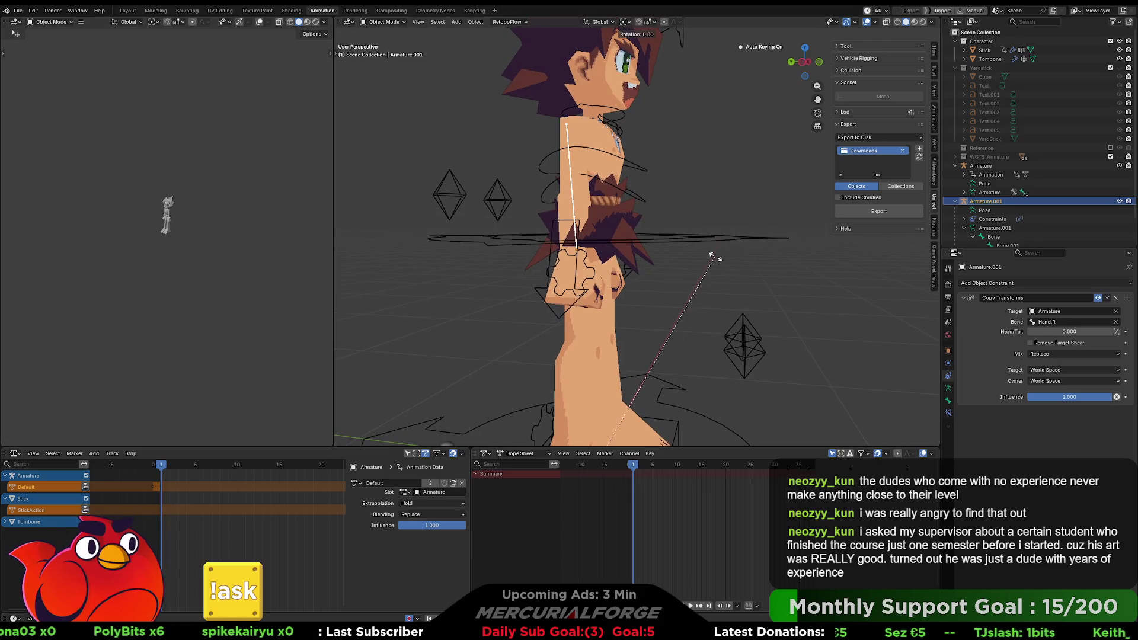
click(708, 264)
key(i)
key(ctrl+z)
key(ctrl+z)
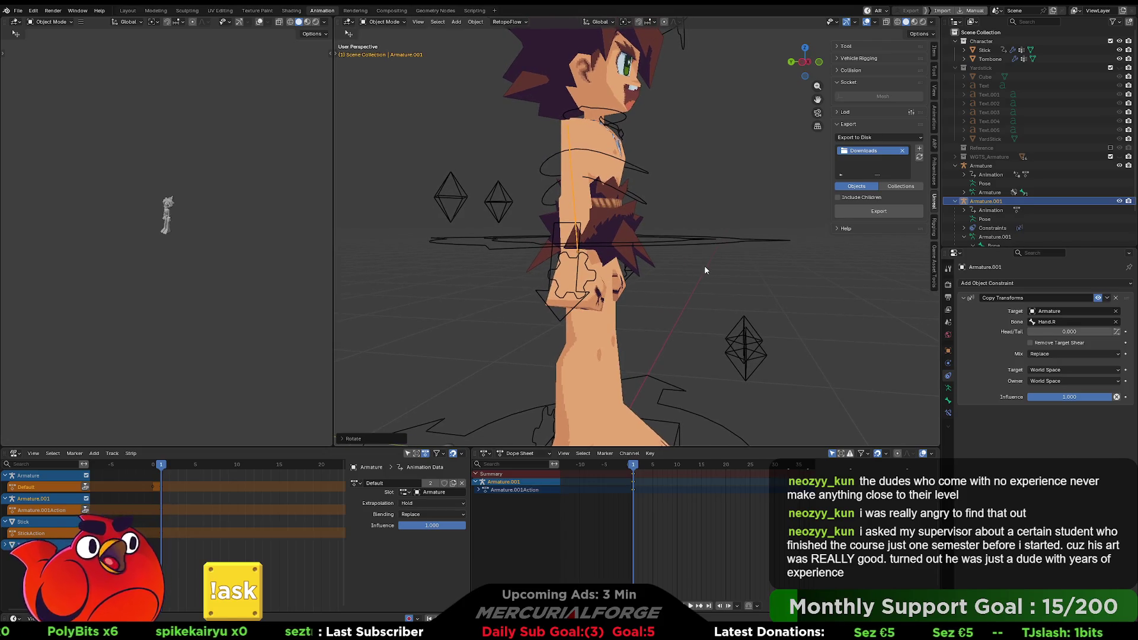
key(ctrl+z)
key(ctrl+shift+z)
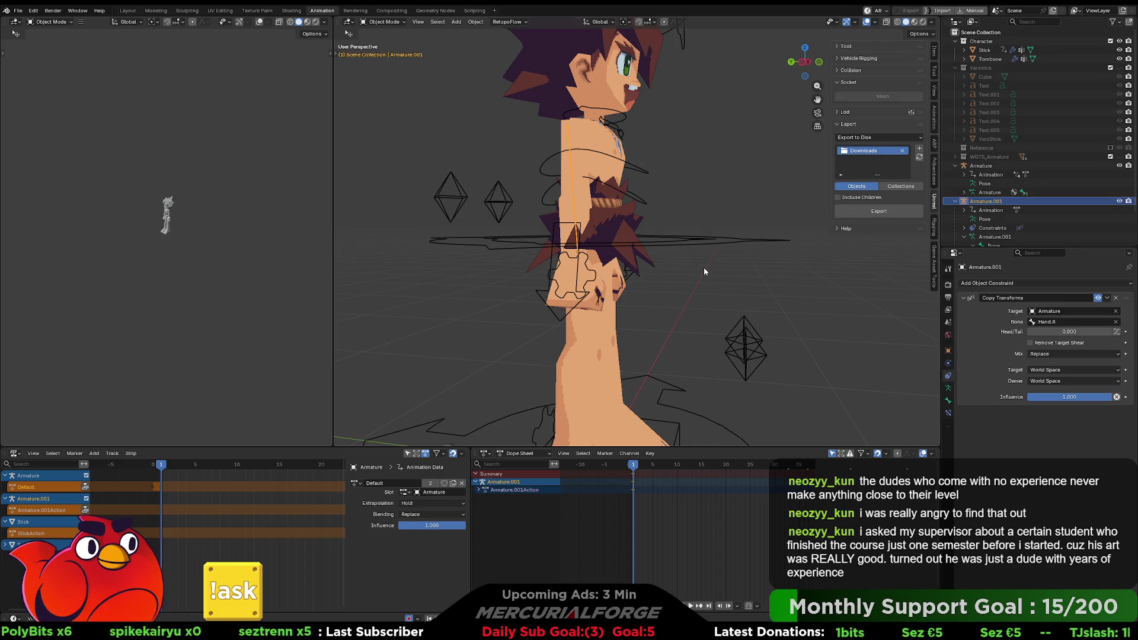
key(ctrl+z)
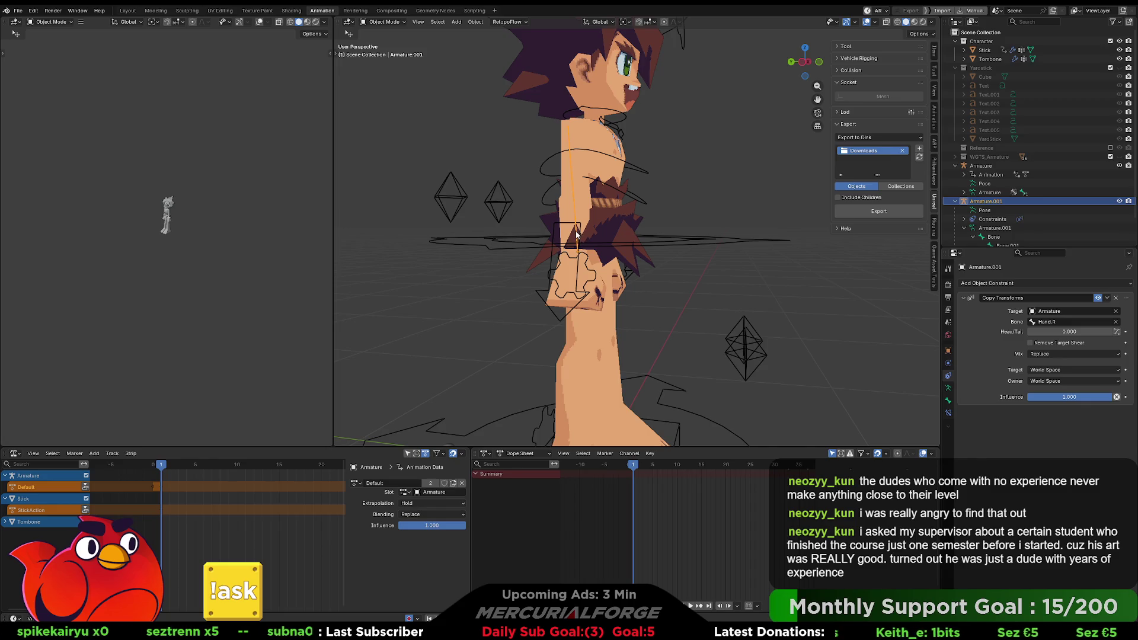
key(ctrl+Tab)
click(572, 285)
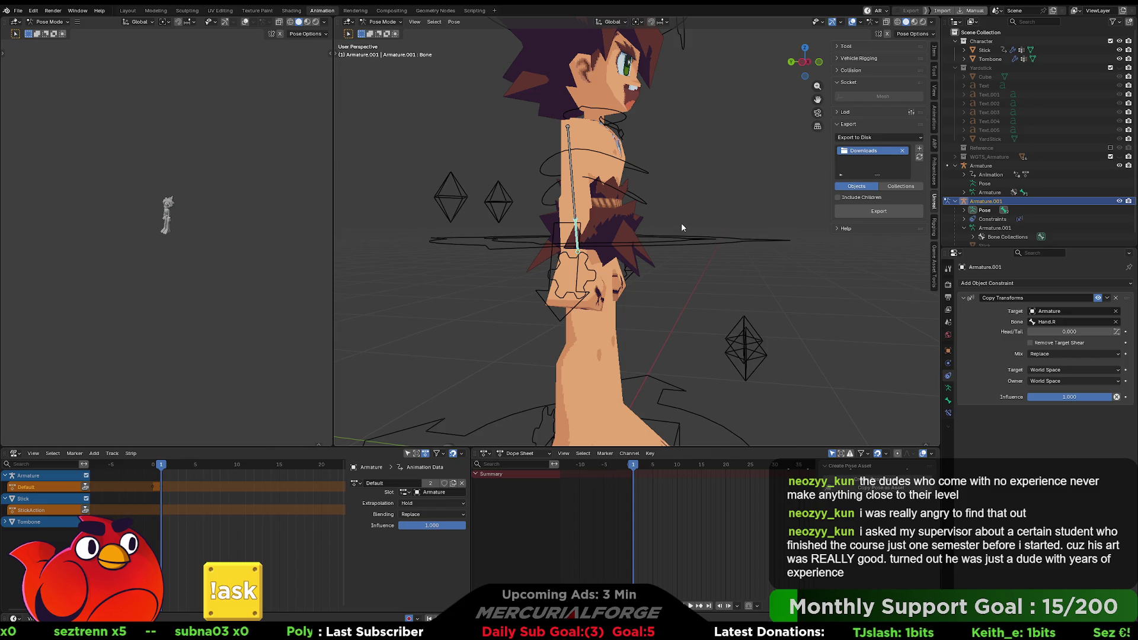
Rotate the stick bone and move it onto the character's hand
middle_drag(681, 227, 700, 223)
key(r)
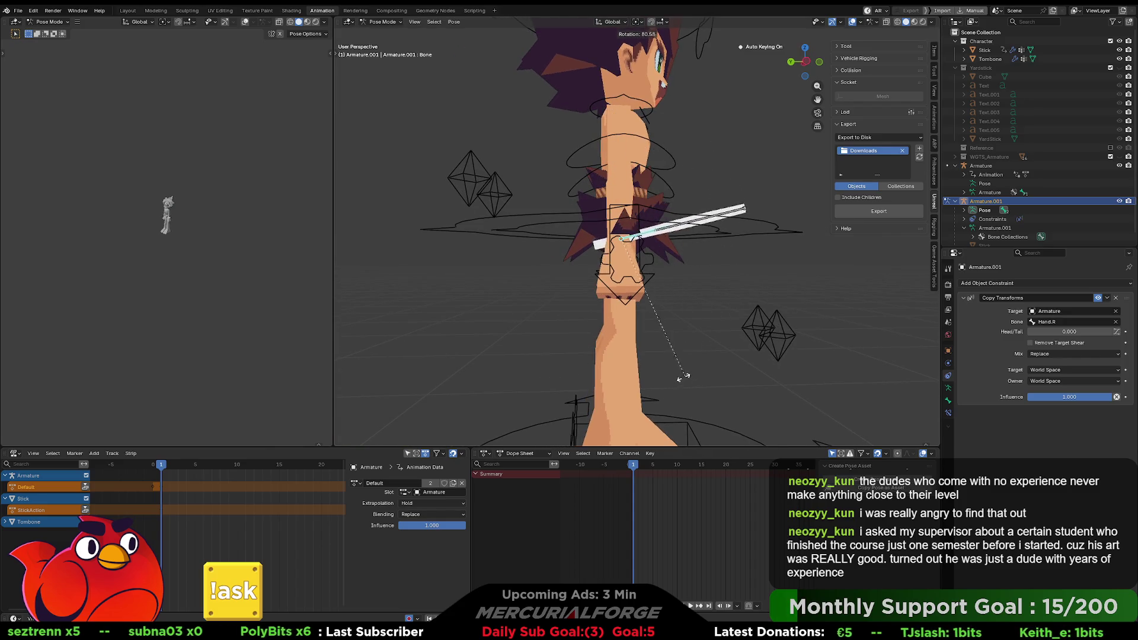
click(652, 377)
mouse_move(653, 377)
middle_down()
mouse_move(693, 264)
mouse_move(664, 268)
middle_up()
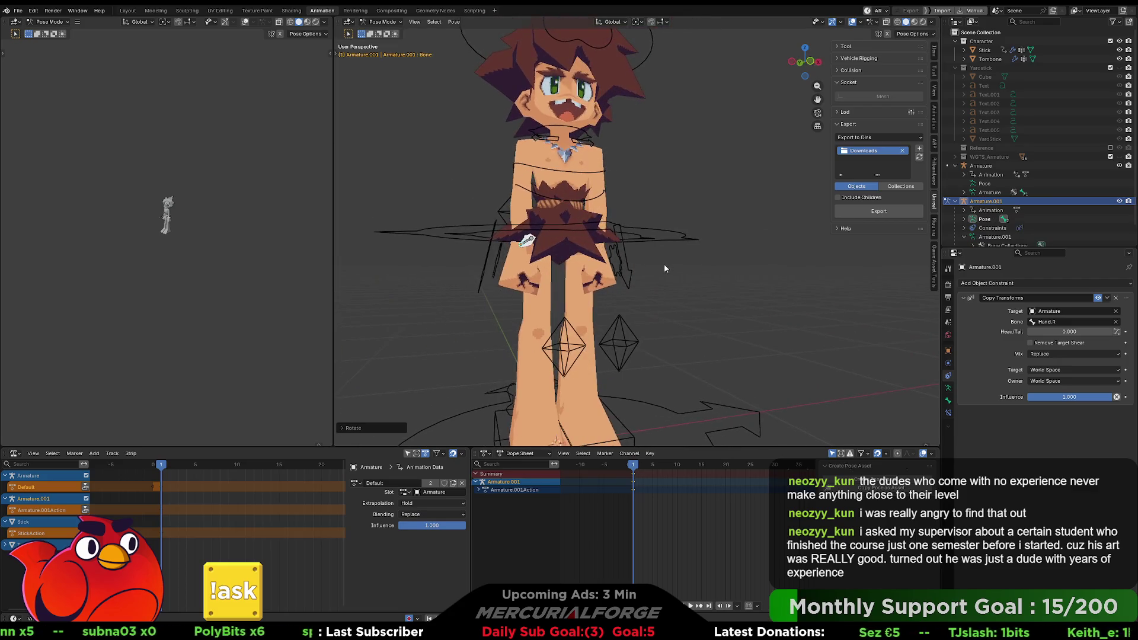
key(g)
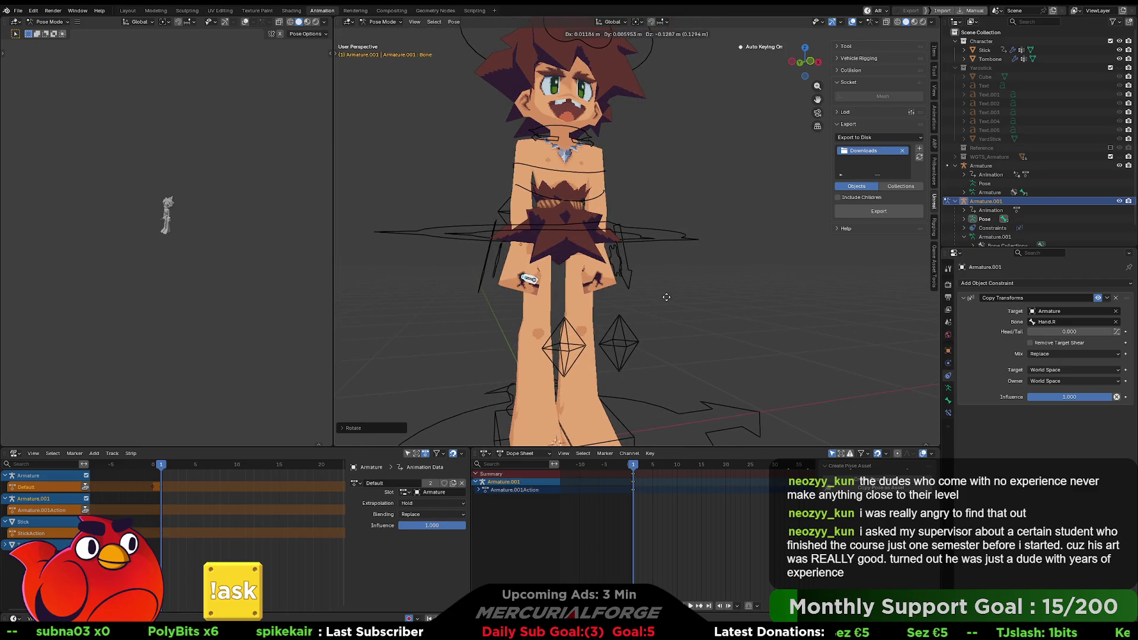
click(620, 275)
mouse_move(620, 276)
middle_down()
mouse_move(701, 277)
mouse_move(658, 258)
middle_up()
mouse_move(735, 273)
middle_down()
mouse_move(702, 282)
mouse_move(785, 313)
middle_up()
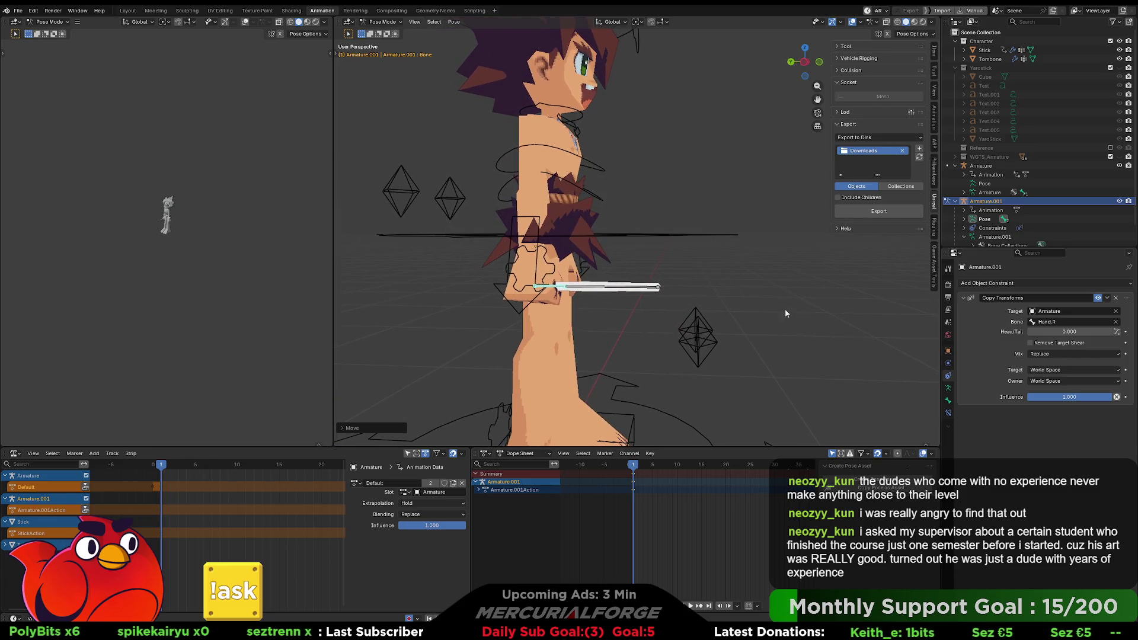
Try Local Space as the constraint's target space, then undo it
click(1032, 369)
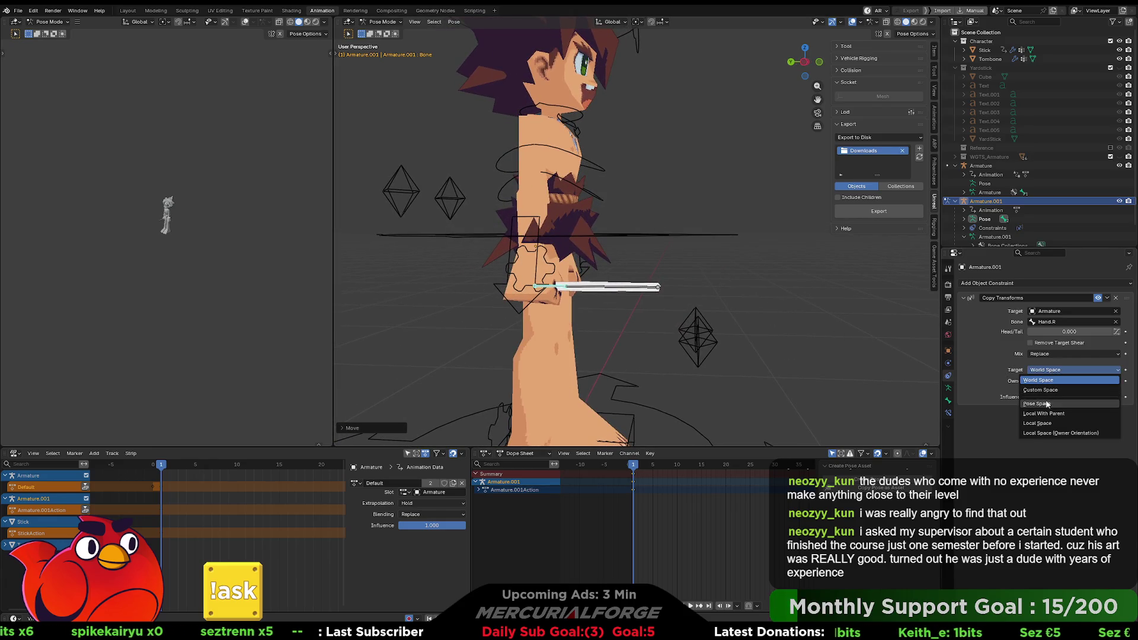
click(1048, 422)
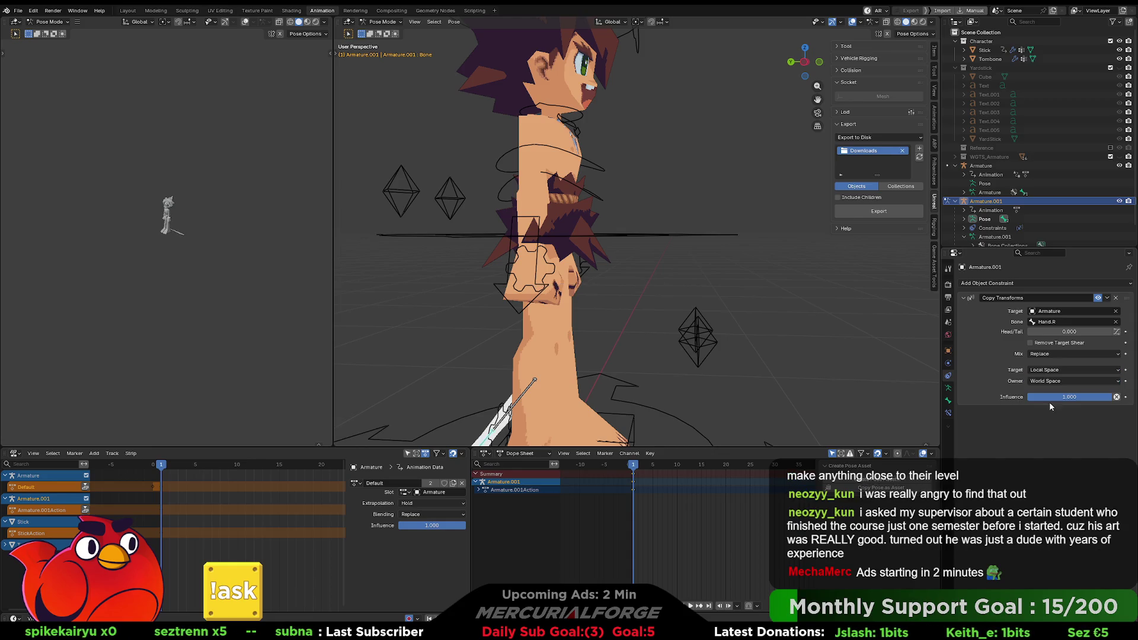
key(ctrl+z)
mouse_move(656, 352)
middle_down()
mouse_move(578, 302)
mouse_move(633, 296)
mouse_move(629, 271)
mouse_move(598, 277)
mouse_move(619, 279)
middle_up()
scroll(633, 297, up, 3)
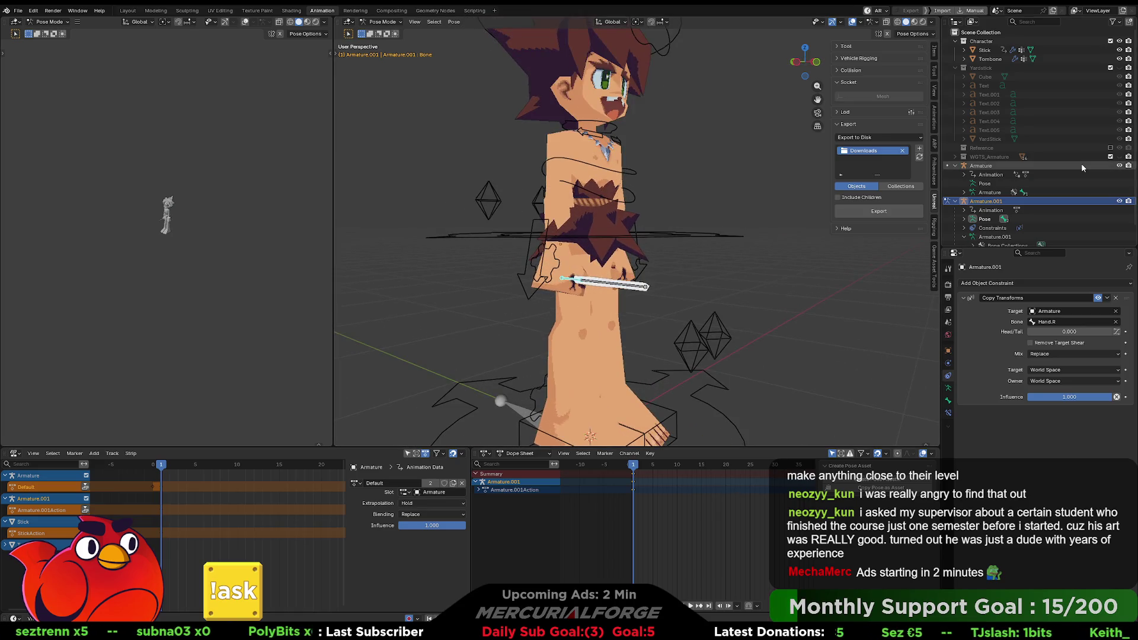
Return to Object Mode, select the character's armature and show its data settings
scroll(1022, 186, down, 1)
key(ctrl+Tab)
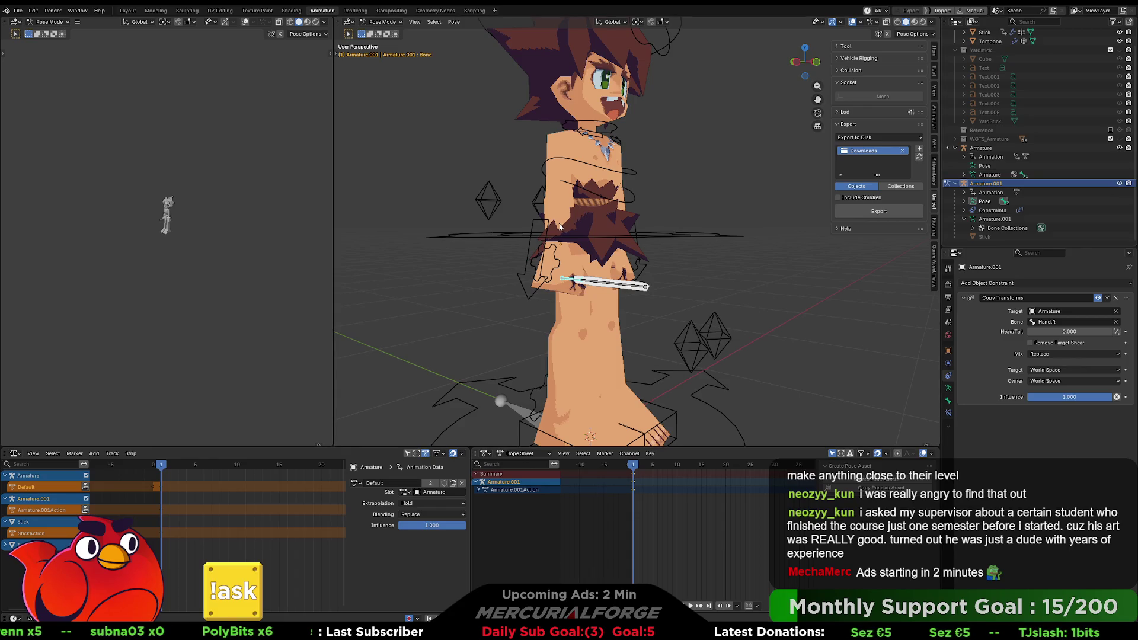
click(491, 226)
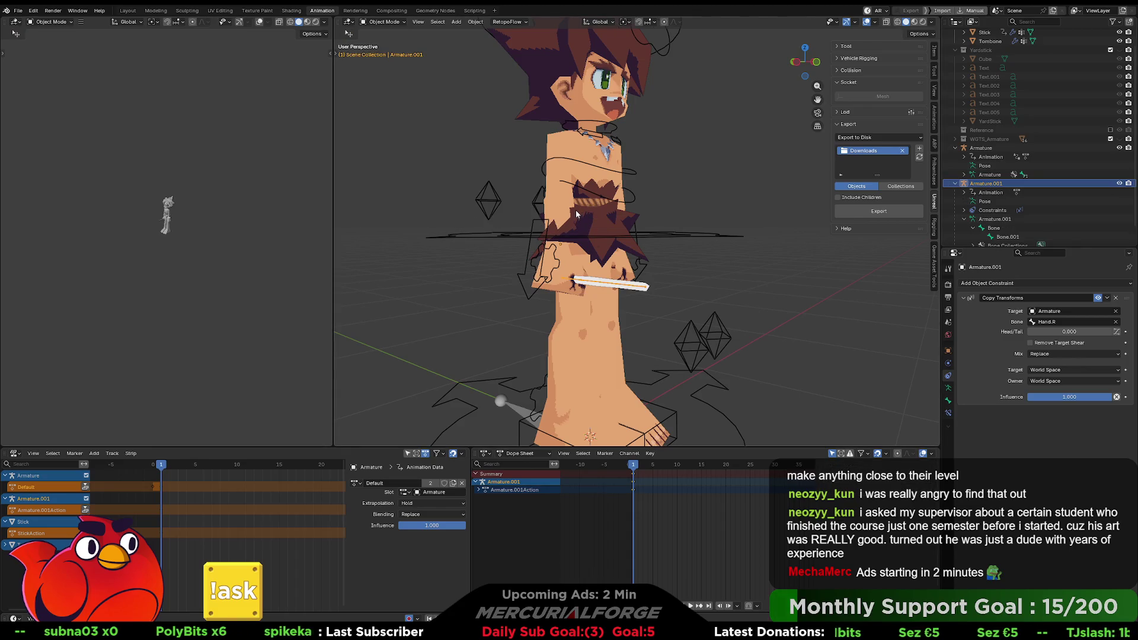
click(656, 235)
click(948, 388)
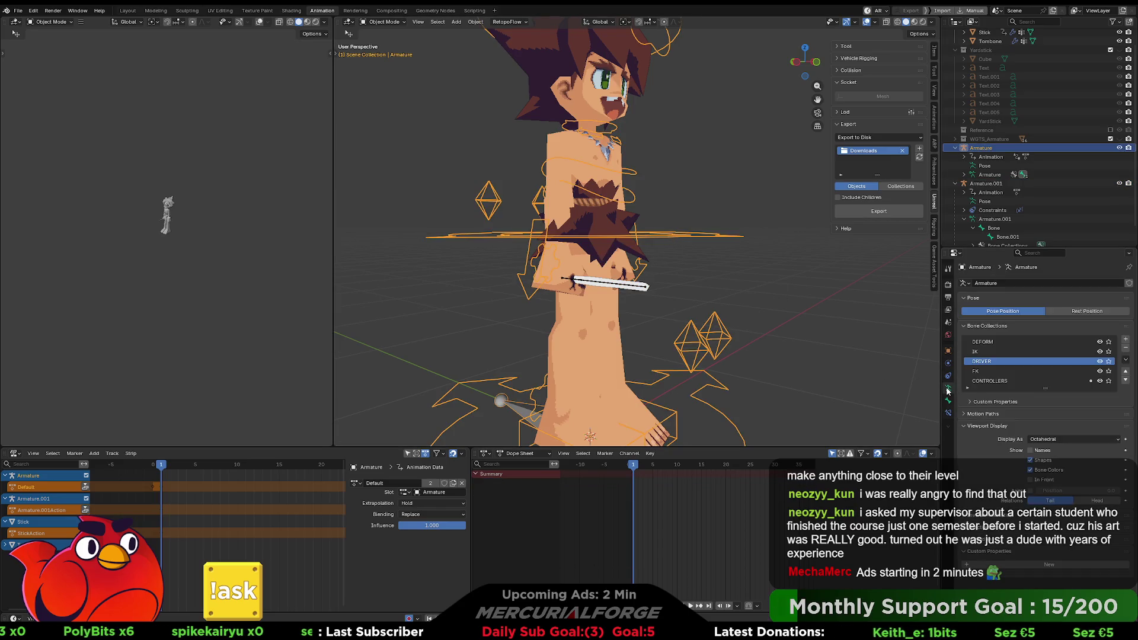
Turn on X-ray and make the armature's bones draw in front of the mesh
middle_drag(739, 248, 698, 246)
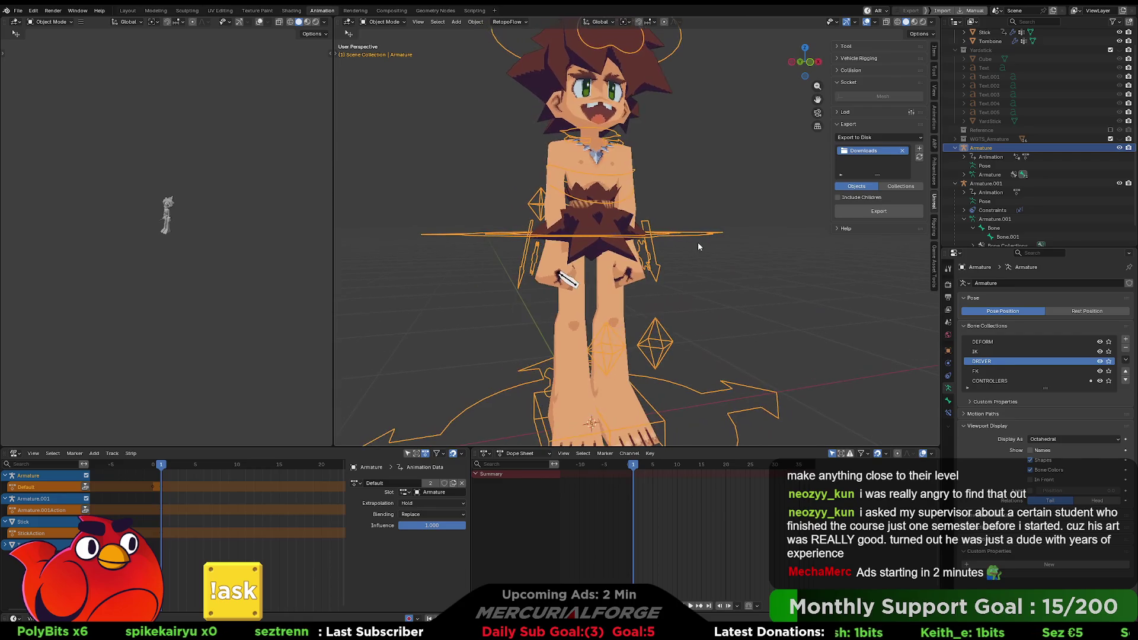
key(alt+z)
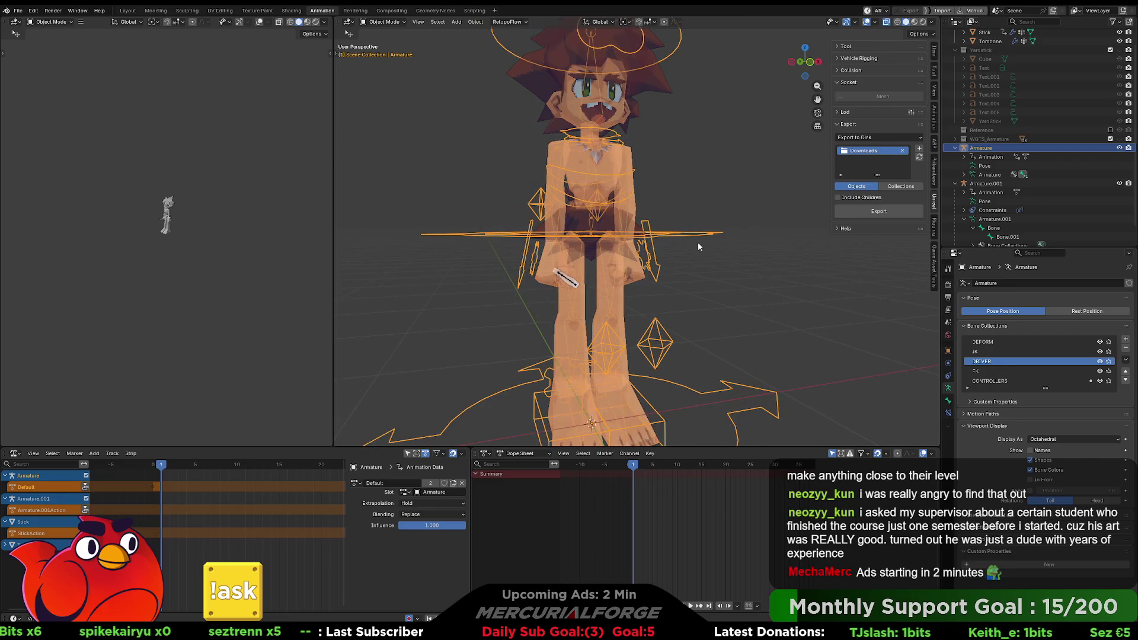
middle_drag(682, 253, 709, 257)
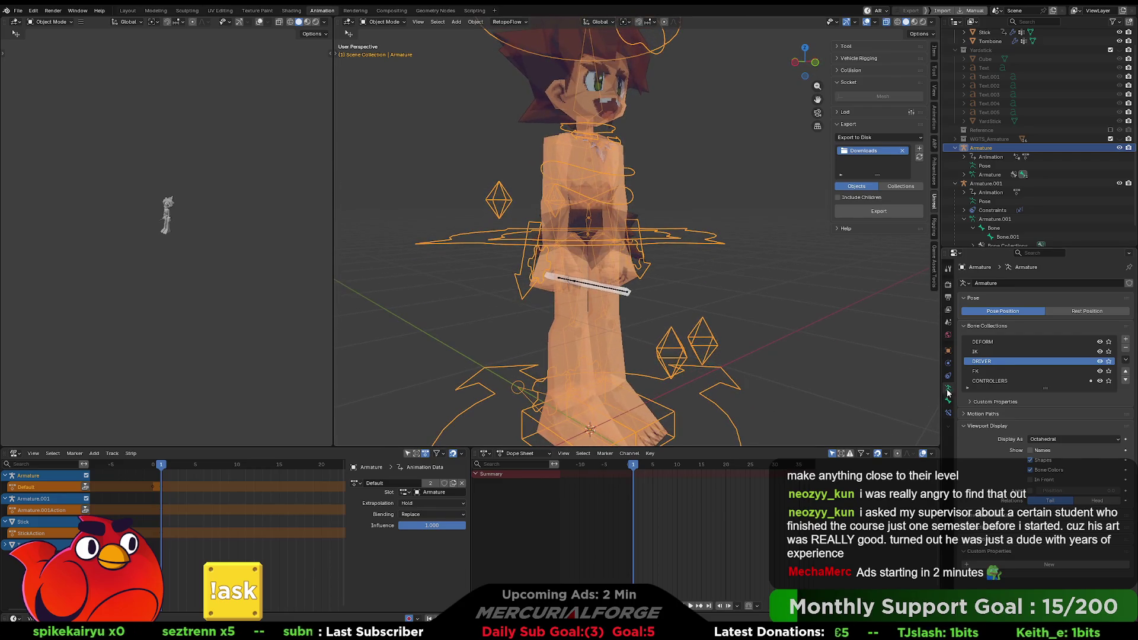
click(1030, 480)
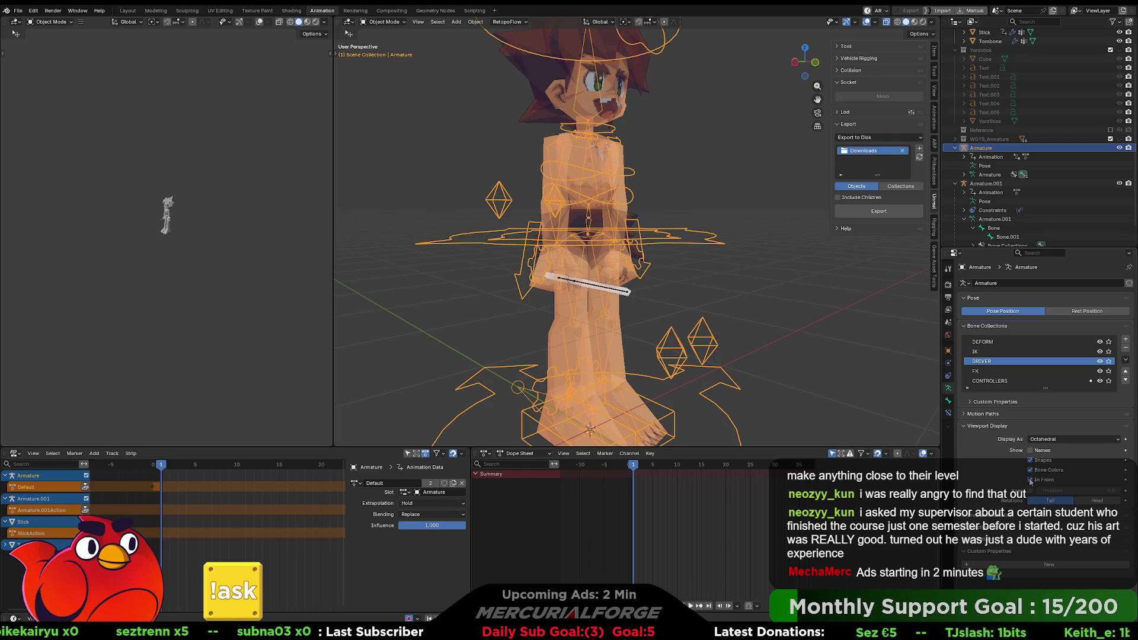
click(1031, 480)
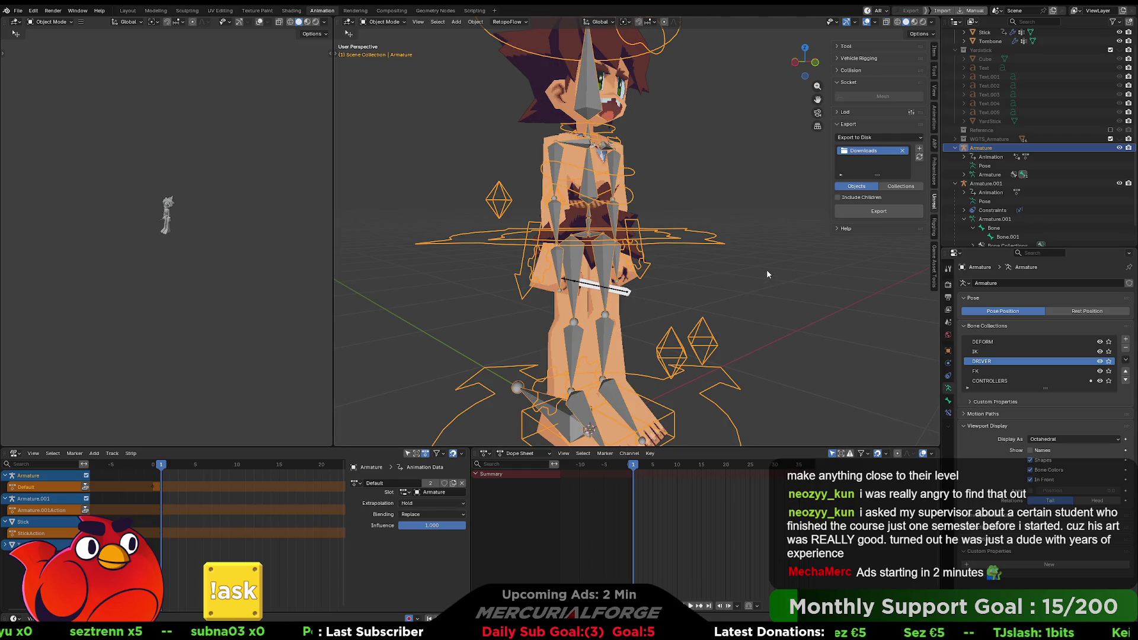
Toggle the Tombone mesh into Edit Mode and back to Object Mode
click(558, 258)
key(ctrl+Tab)
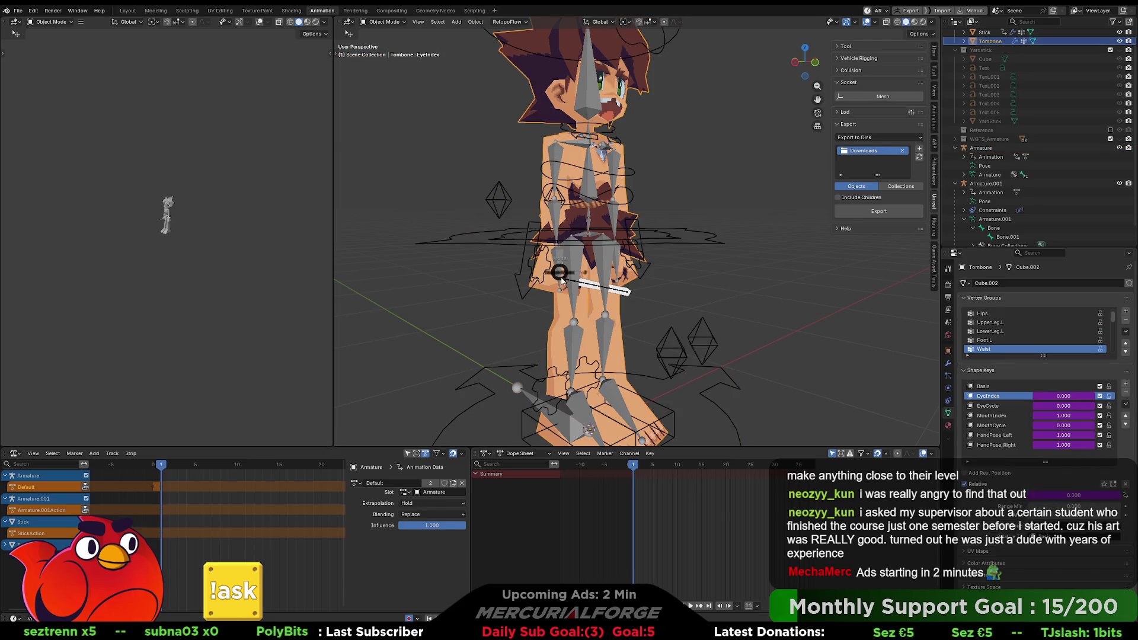
click(610, 274)
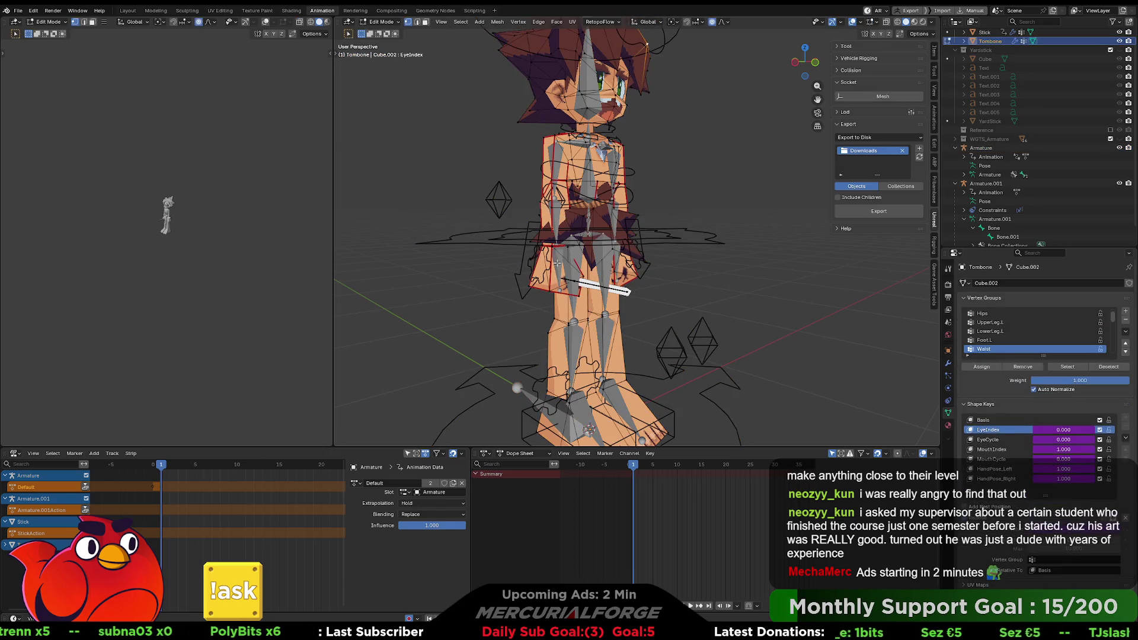
key(ctrl+Tab)
click(570, 266)
Edit the character armature, select the Hand.R bone and show its transform values
click(579, 257)
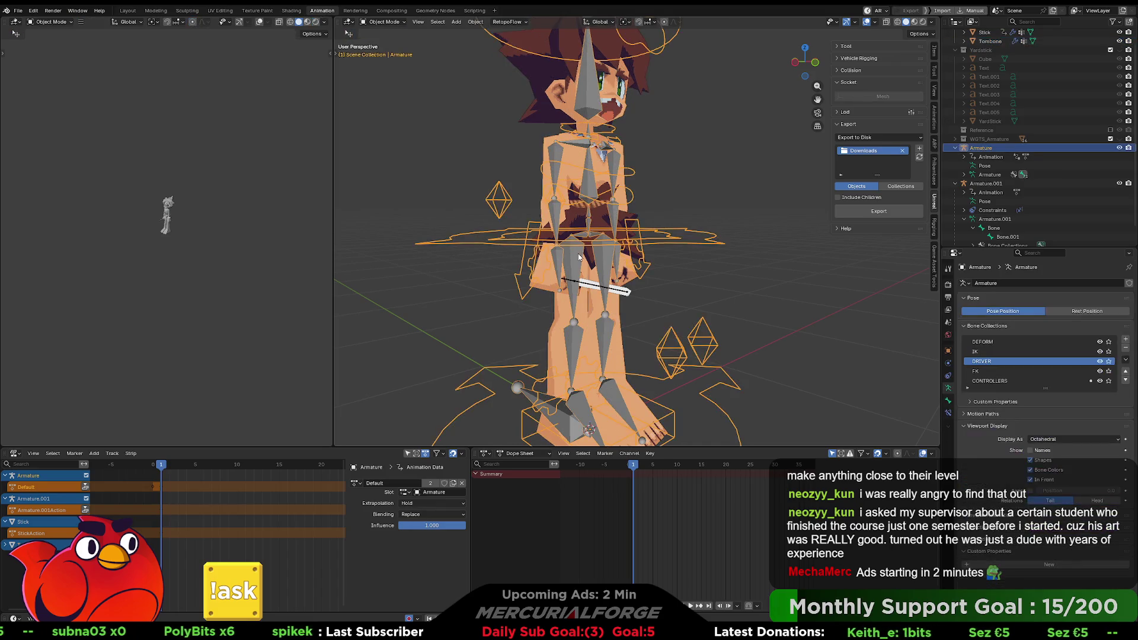
key(Tab)
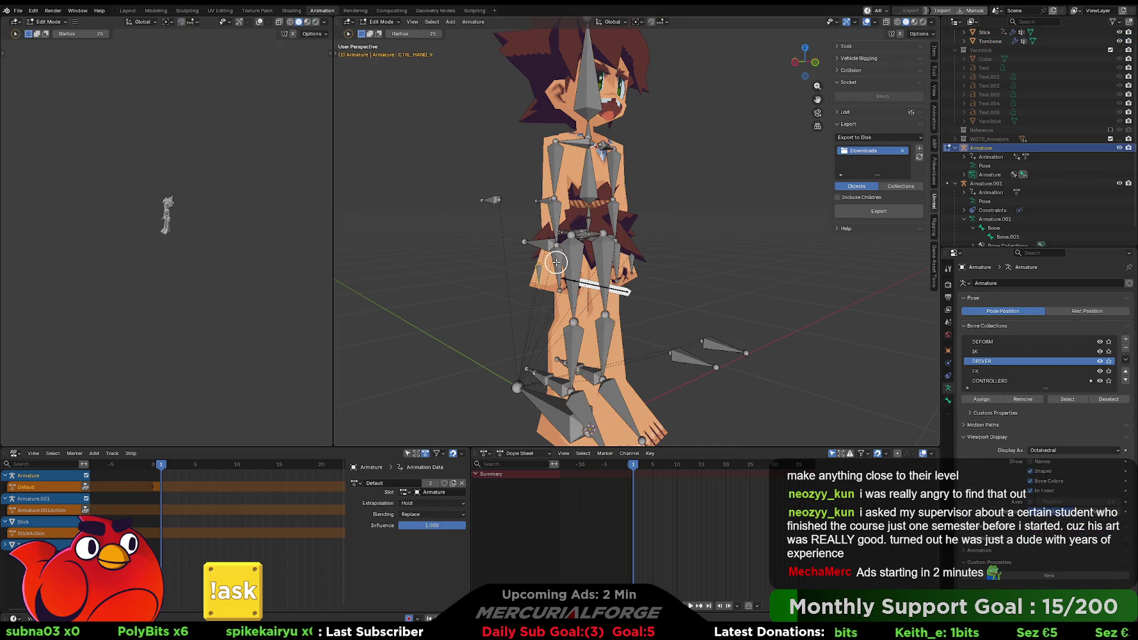
key(Escape)
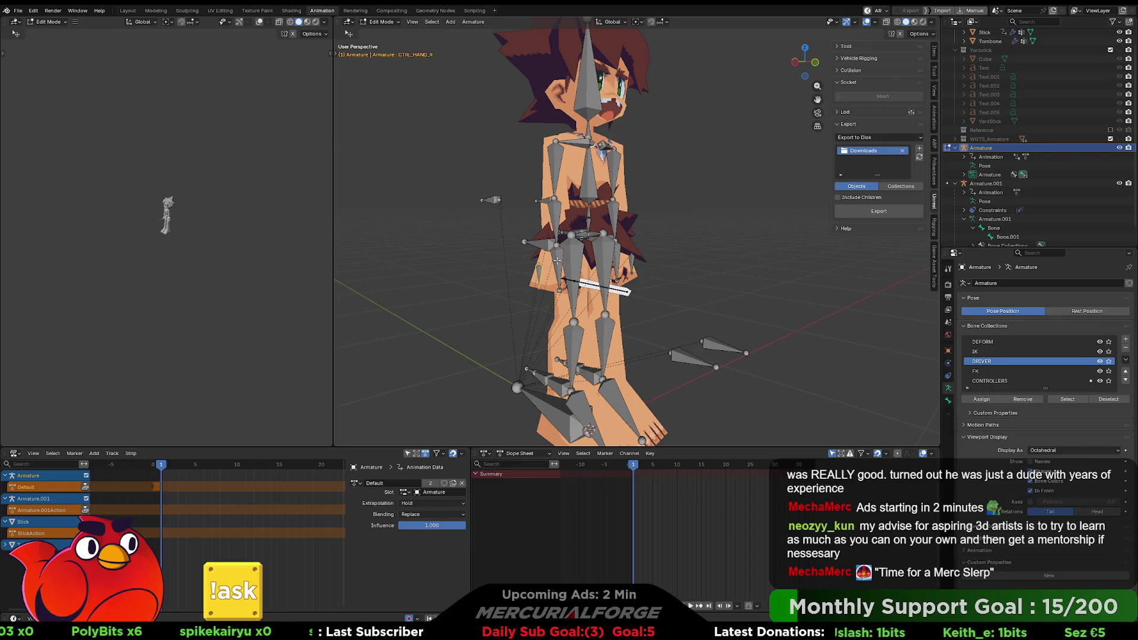
key(w)
click(557, 261)
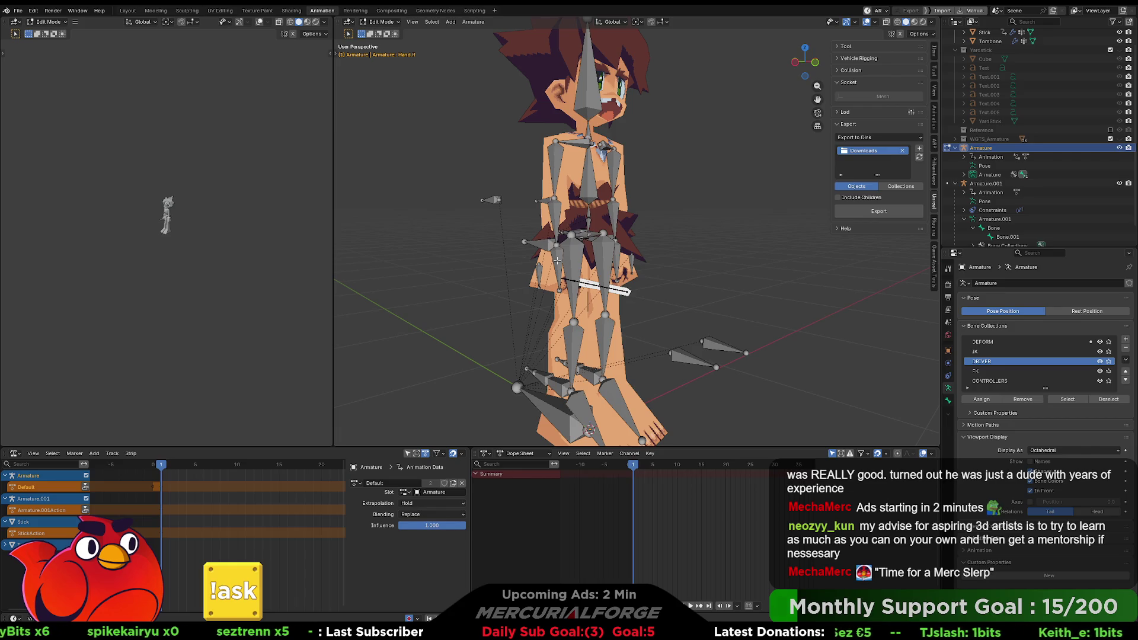
click(557, 261)
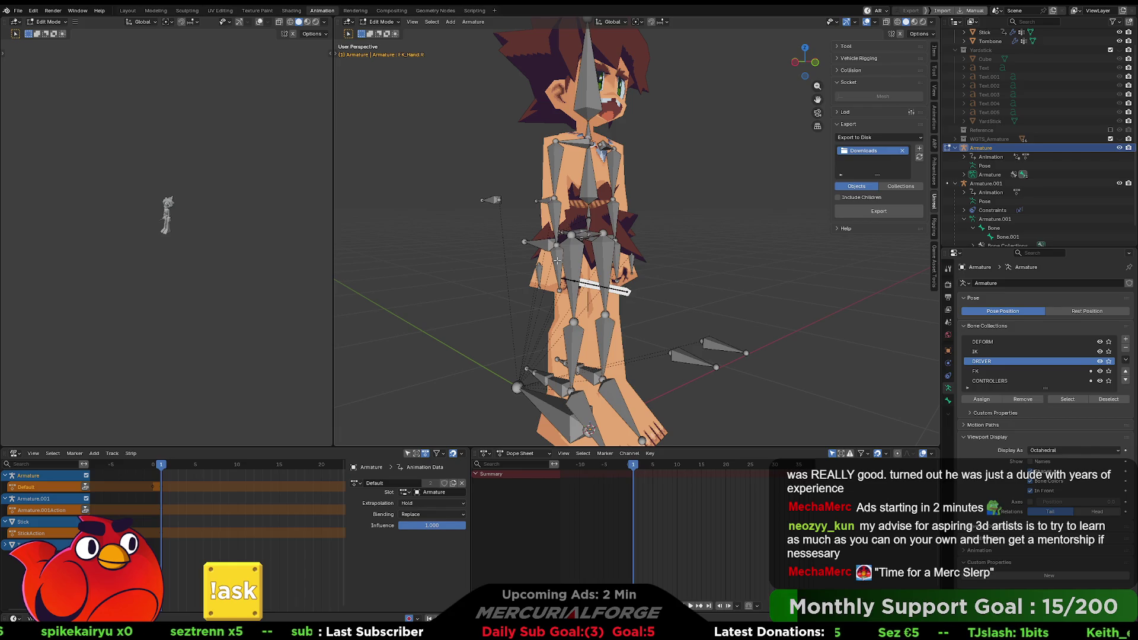
click(557, 261)
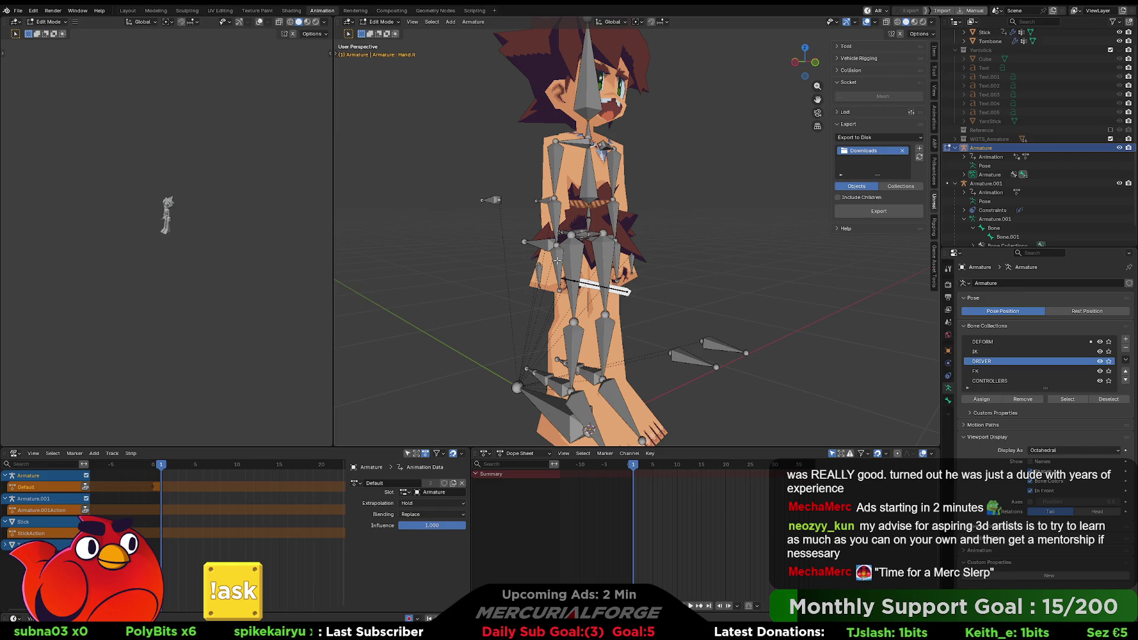
mouse_move(557, 260)
middle_down()
mouse_move(619, 255)
mouse_move(565, 262)
middle_up()
scroll(618, 255, up, 3)
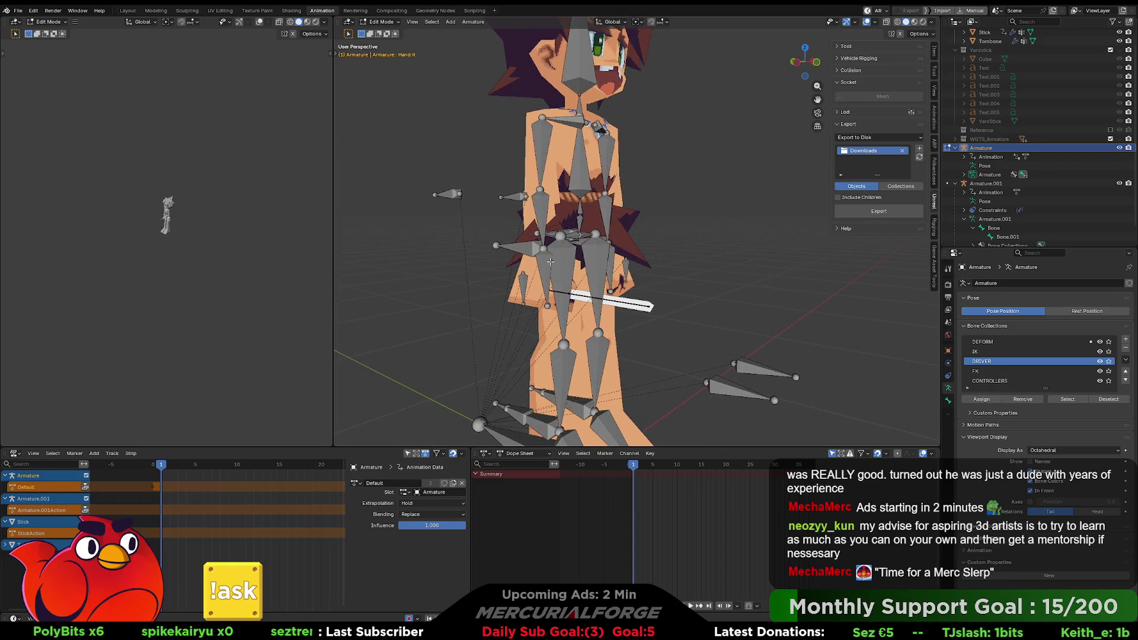
click(934, 52)
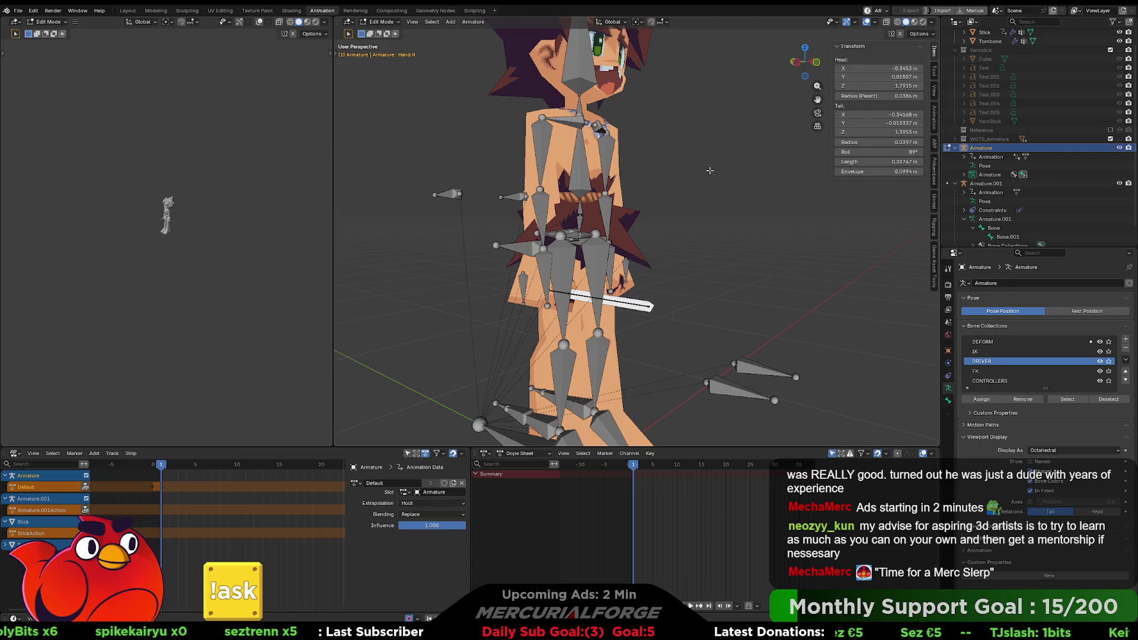
Reselect Hand.R, switch the rig through Pose Mode to Object Mode, and select Armature.001
mouse_move(710, 171)
middle_down()
mouse_move(686, 153)
mouse_move(611, 208)
middle_up()
click(587, 227)
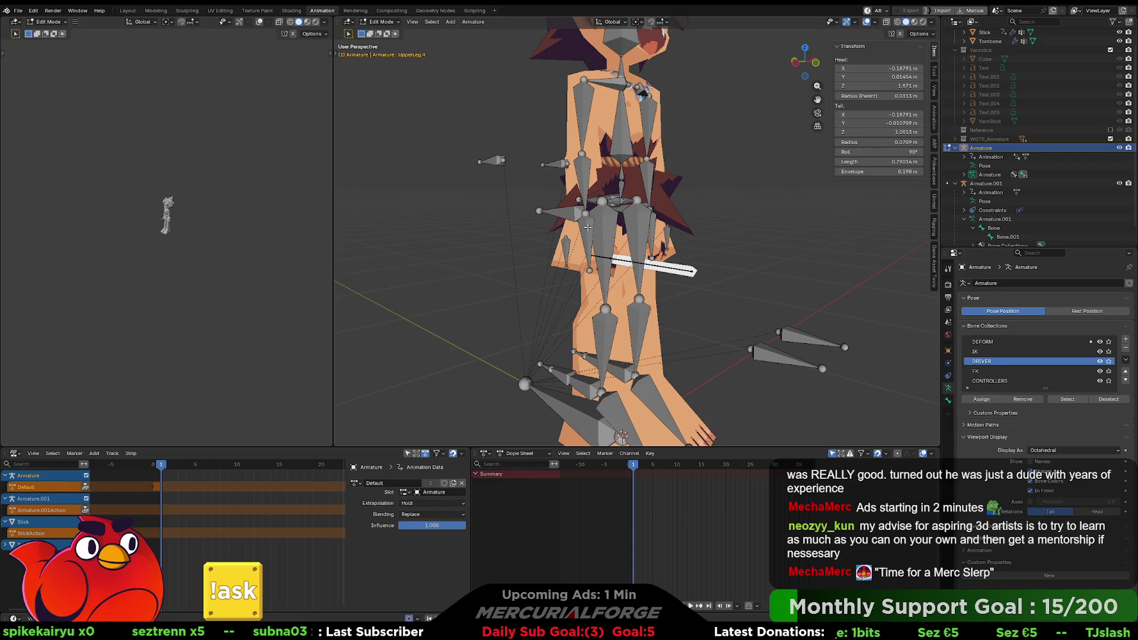
click(586, 228)
key(ctrl+Tab)
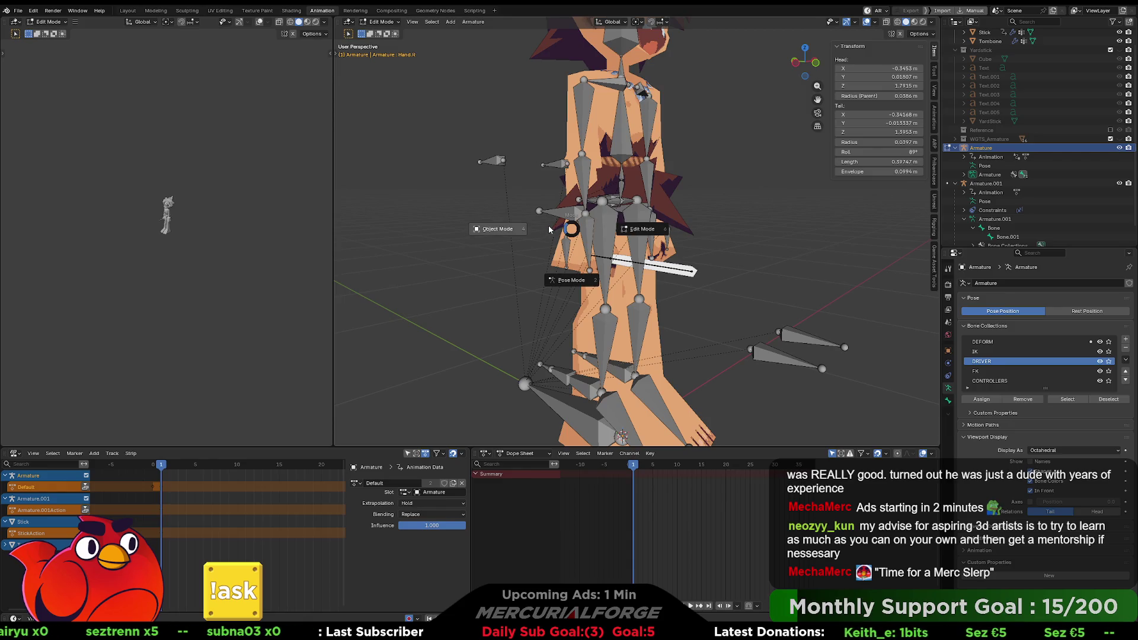
click(570, 274)
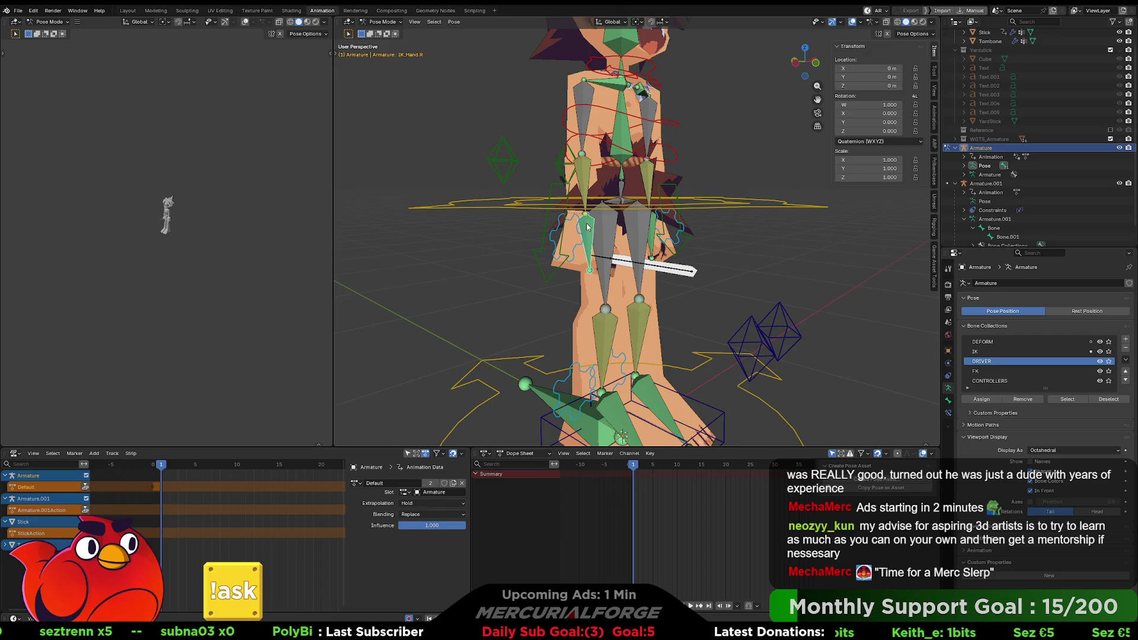
key(ctrl+Tab)
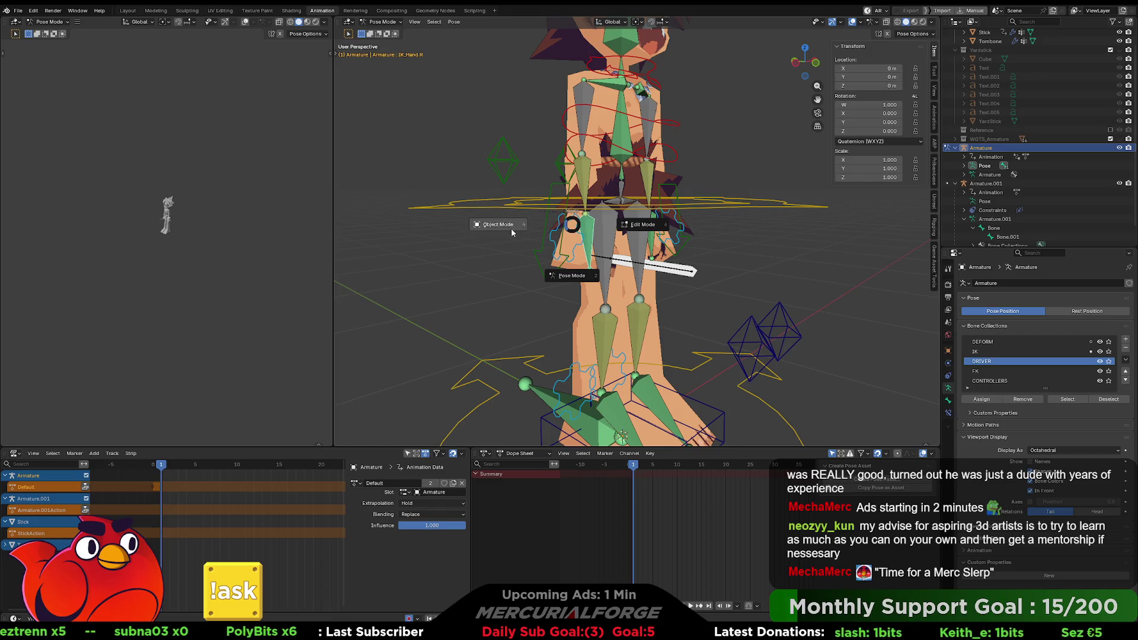
click(586, 249)
click(587, 250)
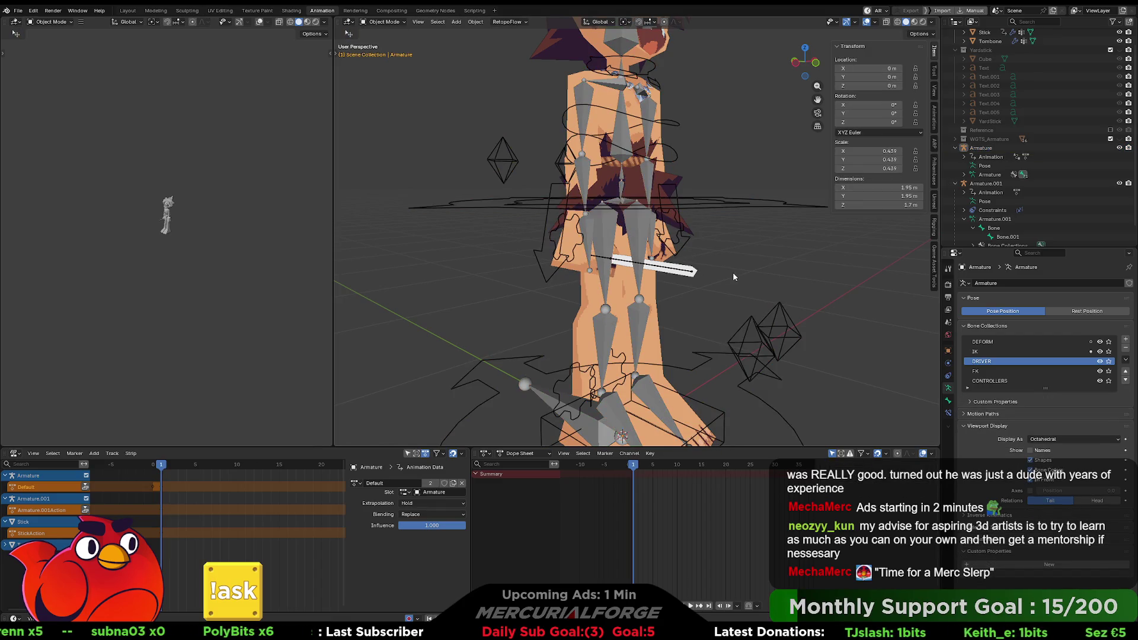
click(603, 261)
mouse_move(605, 261)
middle_down()
mouse_move(676, 261)
mouse_move(682, 285)
middle_up()
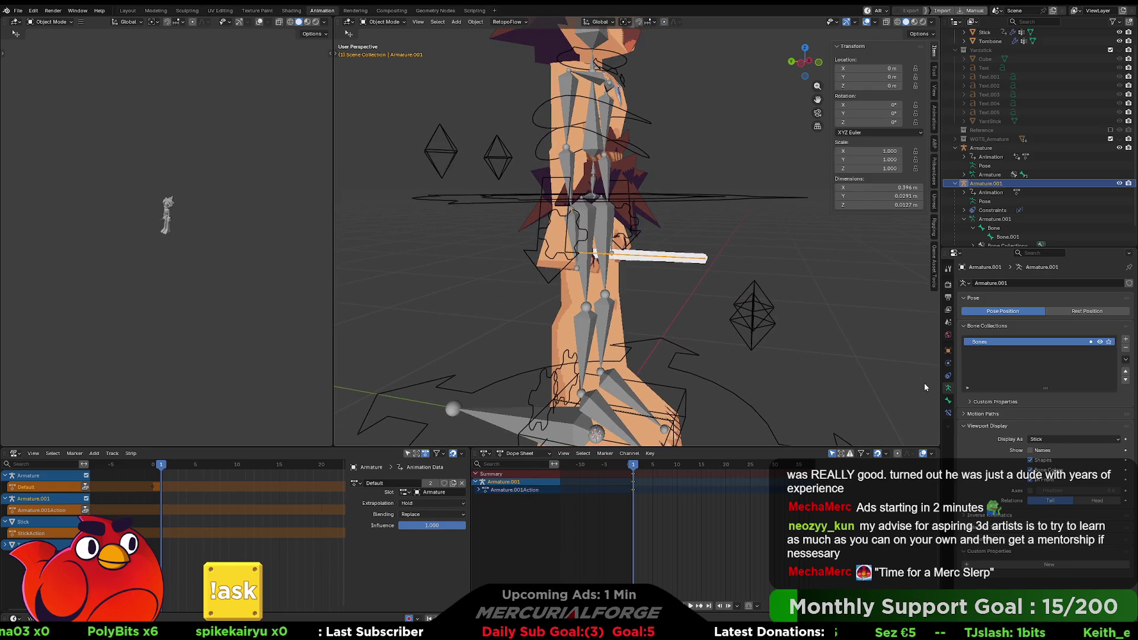
click(950, 412)
click(948, 375)
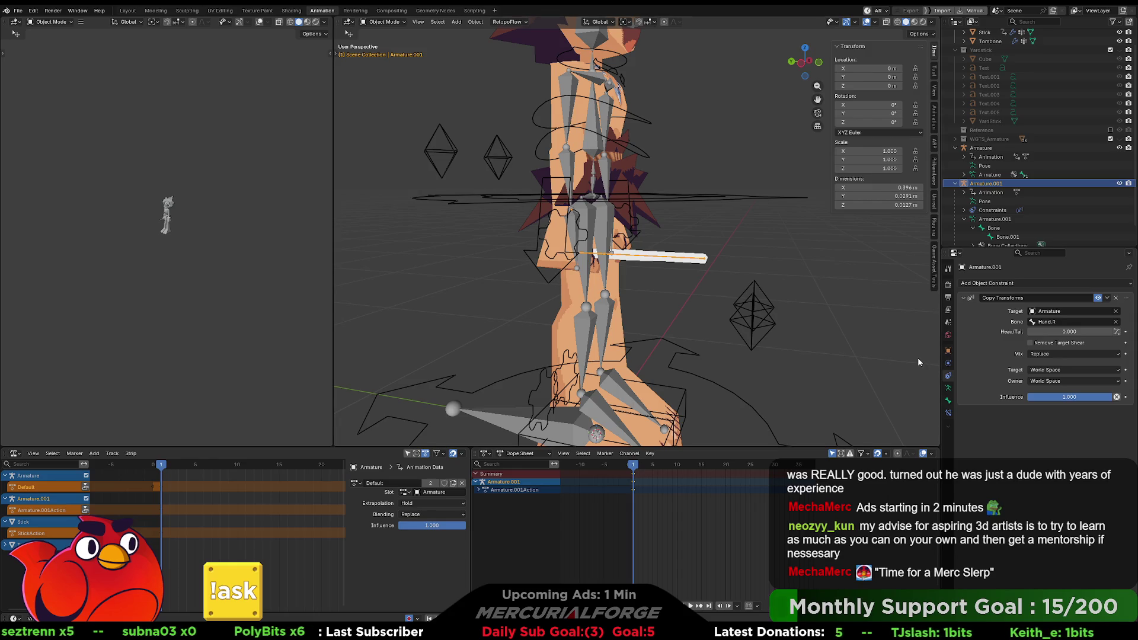
key(s)
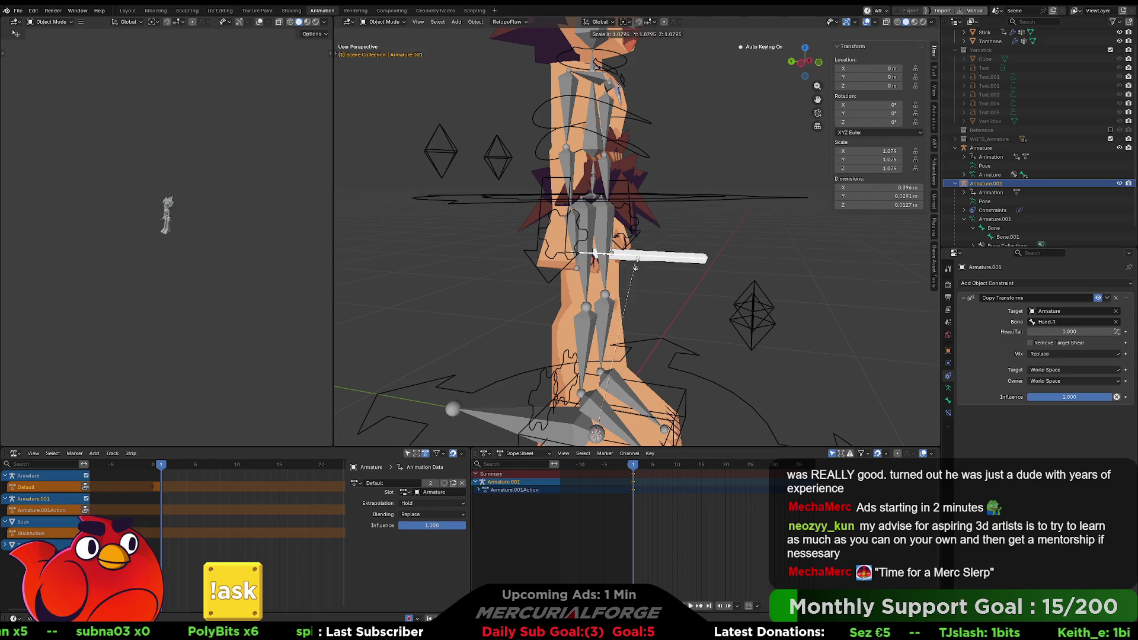
click(661, 251)
key(ctrl+z)
middle_drag(660, 251, 572, 265)
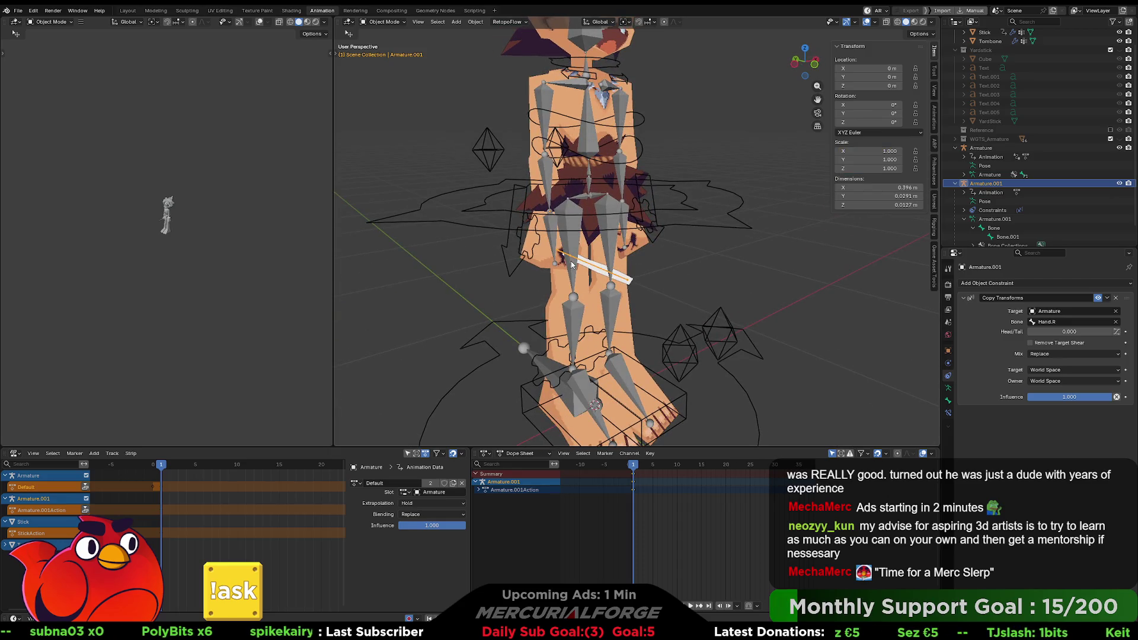
key(ctrl+z)
key(ctrl+shift+z)
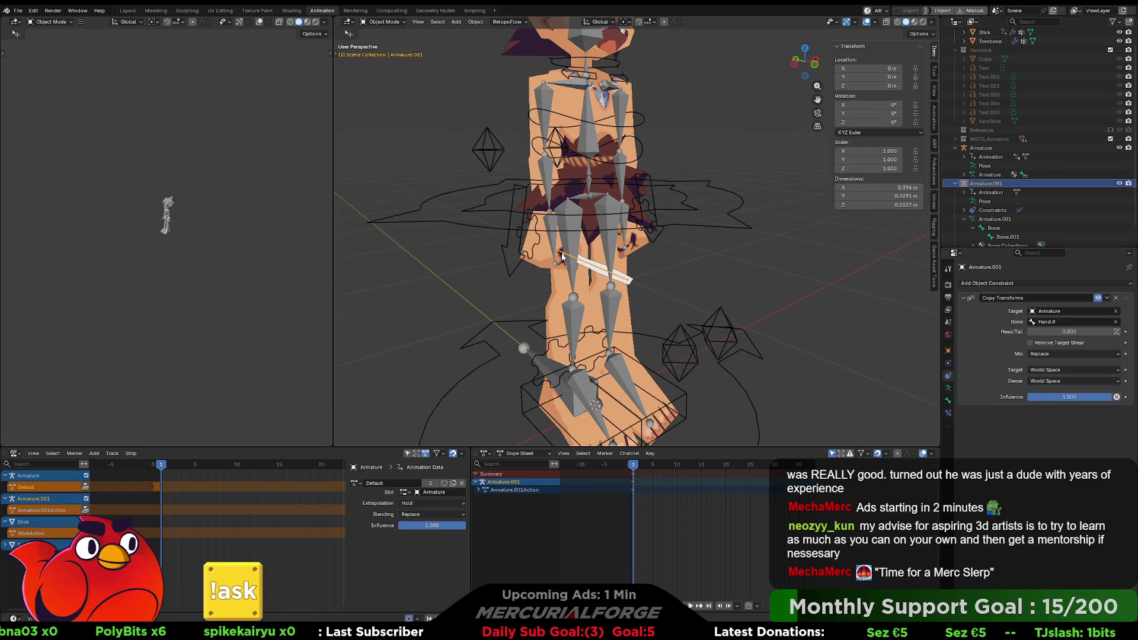
key(Tab)
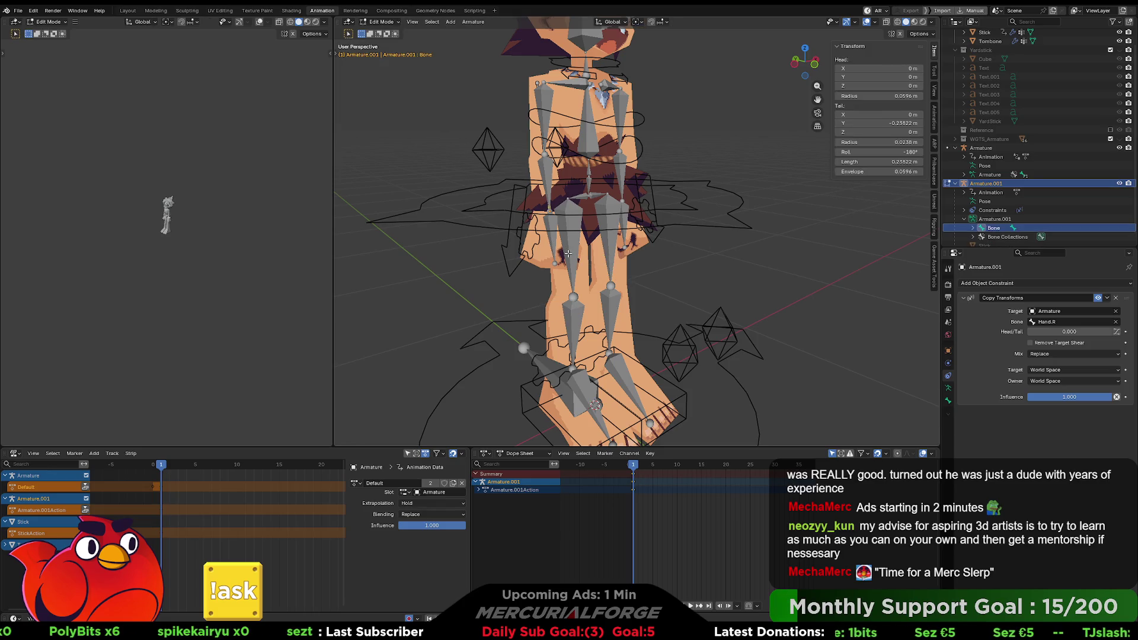
key(shift+a)
key(Tab)
middle_drag(568, 254, 588, 252)
click(948, 388)
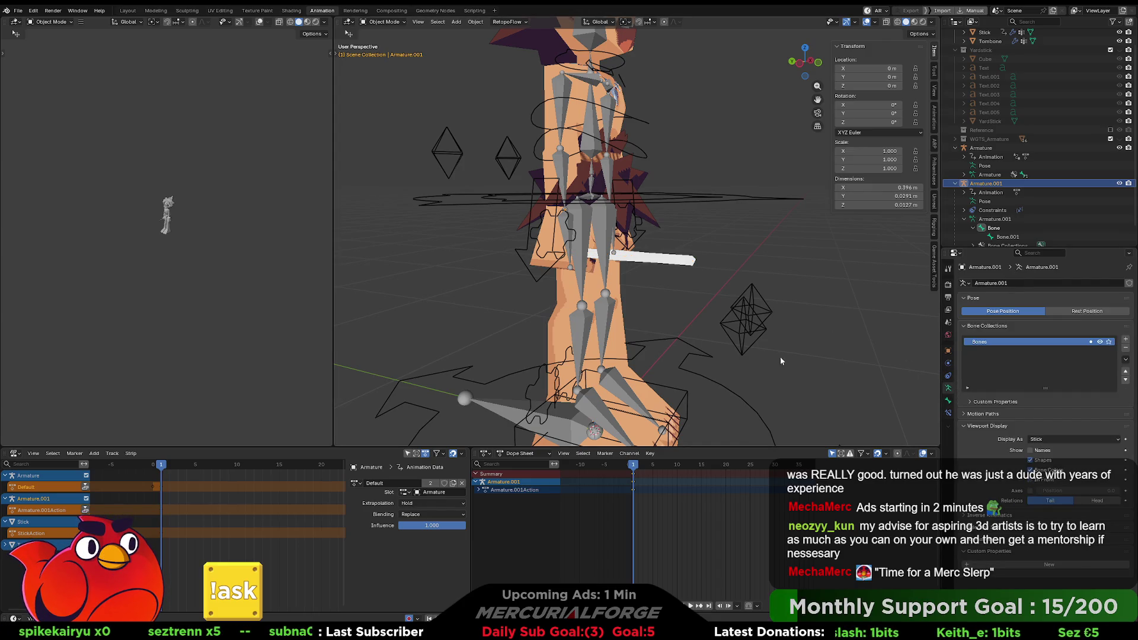
click(691, 282)
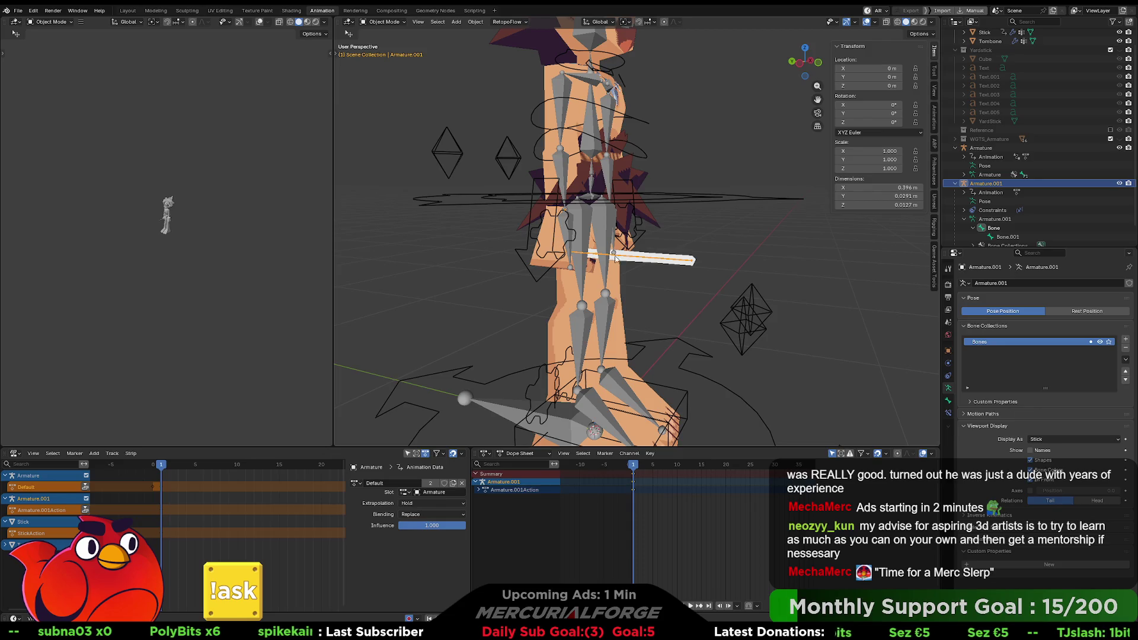
key(alt+z)
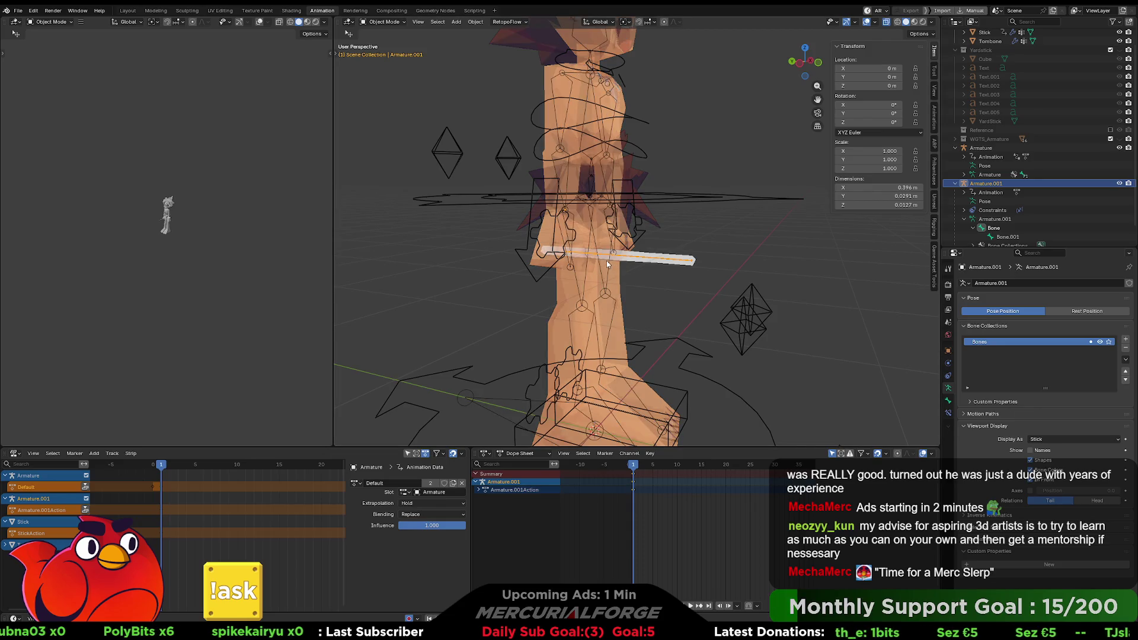
key(alt+z)
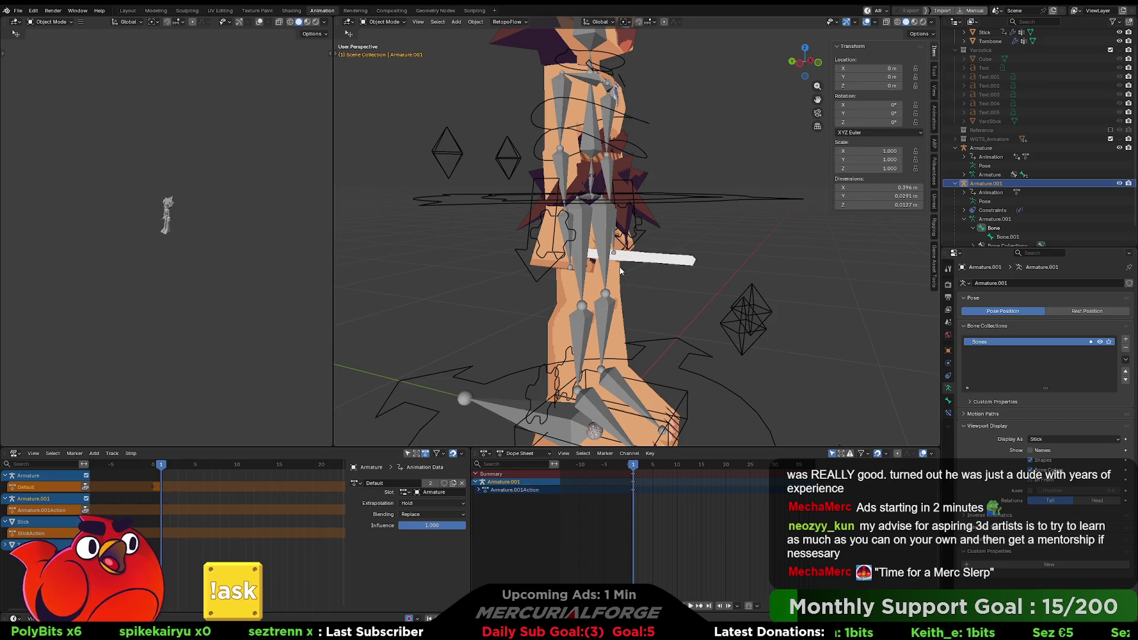
Select the Stick mesh and briefly check its vertices in Edit Mode
click(581, 242)
click(594, 246)
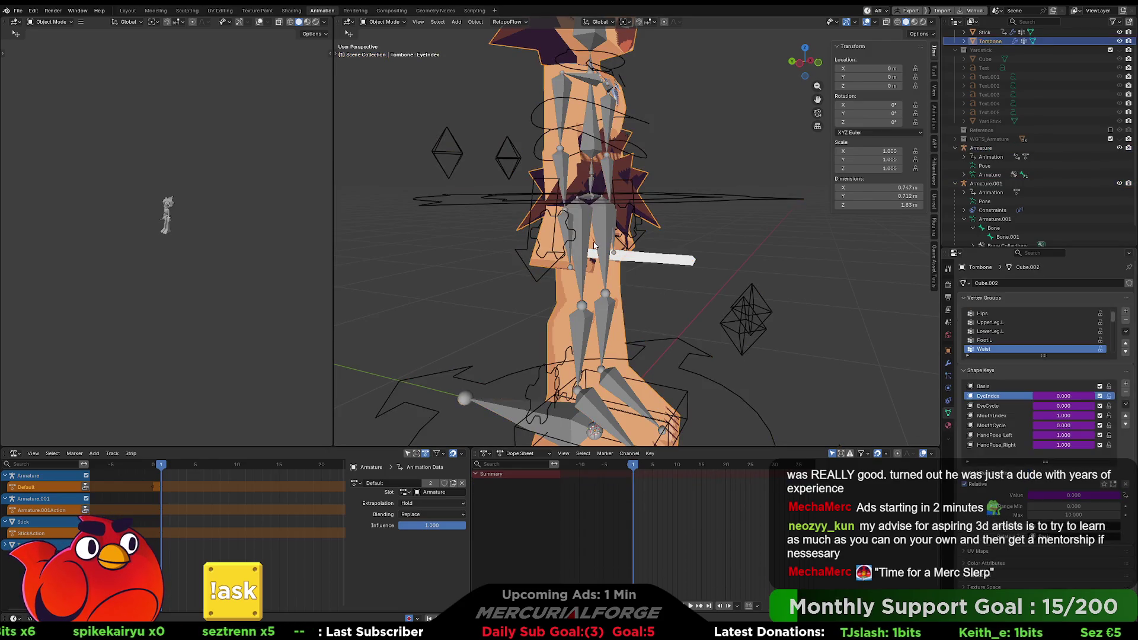
click(620, 279)
click(589, 258)
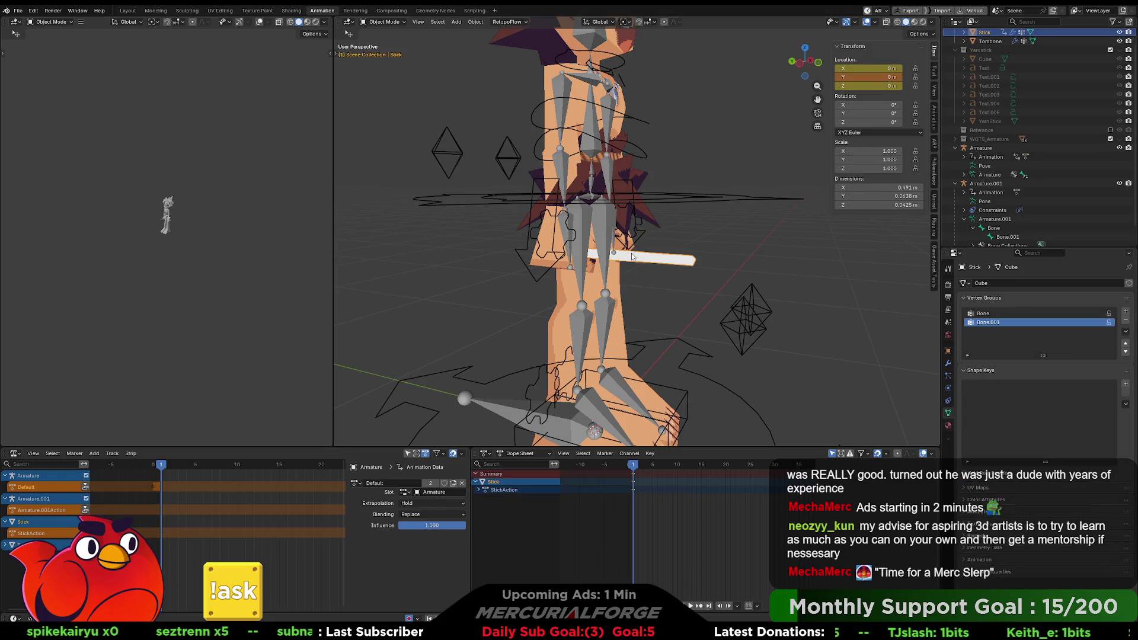
click(618, 280)
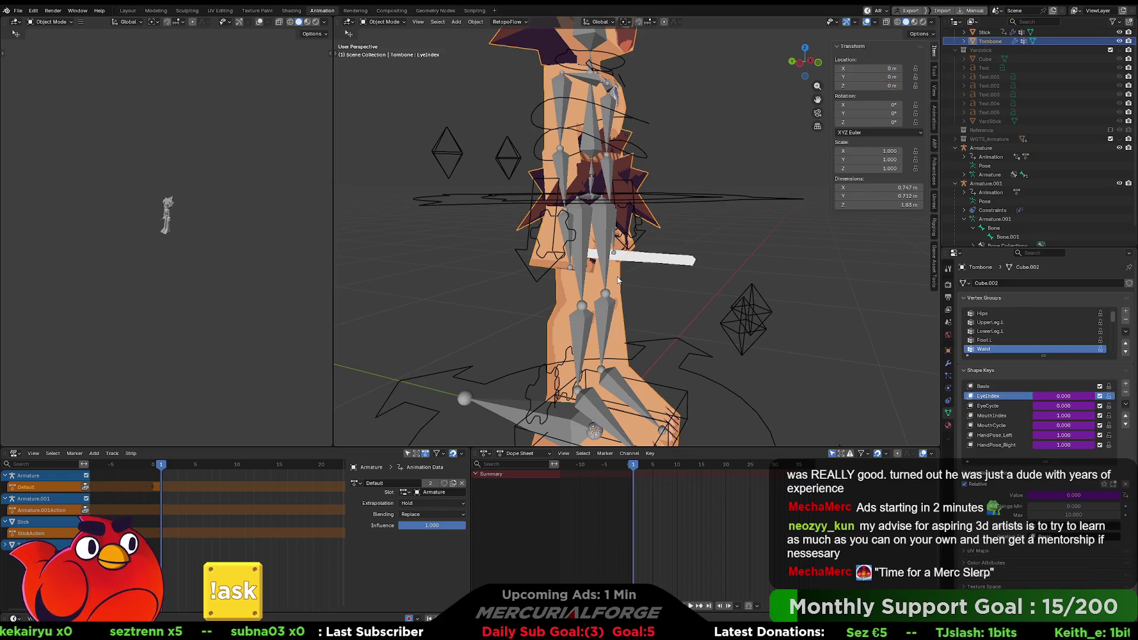
click(621, 257)
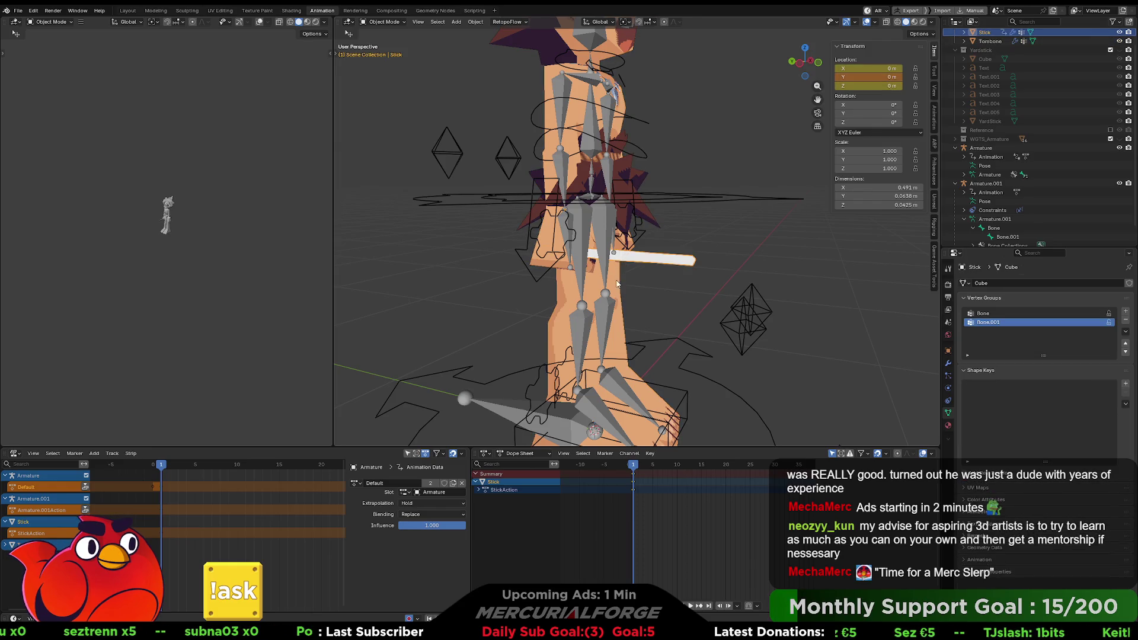
mouse_move(616, 283)
middle_down()
mouse_move(620, 368)
mouse_move(618, 291)
middle_up()
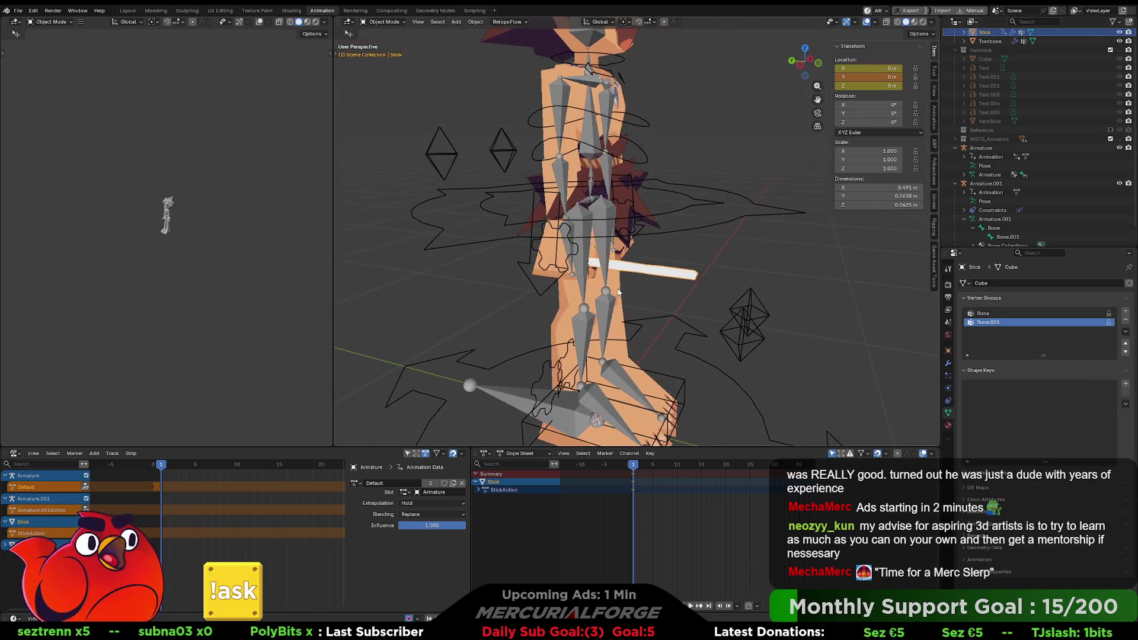
key(Tab)
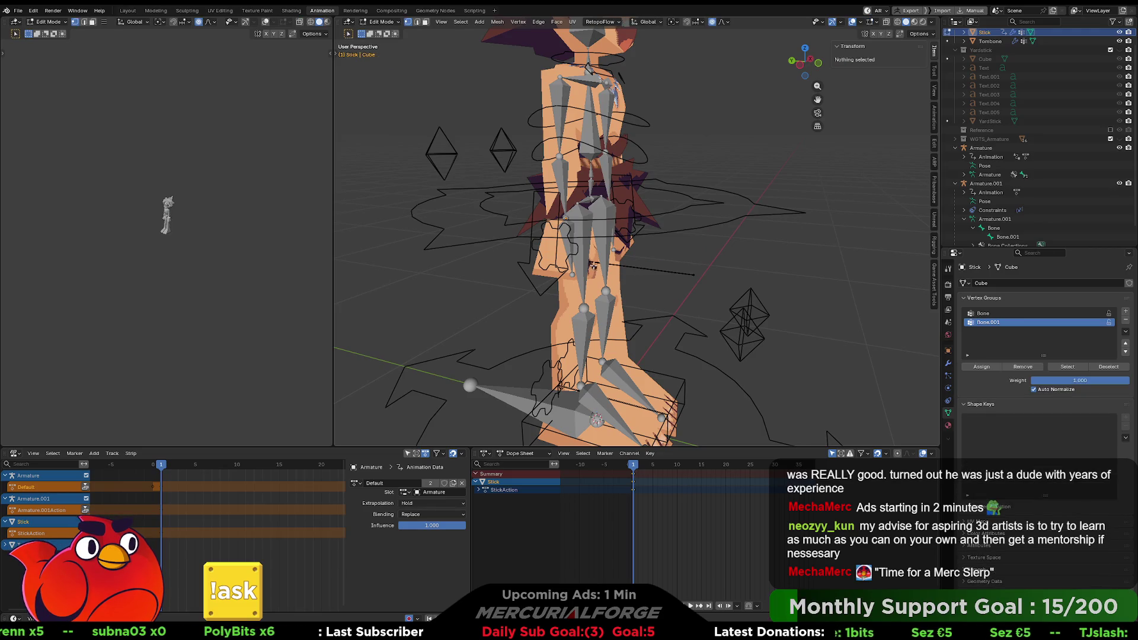
click(592, 263)
key(Tab)
click(591, 263)
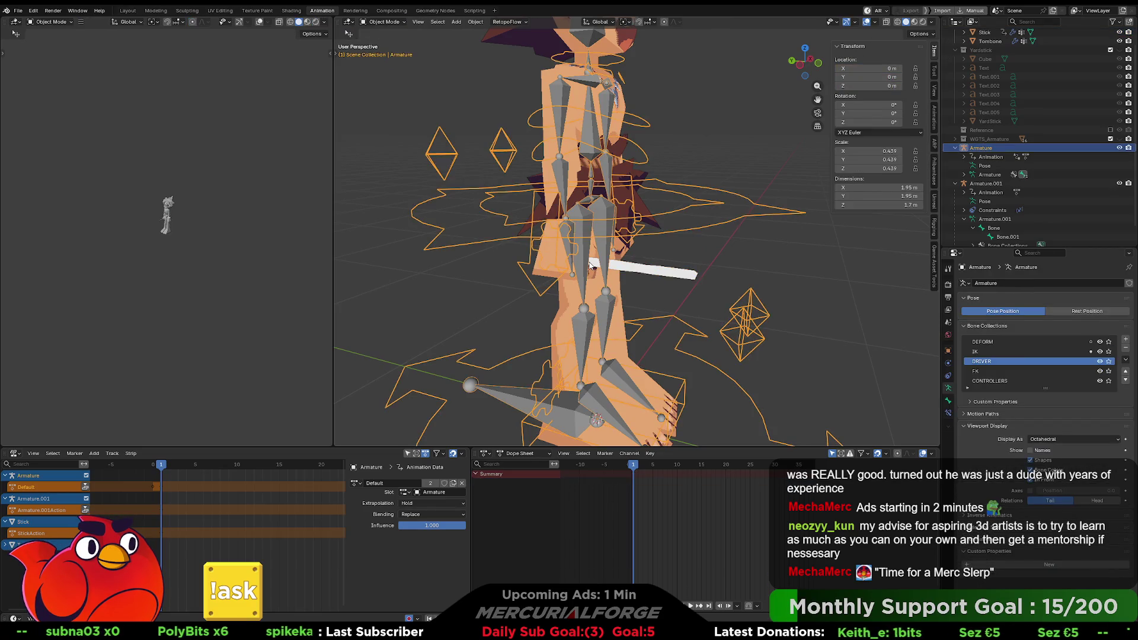
click(634, 267)
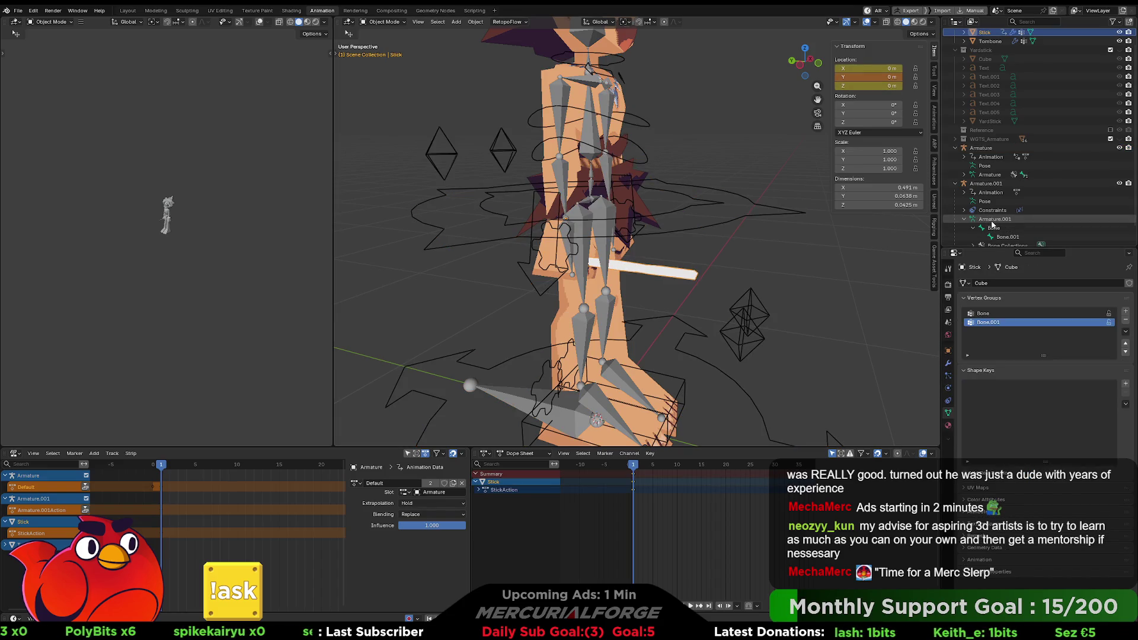
Turn on In Front for Armature.001 and turn it off for the character's Armature
click(989, 184)
click(1032, 480)
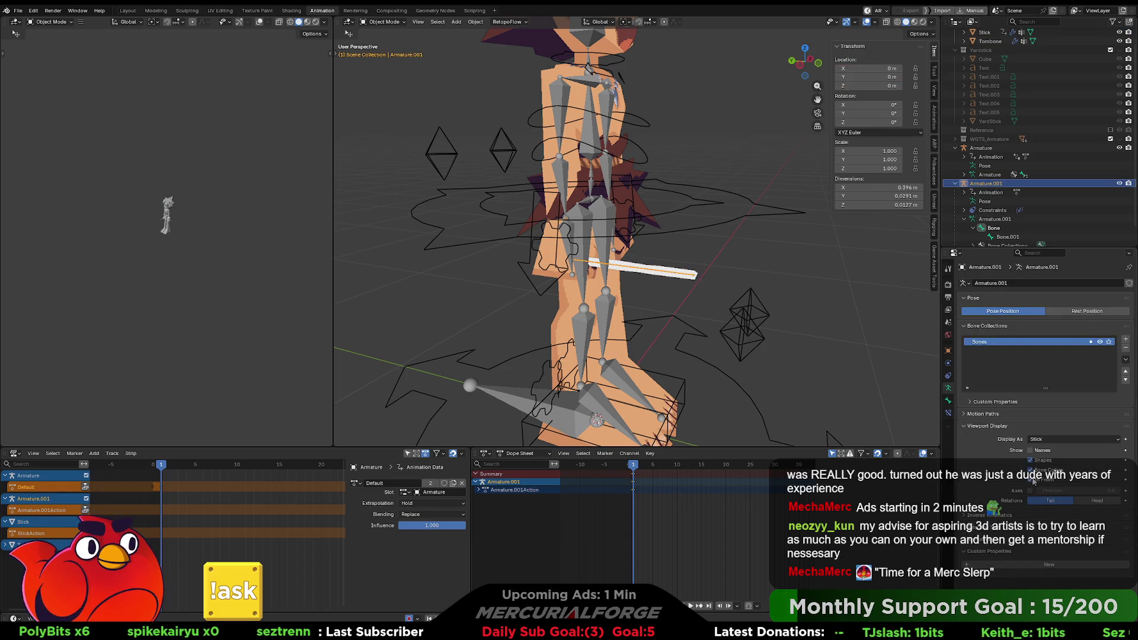
click(600, 206)
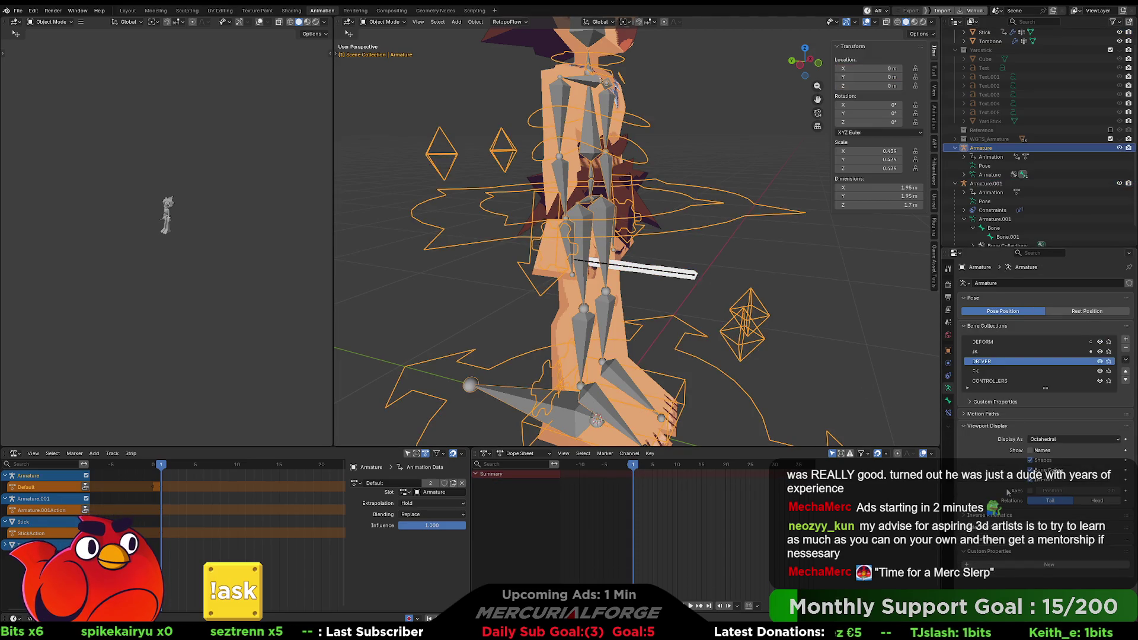
click(1032, 480)
Make Armature.001 active among the overlapping objects and switch it into Edit, then Pose Mode
click(605, 263)
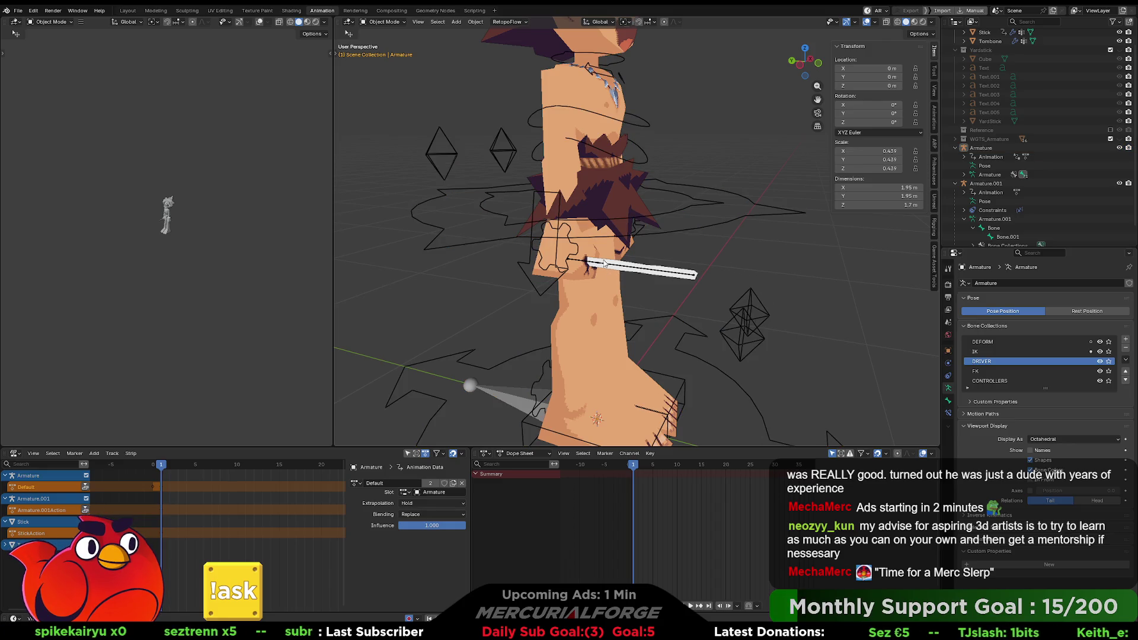
click(591, 266)
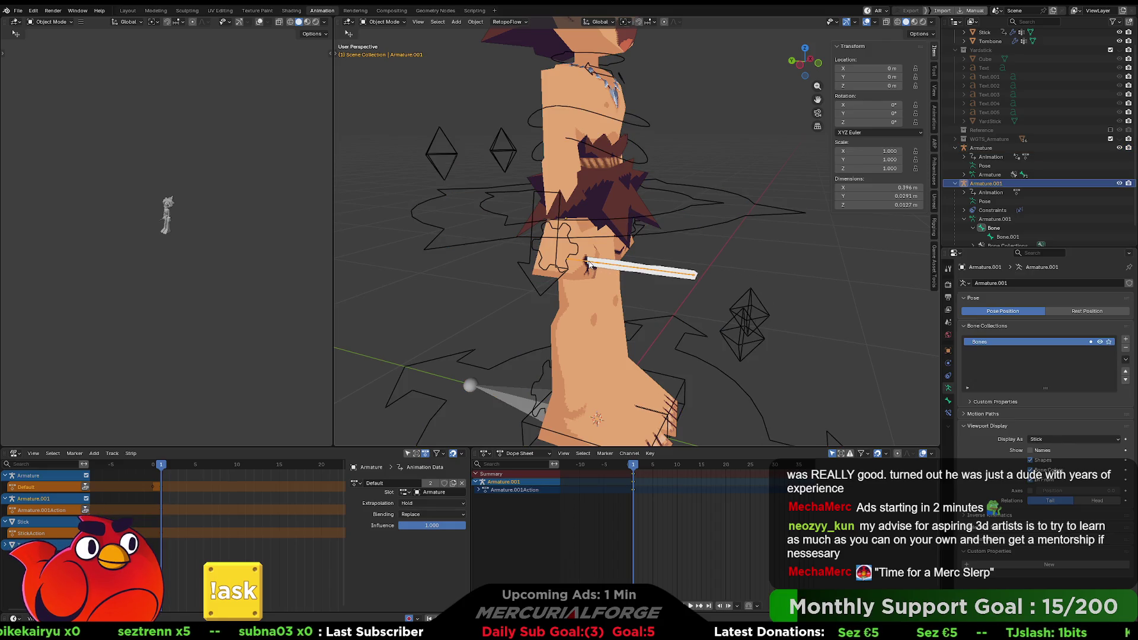
click(589, 265)
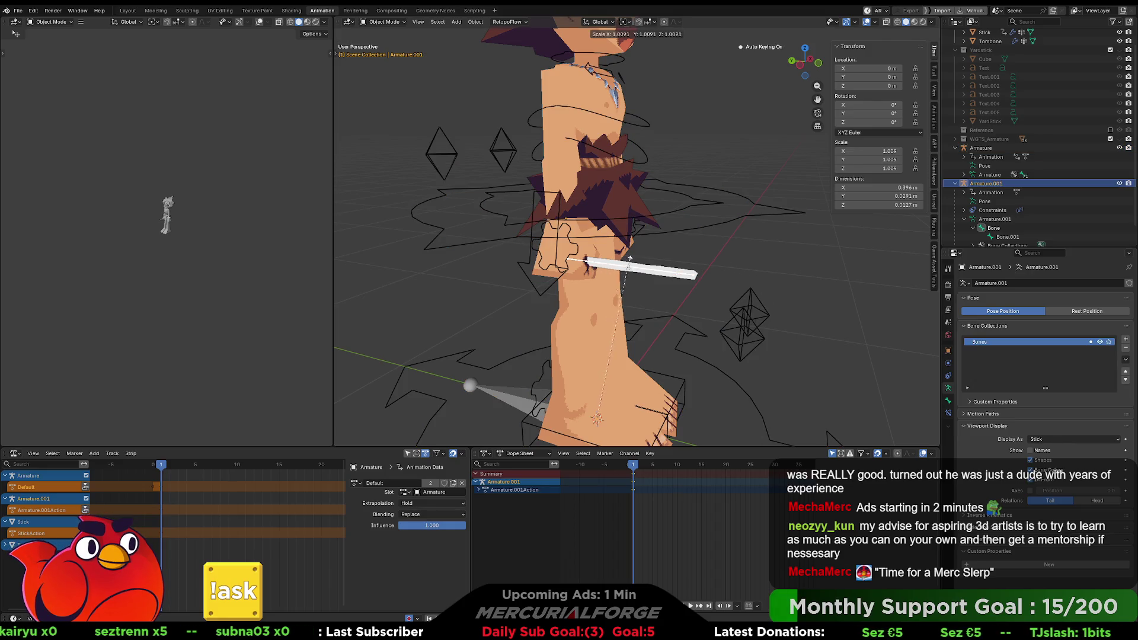
click(589, 265)
key(Tab)
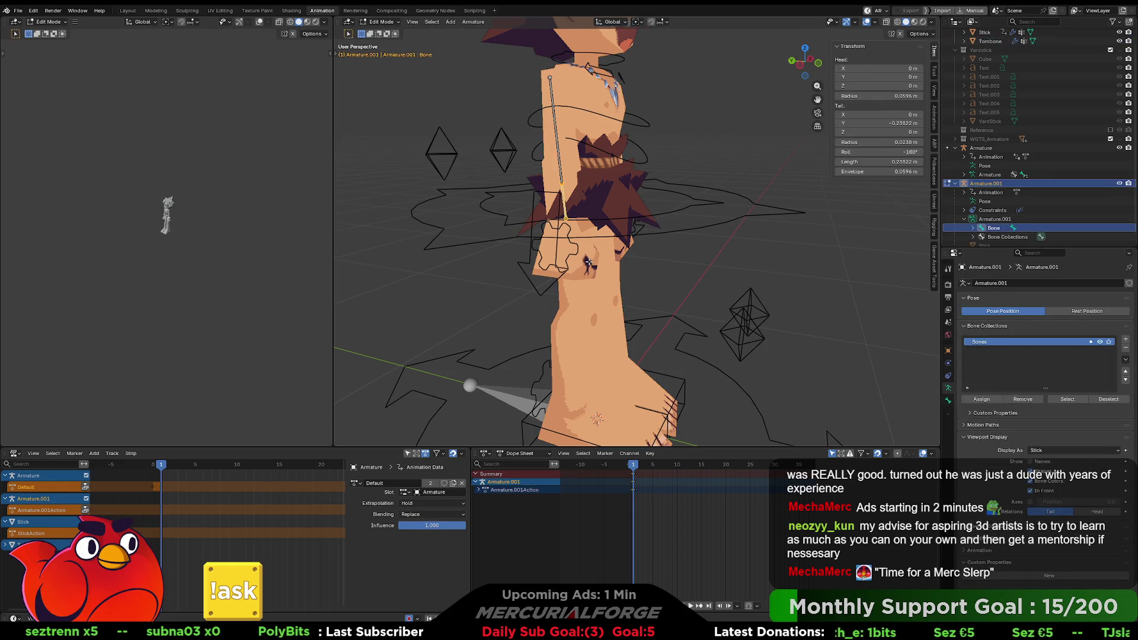
key(Tab)
Scale the stick bone to 1.919 in Pose Mode
key(ctrl+Tab)
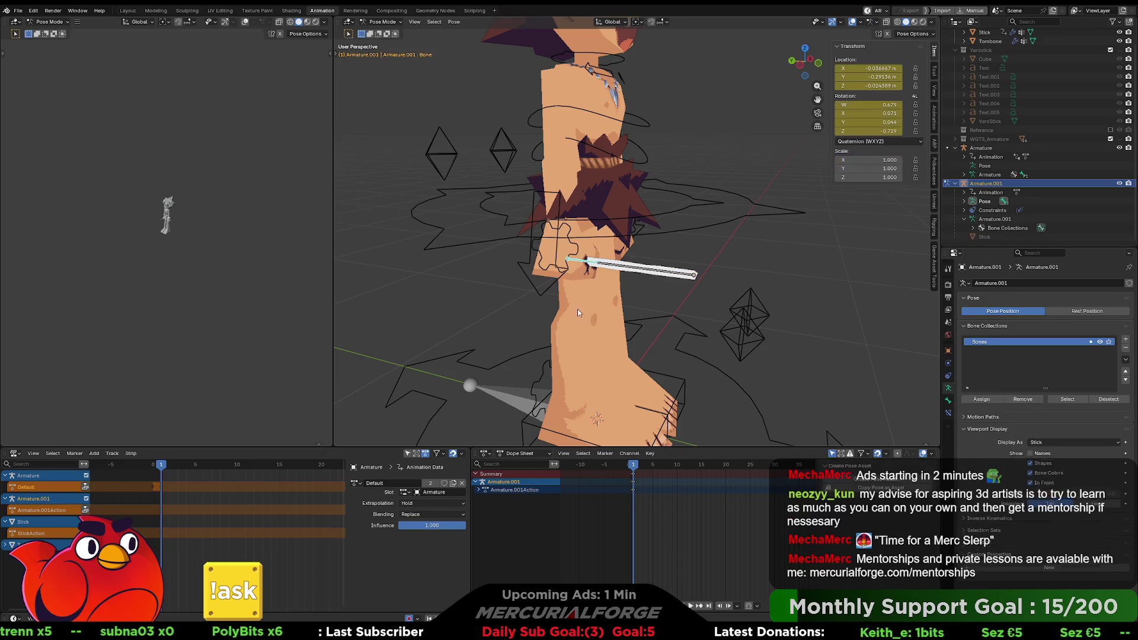
key(s)
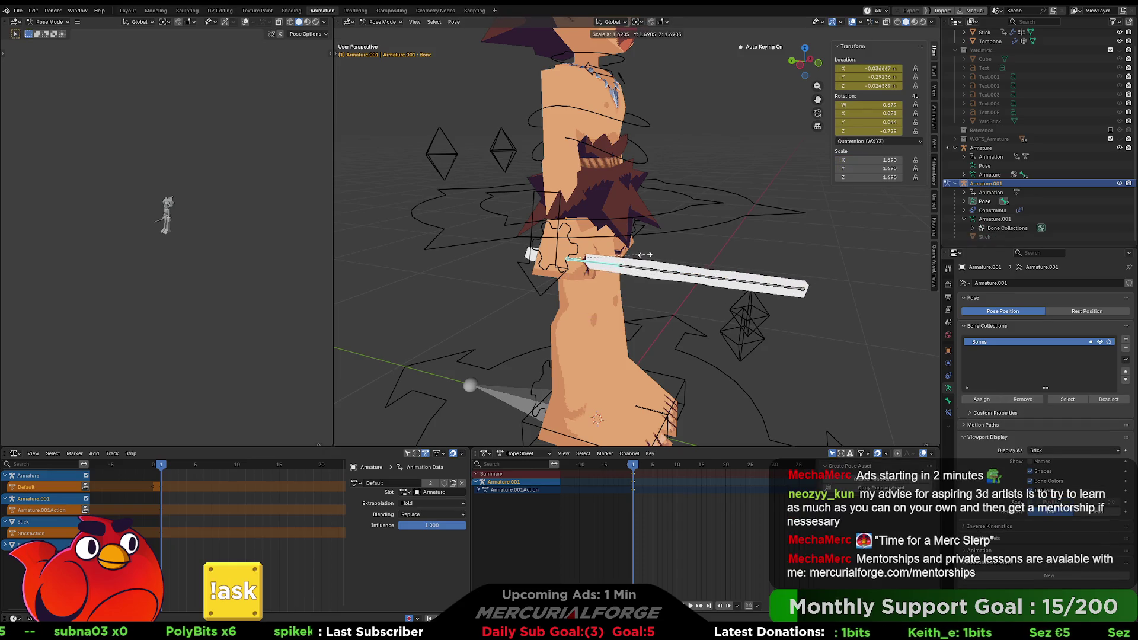
click(656, 255)
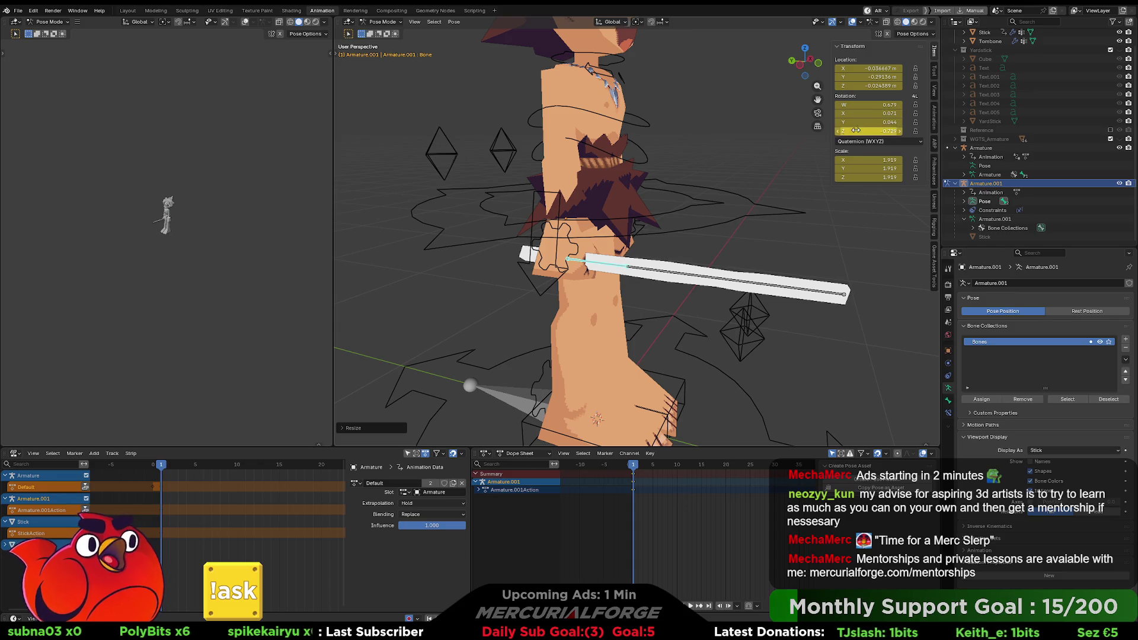
middle_drag(670, 247, 788, 243)
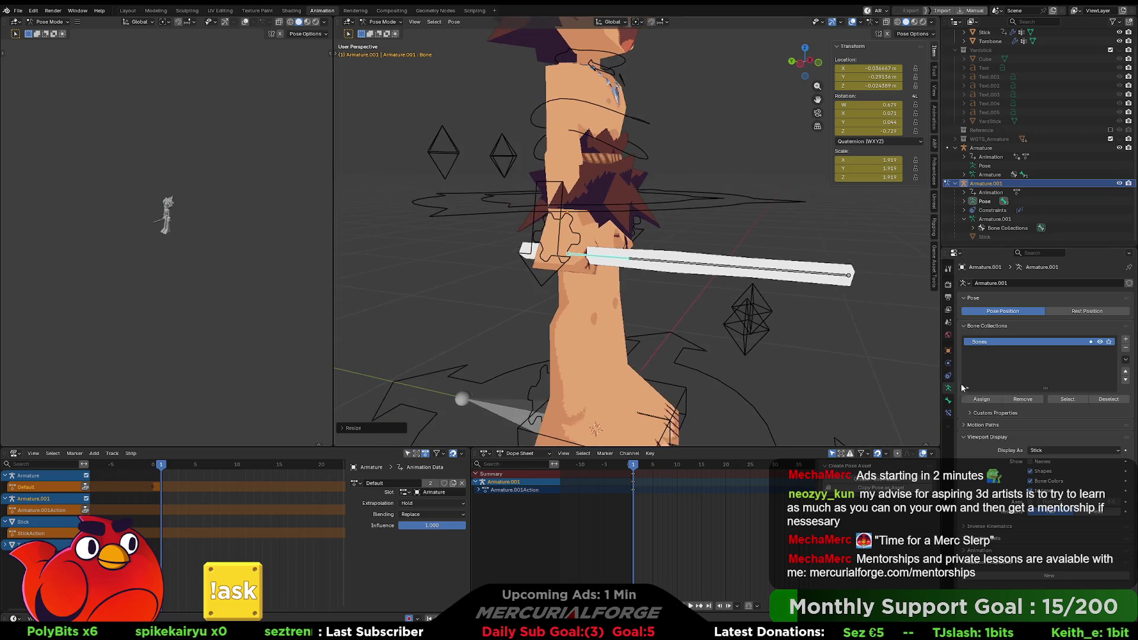
Toggle the stick bone's Copy Transforms constraint off and on, and check its Mix options
click(948, 377)
click(1098, 299)
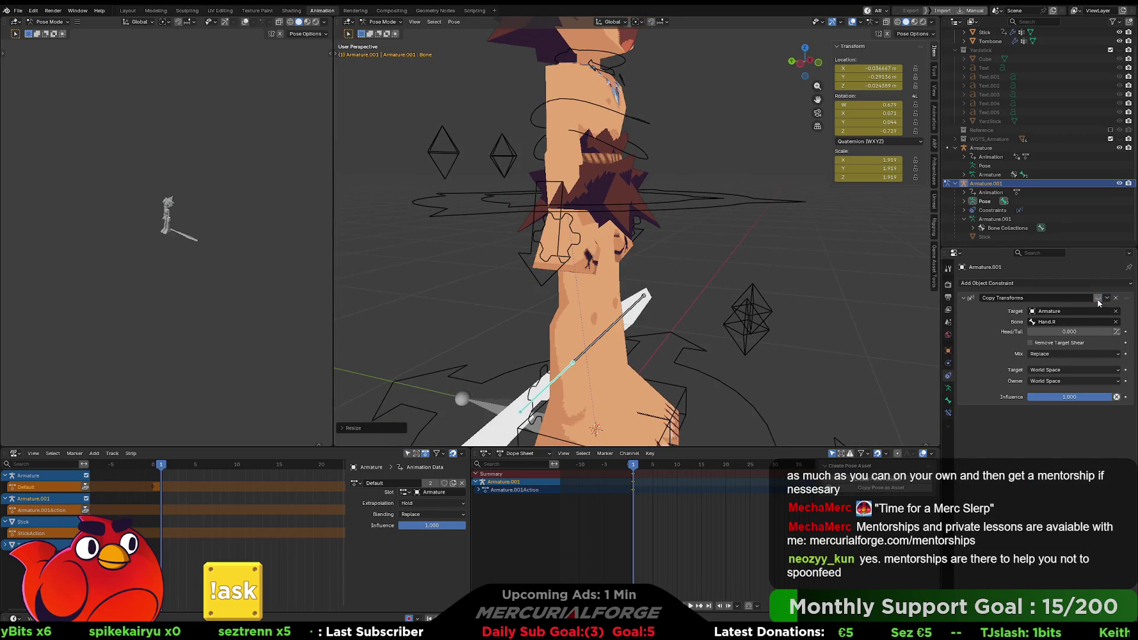
scroll(773, 308, down, 5)
middle_drag(773, 309, 734, 310)
click(1098, 298)
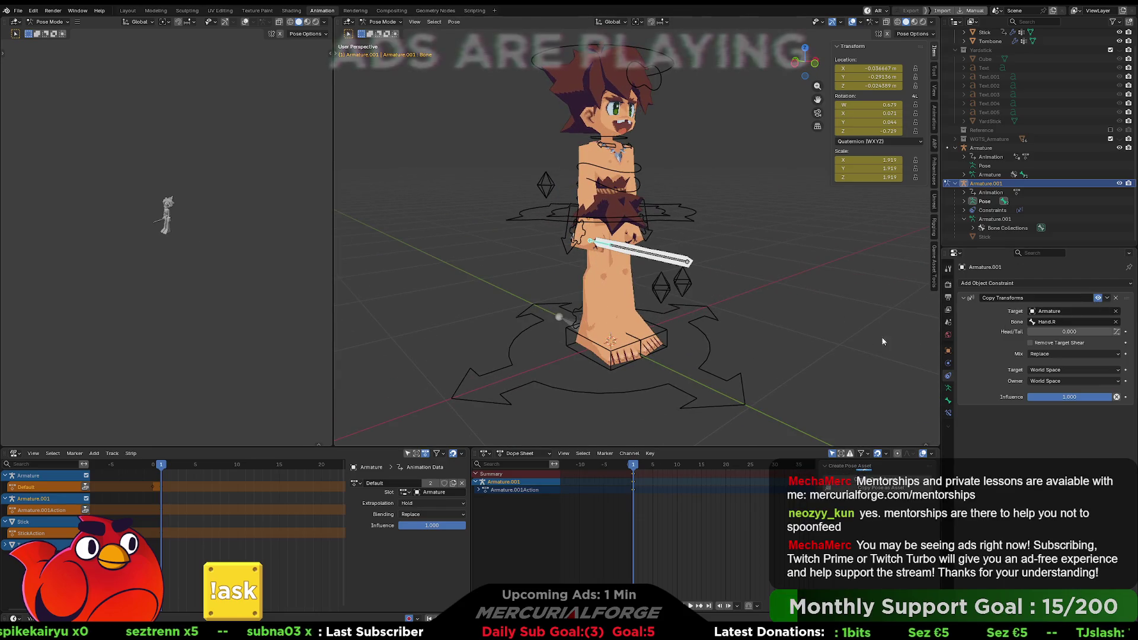
scroll(862, 336, up, 4)
click(1066, 354)
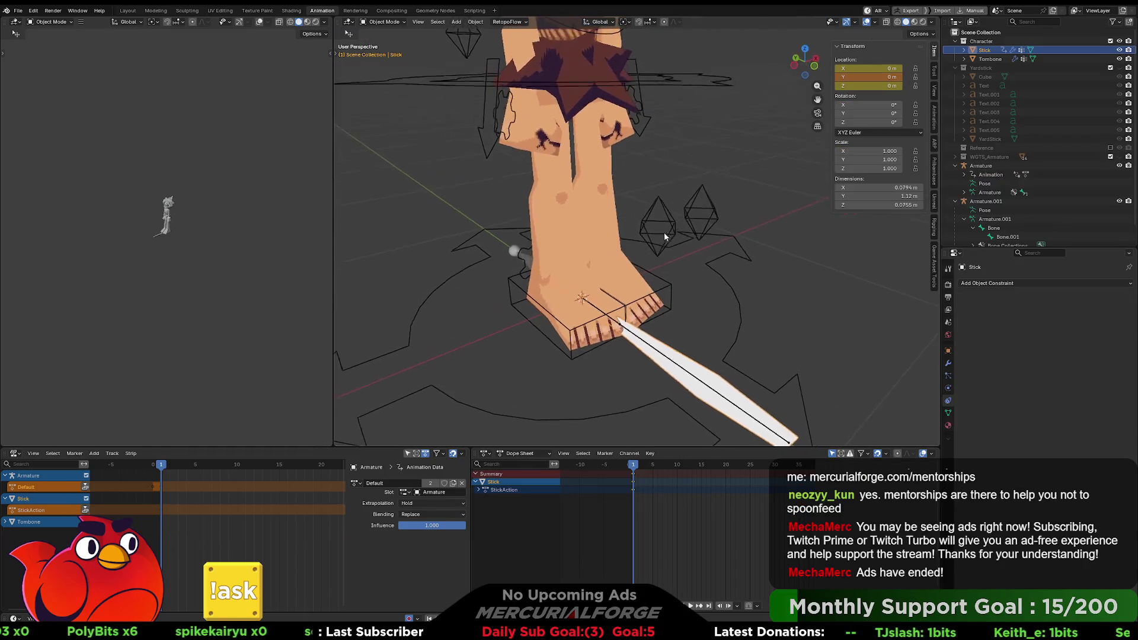
click(605, 301)
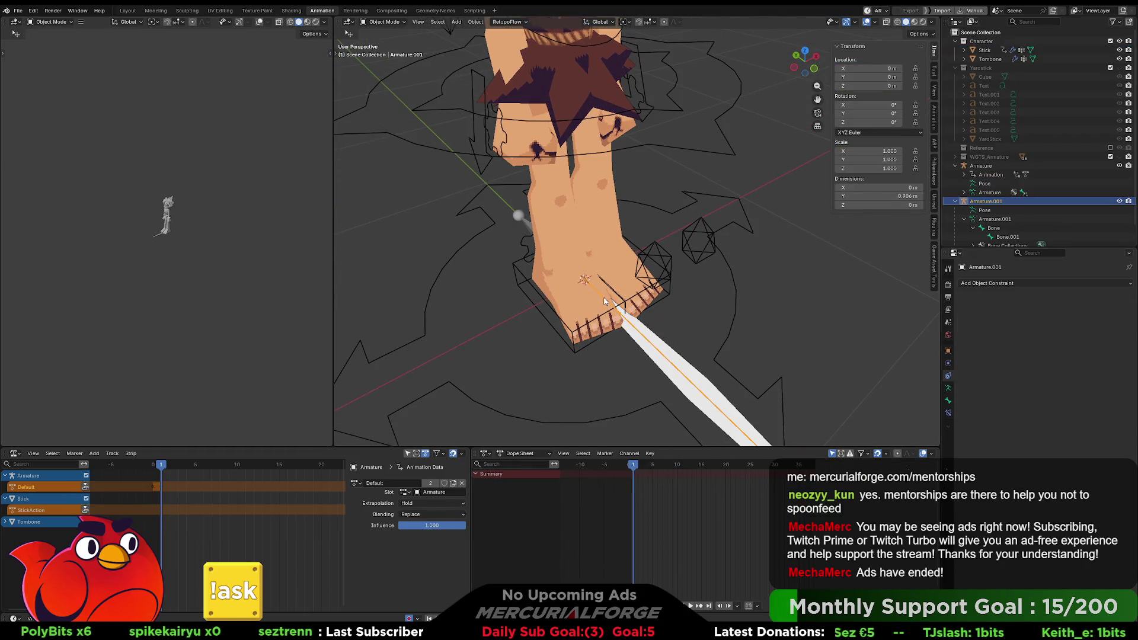
Reselect Armature.001 by the foot and show the Add Object Constraint list
middle_drag(605, 301, 615, 294)
key(ctrl+Tab)
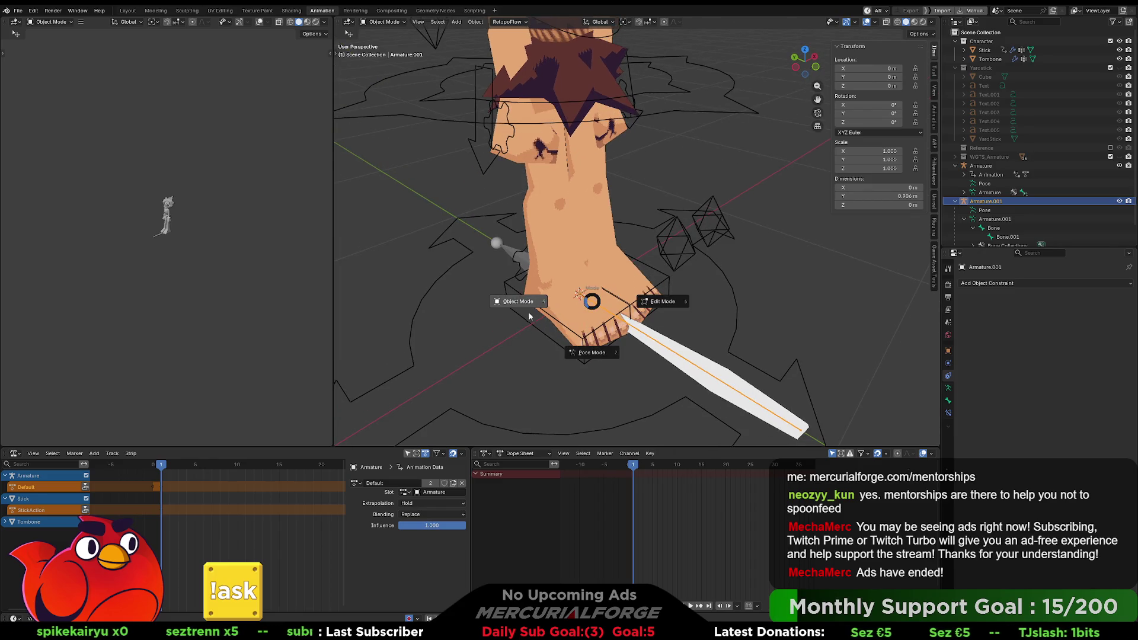
key(Escape)
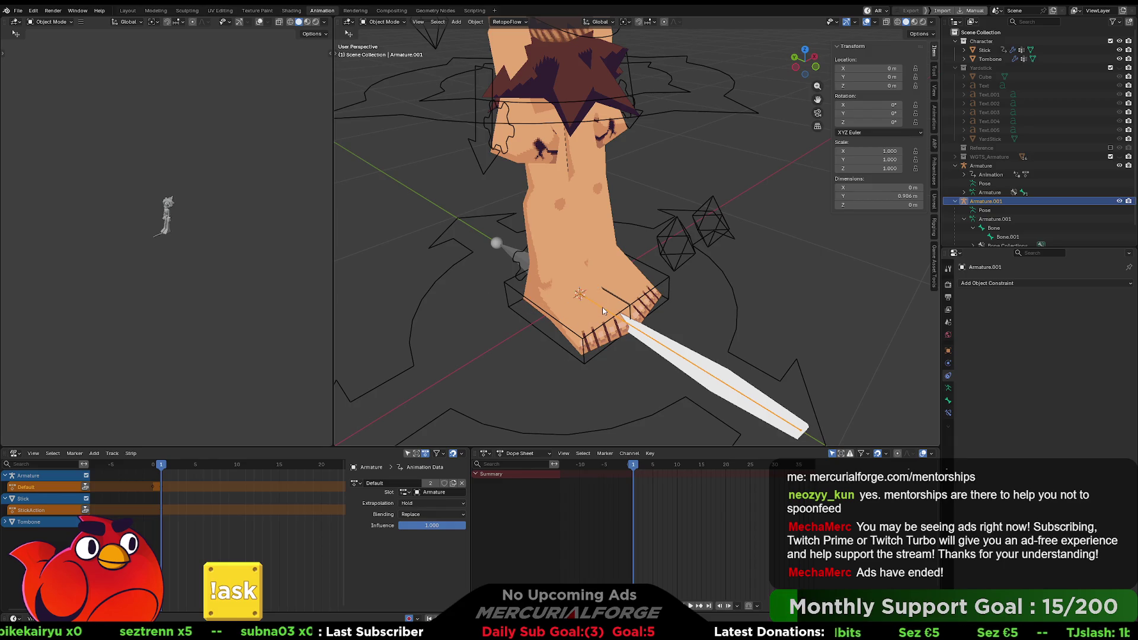
click(604, 311)
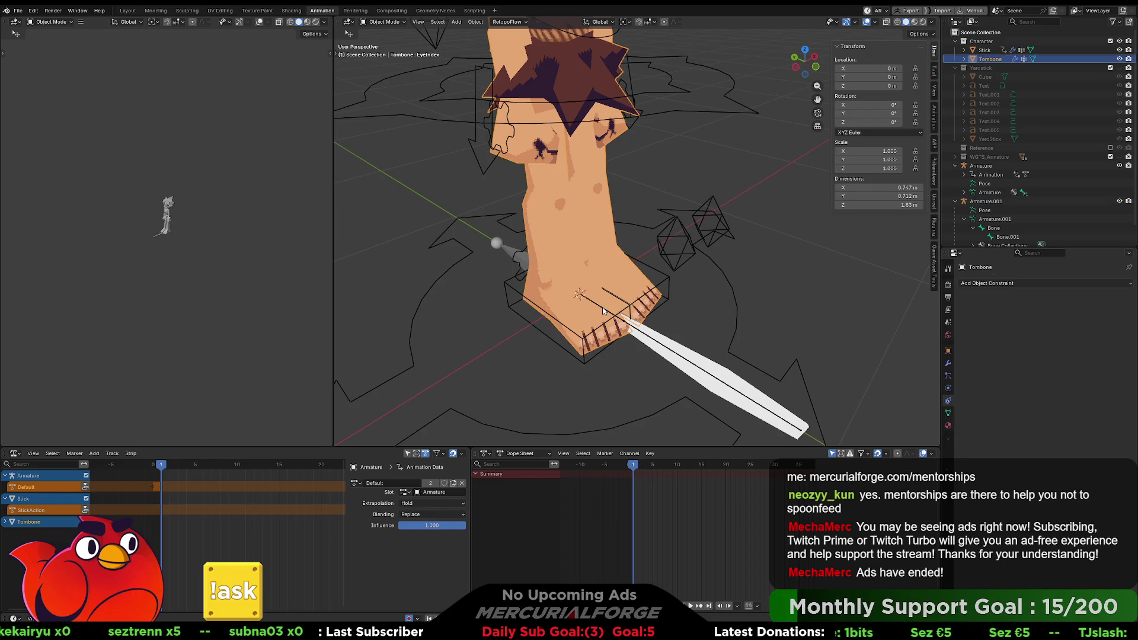
click(635, 330)
middle_drag(637, 330, 646, 302)
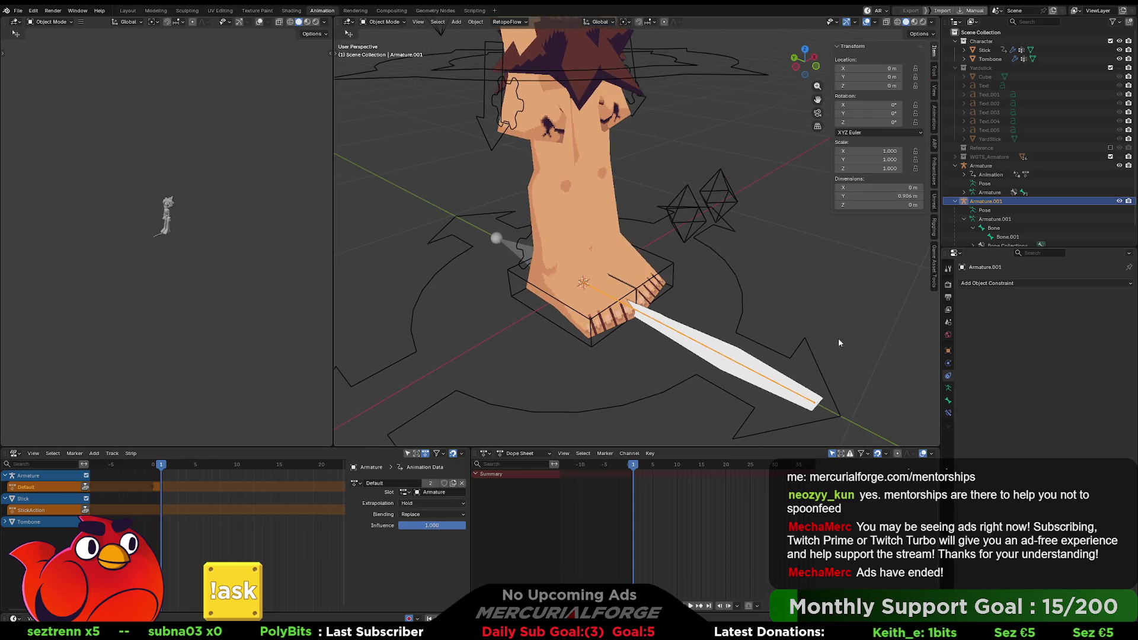
middle_drag(839, 340, 844, 309)
middle_drag(806, 268, 802, 293)
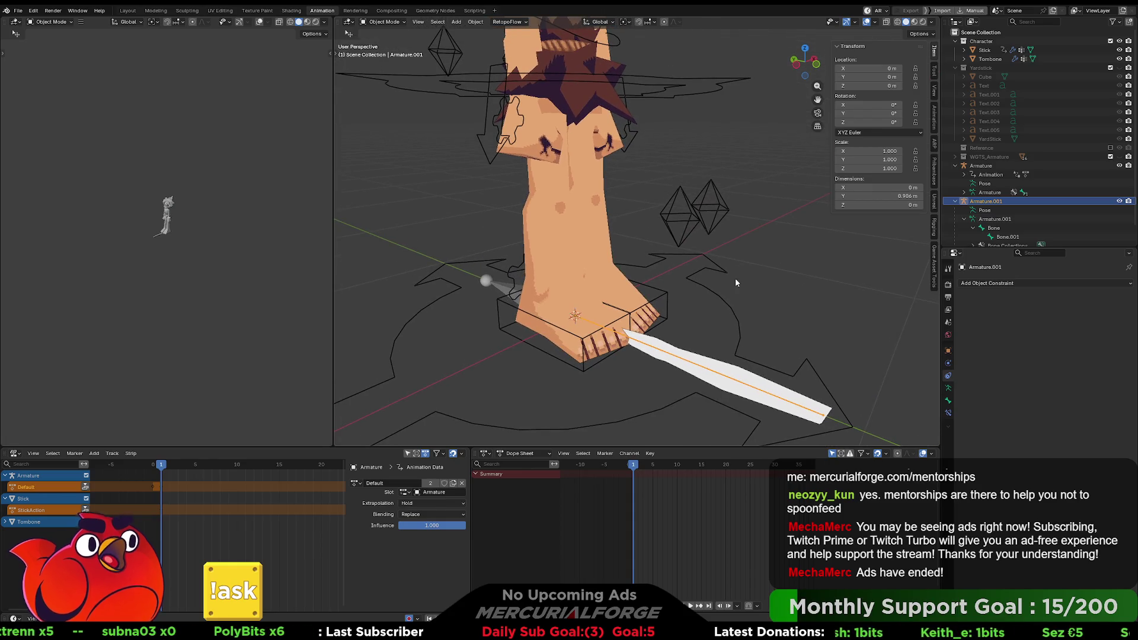
middle_drag(735, 279, 763, 304)
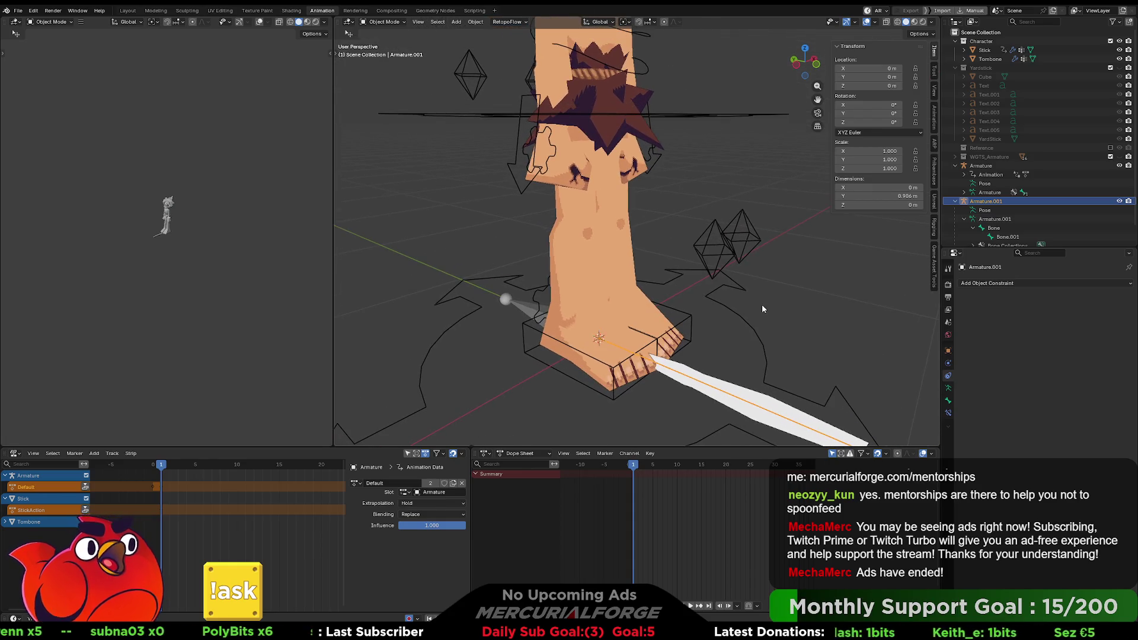
click(1034, 284)
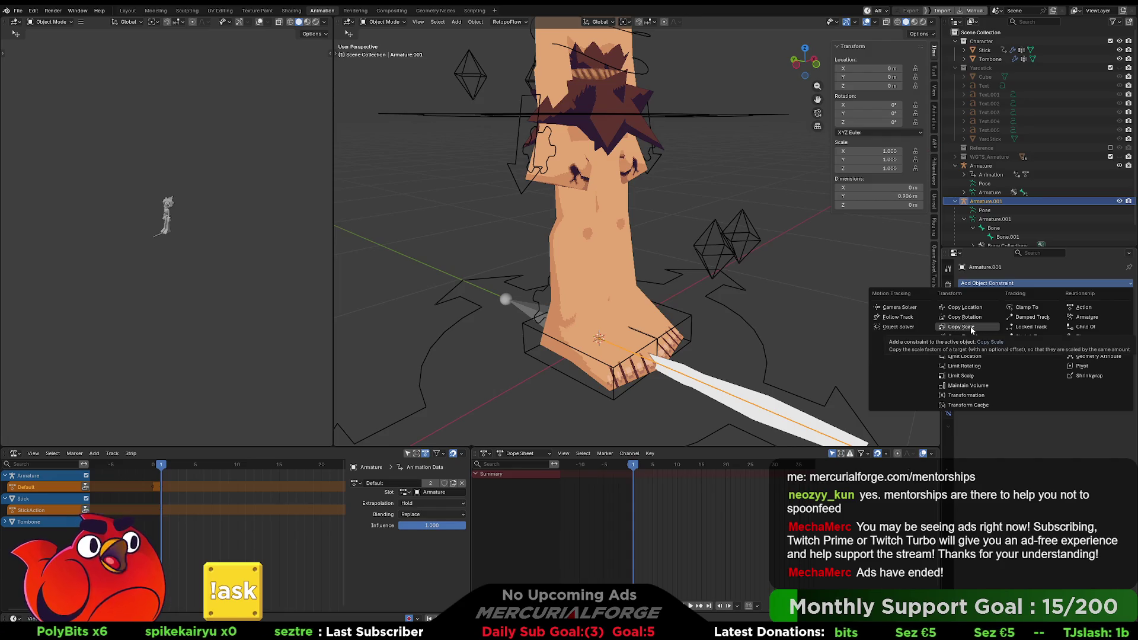
Add a Child Of constraint with Target Armature and Bone Hand.R
click(1085, 327)
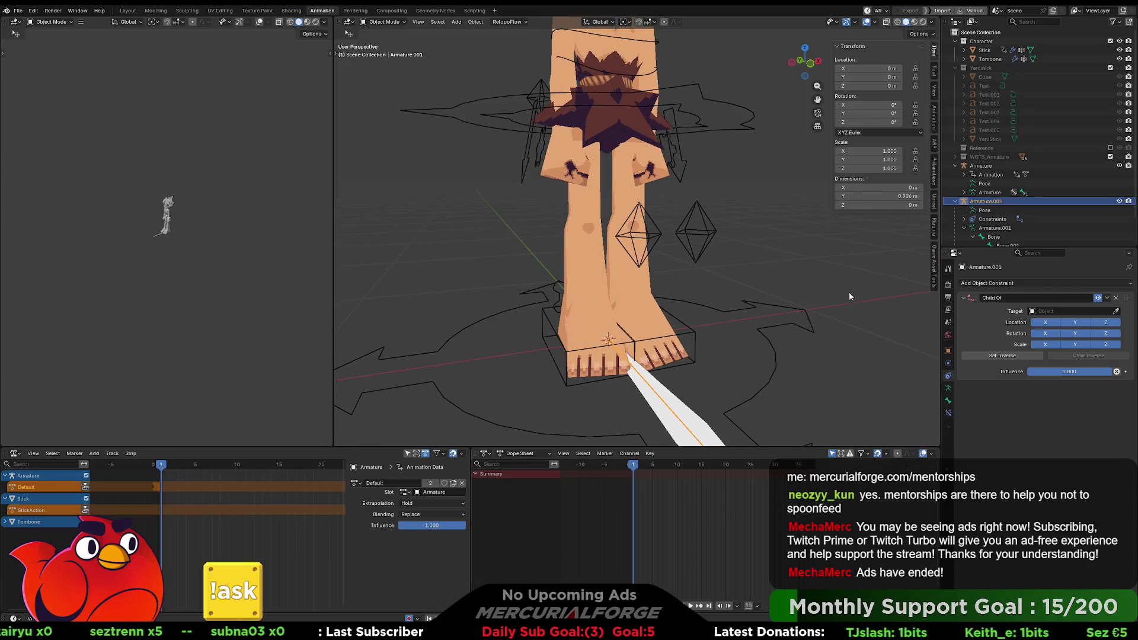
click(1095, 312)
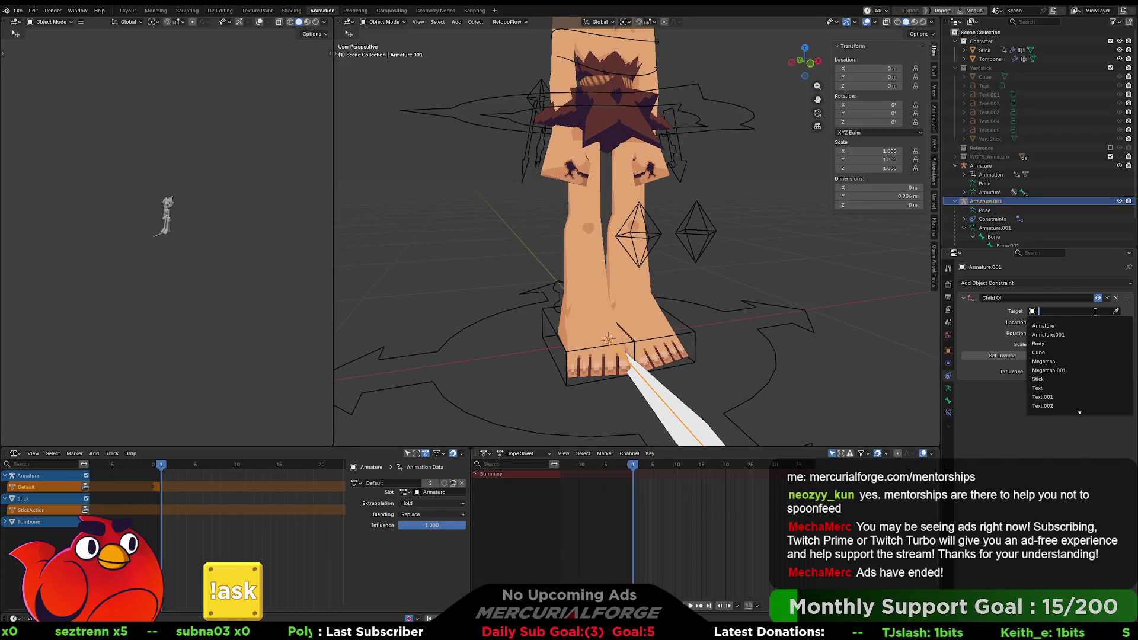
click(1064, 324)
click(1065, 321)
scroll(1059, 372, down, 10)
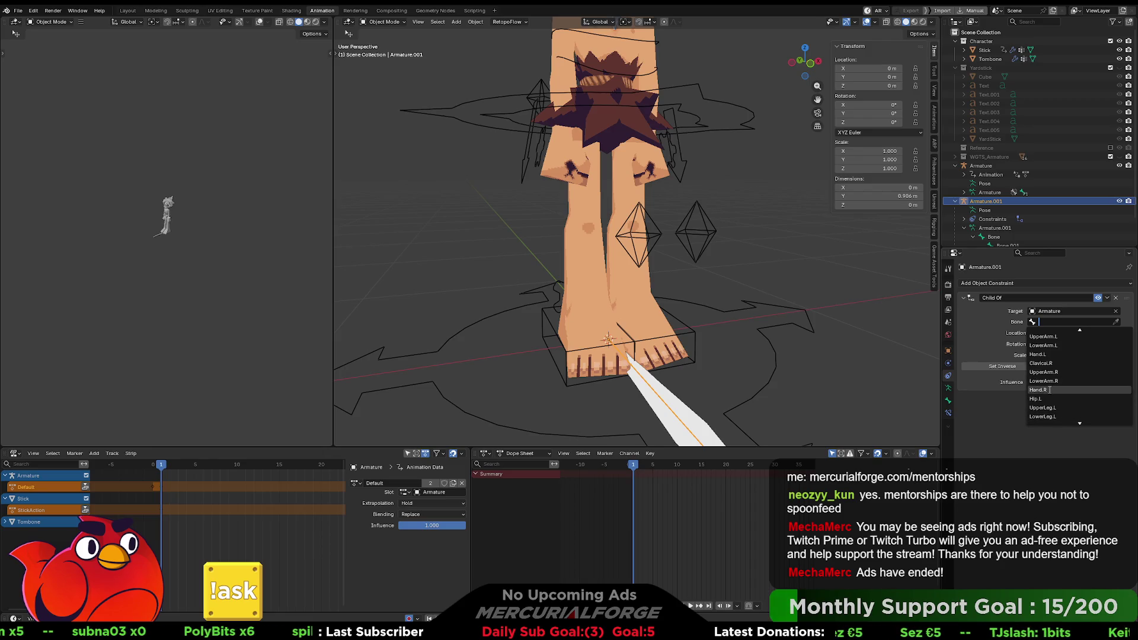
click(1049, 395)
mouse_move(672, 232)
middle_down()
mouse_move(687, 219)
mouse_move(663, 246)
mouse_move(747, 247)
mouse_move(682, 242)
middle_up()
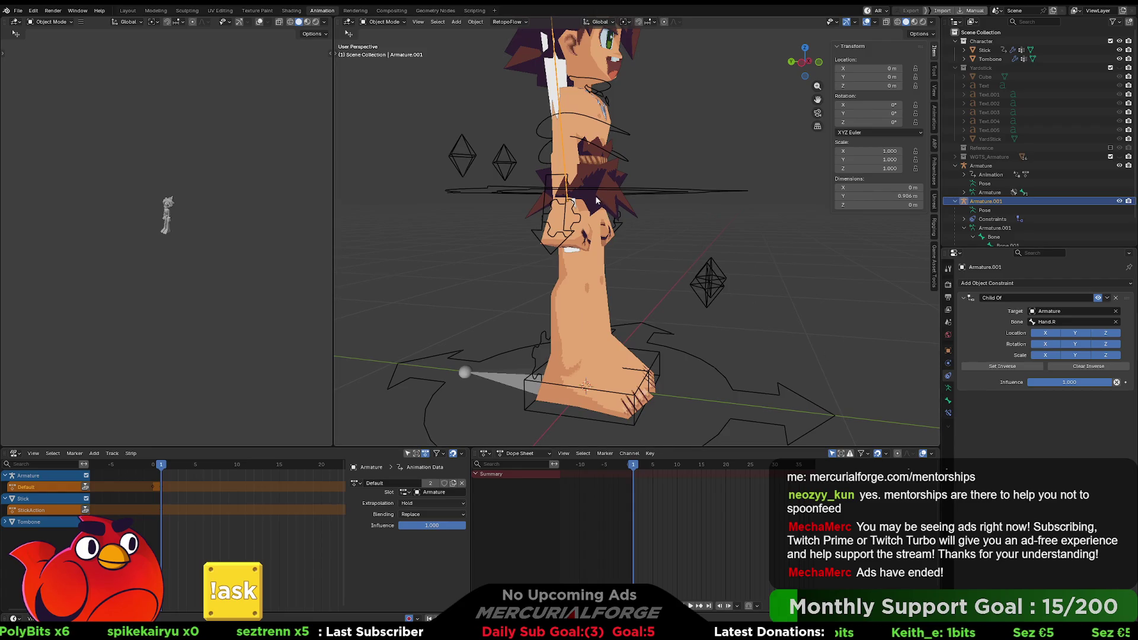
key(ctrl+Tab)
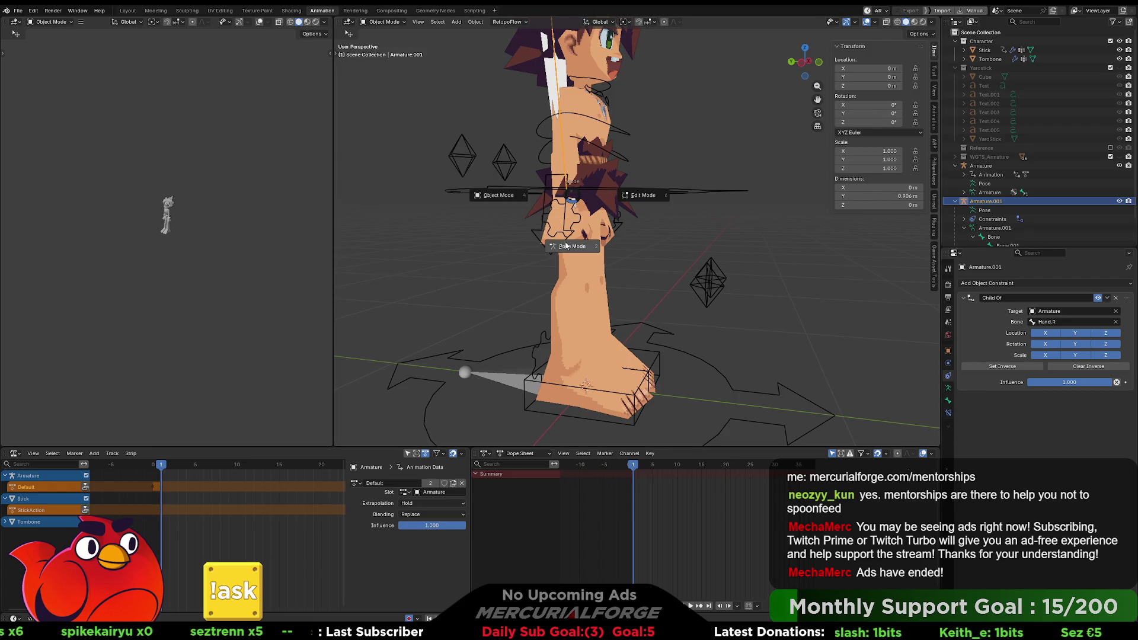
Select the stick bone in Pose Mode and rotate it horizontally
click(566, 245)
click(565, 171)
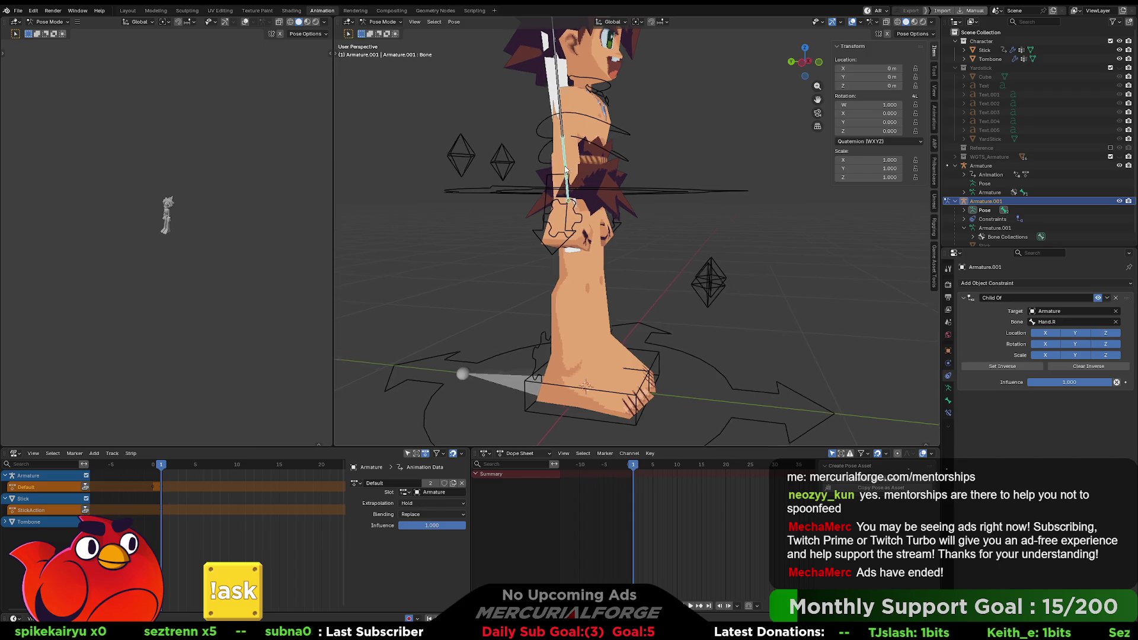
scroll(565, 170, down, 5)
scroll(613, 172, up, 5)
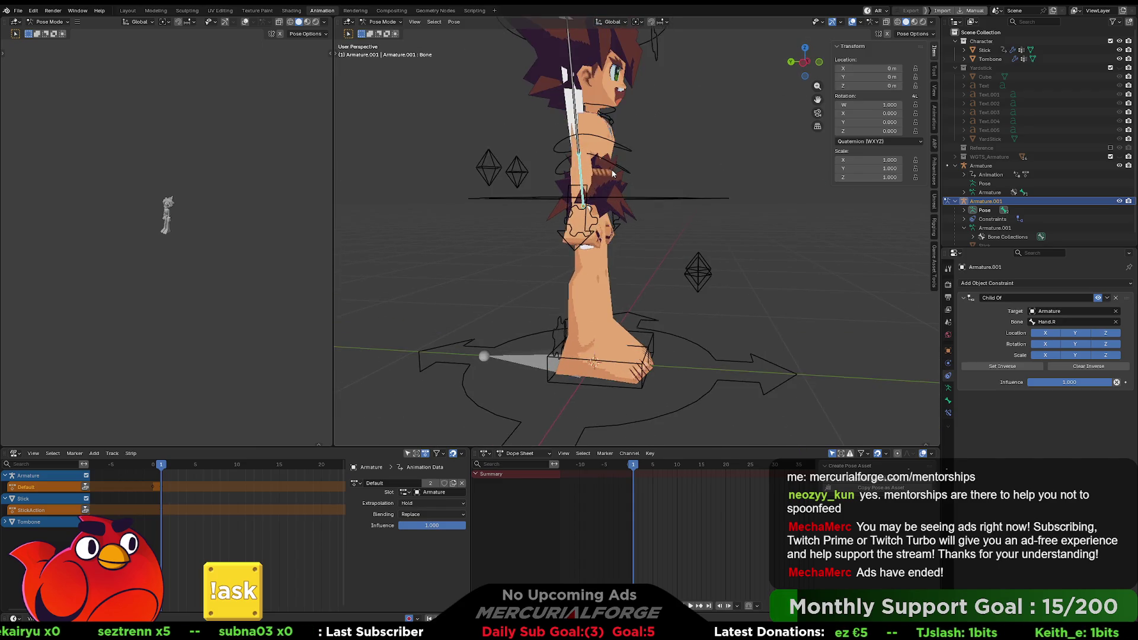
middle_drag(612, 173, 665, 174)
key(r)
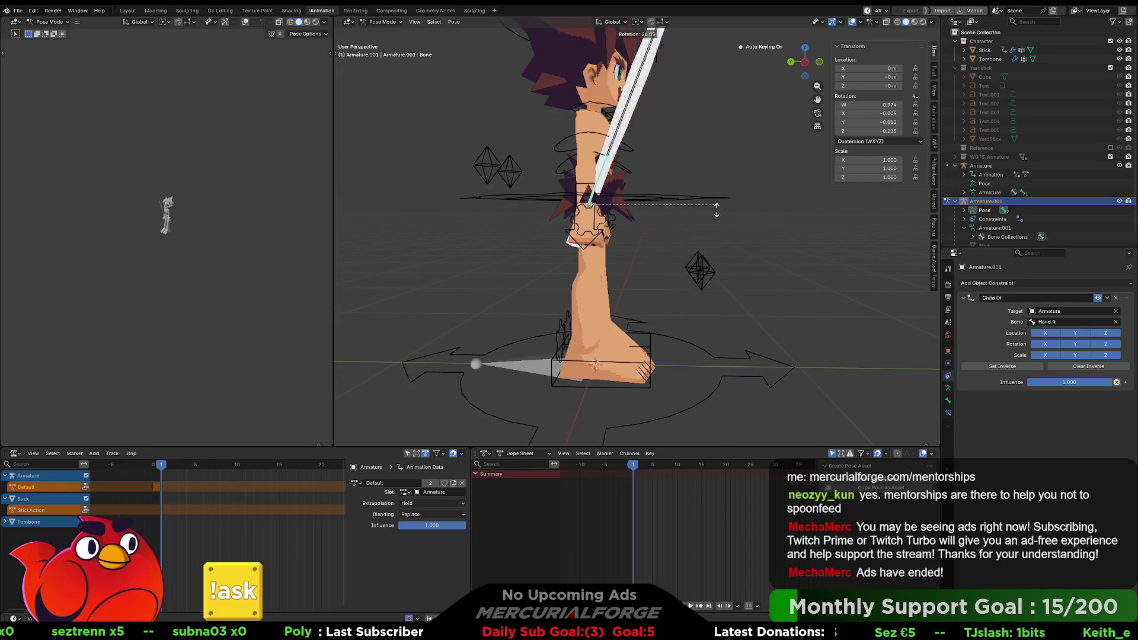
click(652, 339)
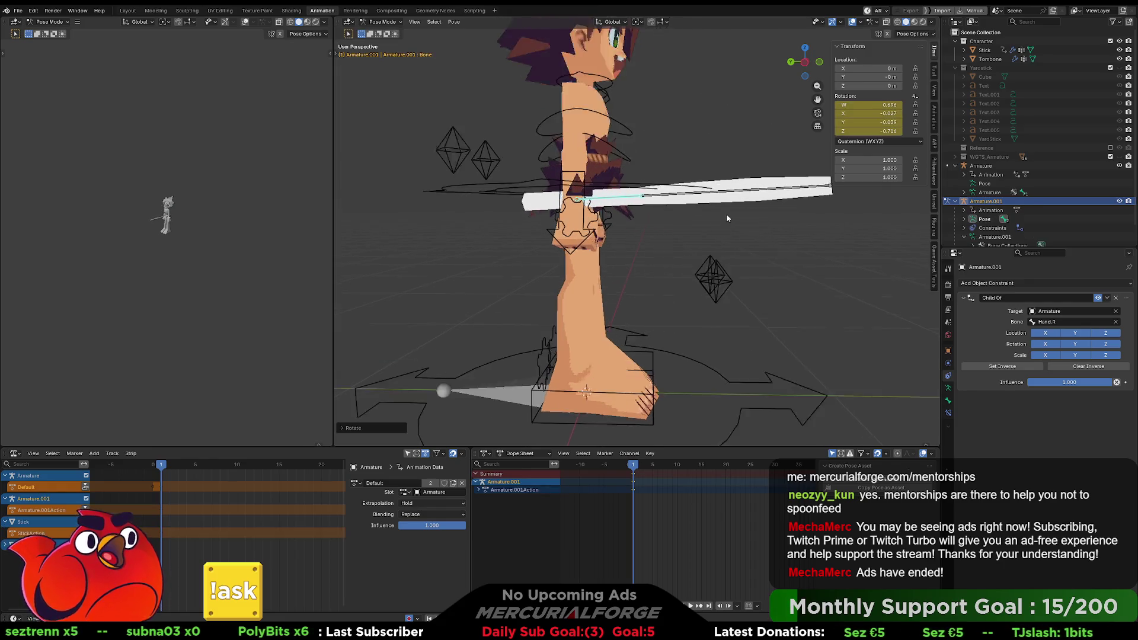
Move the stick bone into the character's right hand
mouse_move(727, 213)
middle_down()
mouse_move(650, 217)
mouse_move(671, 208)
middle_up()
key(g)
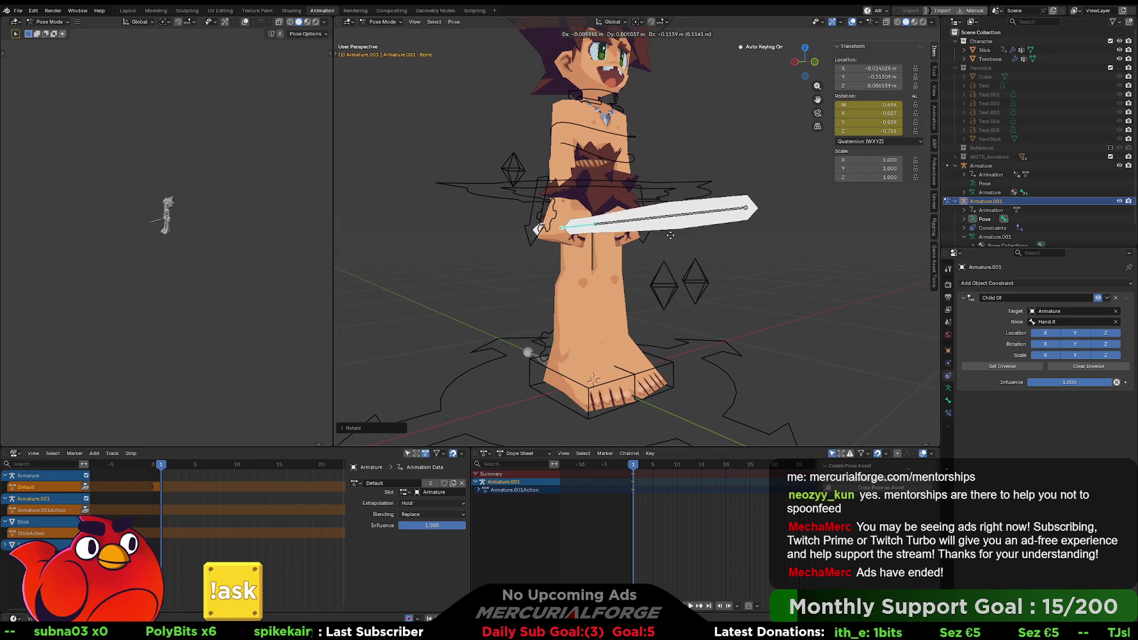
click(681, 228)
mouse_move(681, 228)
middle_down()
mouse_move(764, 237)
mouse_move(650, 235)
middle_up()
key(g)
click(761, 239)
key(g)
click(667, 232)
Rotate the stick bone, using trackball rotation, until it points downward from the hand
key(r)
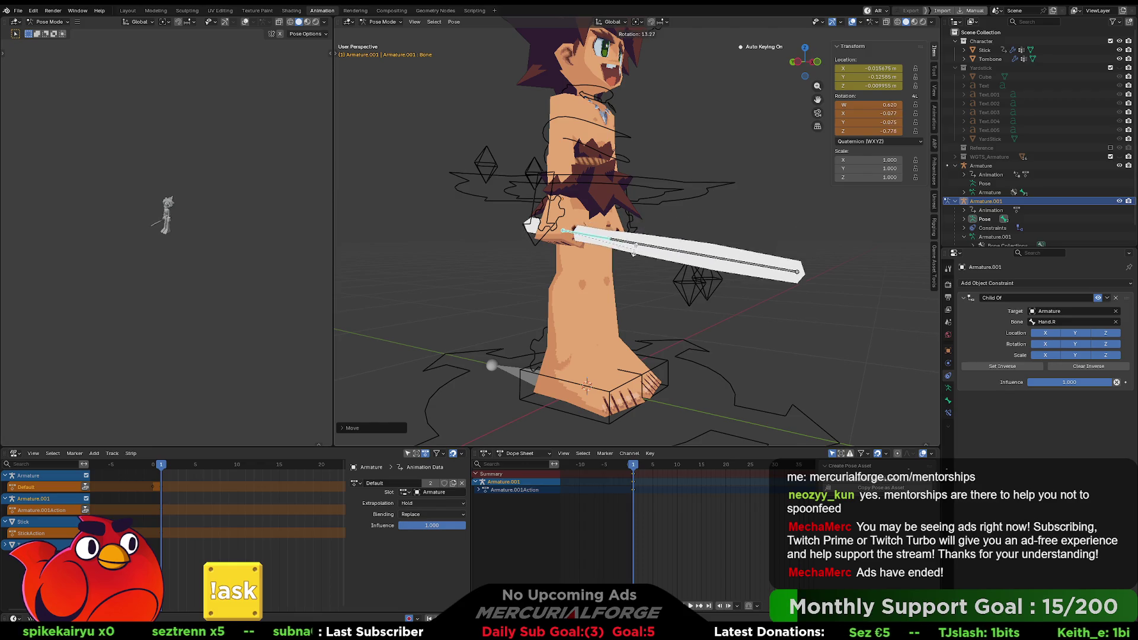
click(649, 234)
mouse_move(649, 234)
middle_down()
mouse_move(589, 235)
mouse_move(650, 251)
middle_up()
key(r)
click(629, 239)
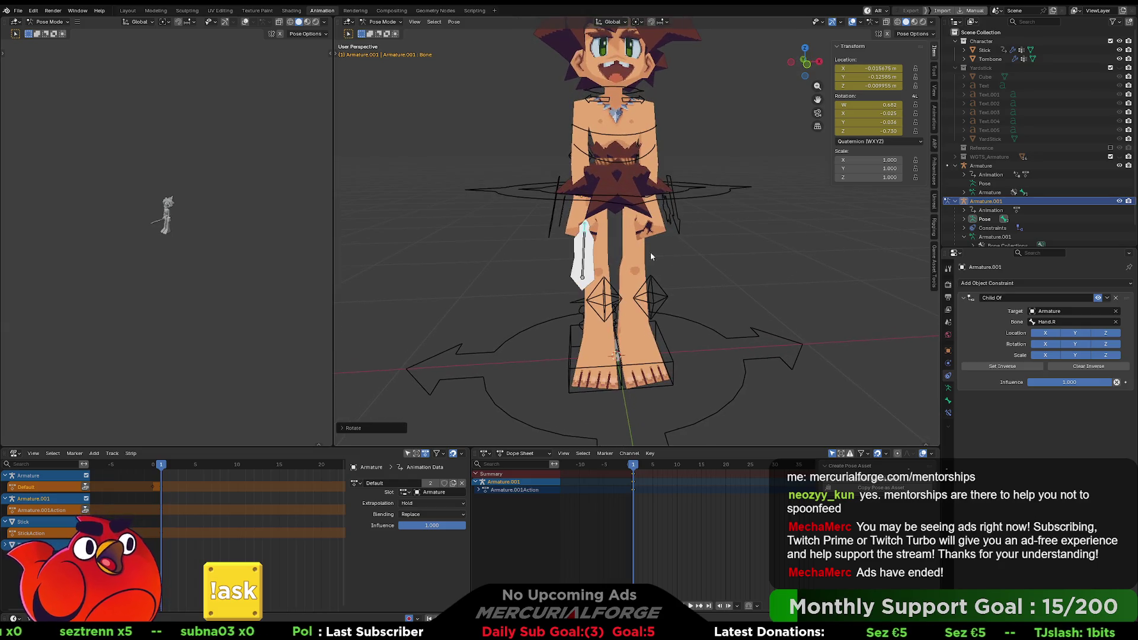
key(r)
key(r)
click(719, 272)
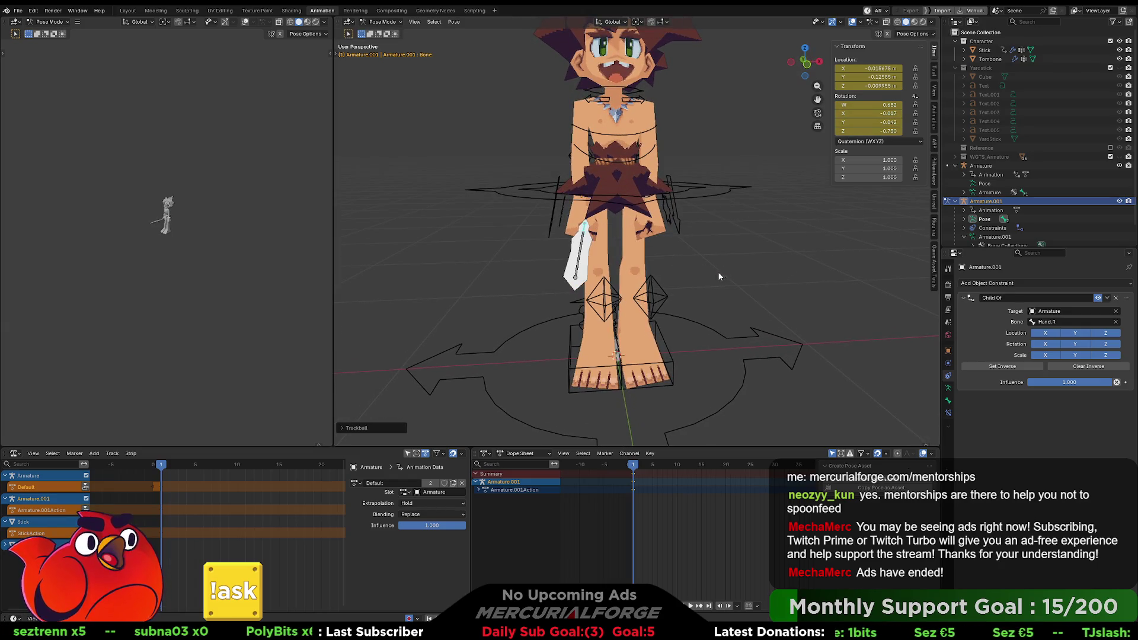
mouse_move(717, 271)
middle_down()
mouse_move(828, 252)
mouse_move(604, 268)
middle_up()
scroll(827, 246, up, 8)
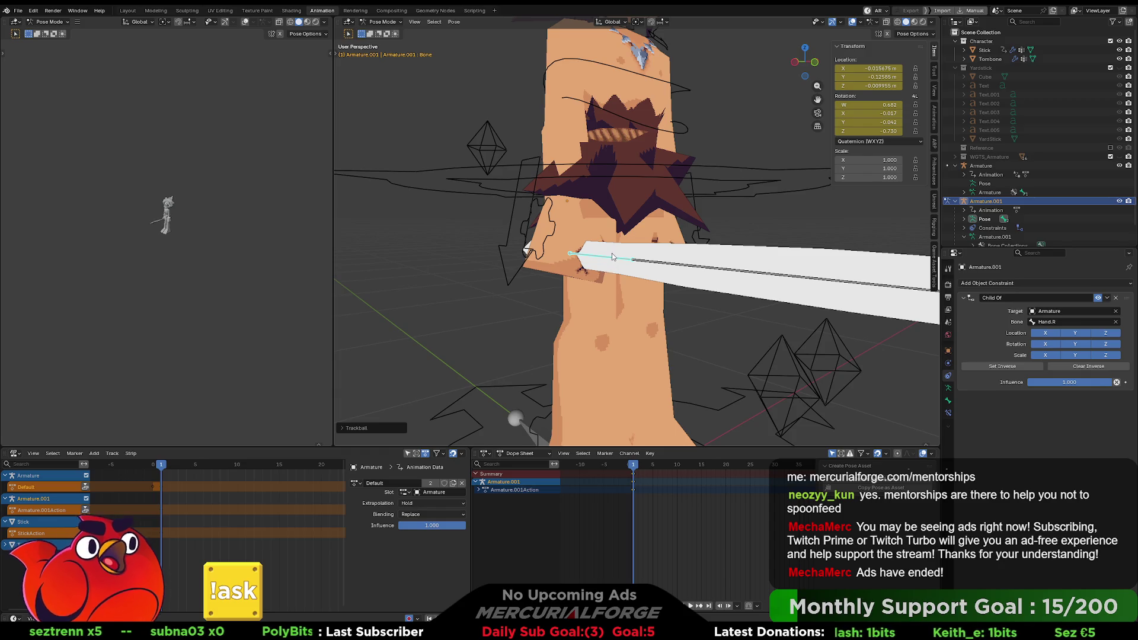
mouse_move(614, 264)
middle_down()
mouse_move(653, 268)
mouse_move(578, 271)
mouse_move(665, 271)
mouse_move(716, 257)
mouse_move(745, 265)
mouse_move(697, 252)
mouse_move(822, 265)
mouse_move(688, 265)
mouse_move(741, 250)
mouse_move(688, 310)
middle_up()
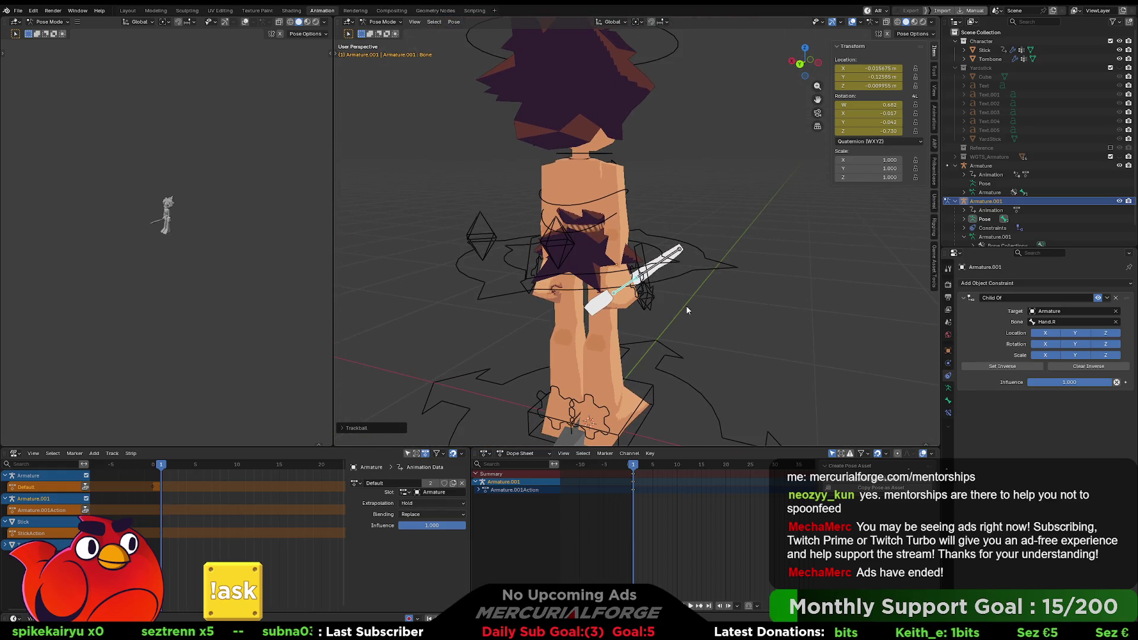
click(652, 287)
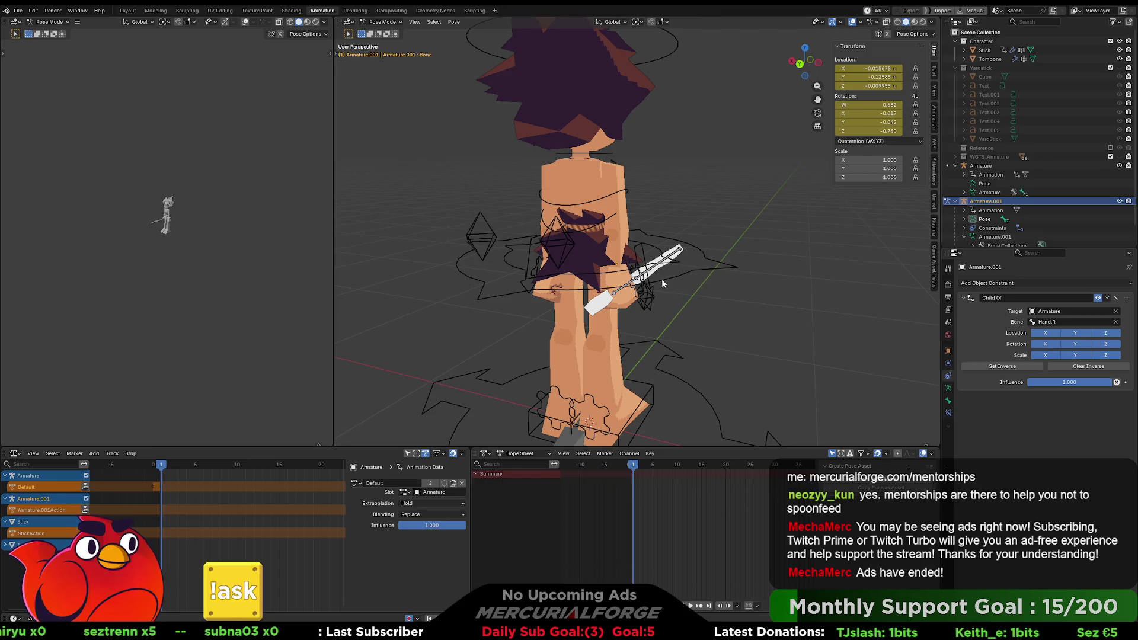
Pose the character's right arm control with a move and rotate to watch the stick follow
key(ctrl+Tab)
click(679, 274)
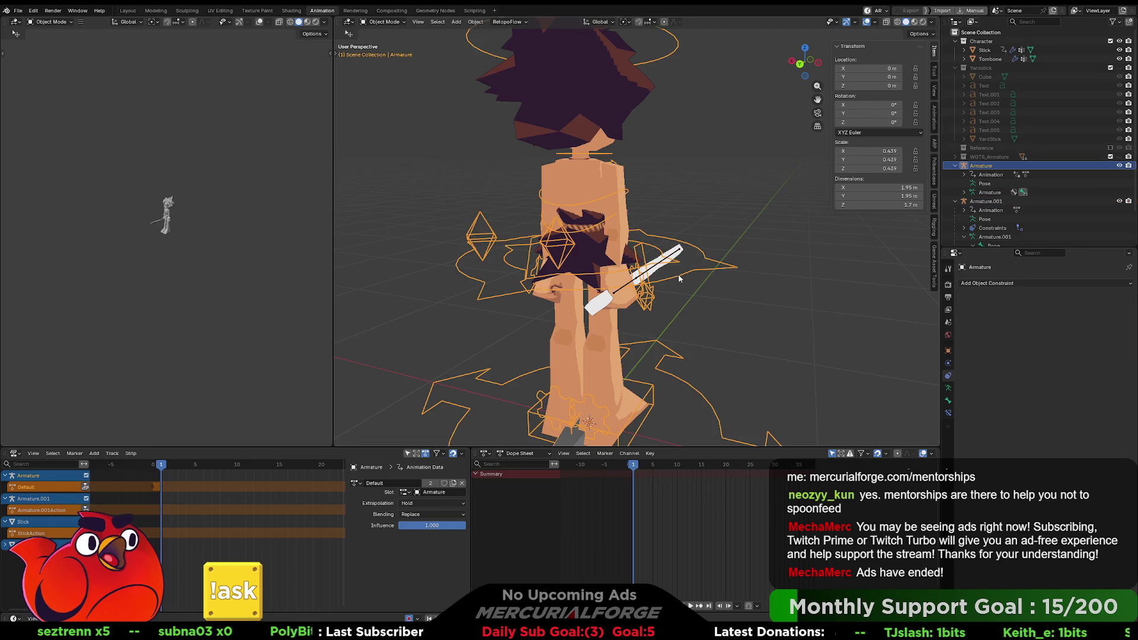
key(ctrl+Tab)
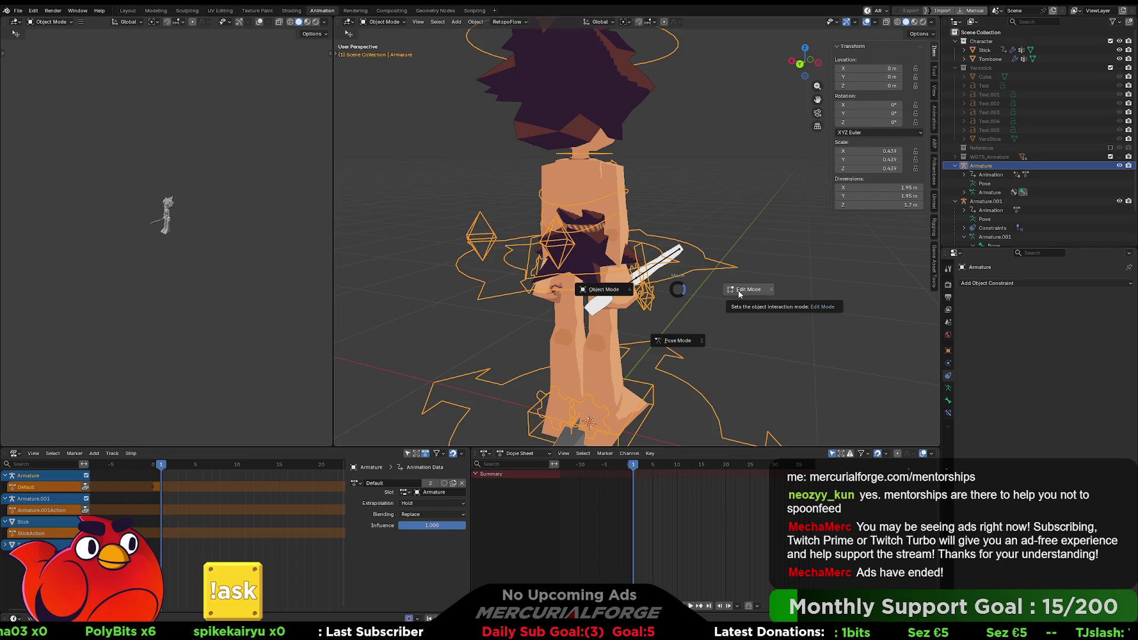
click(681, 328)
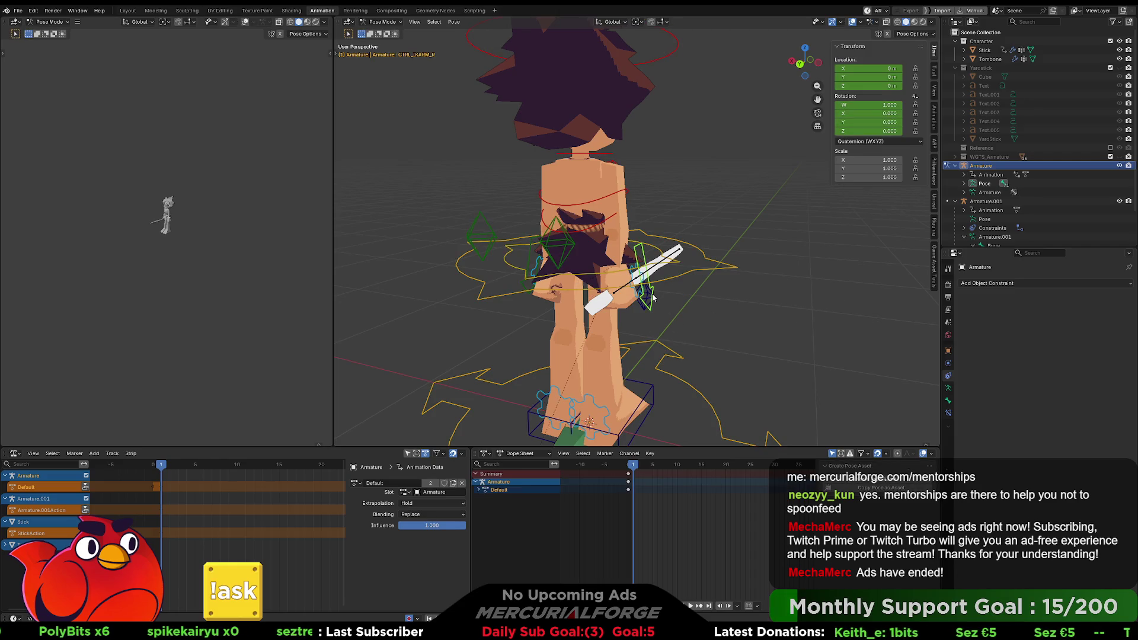
key(g)
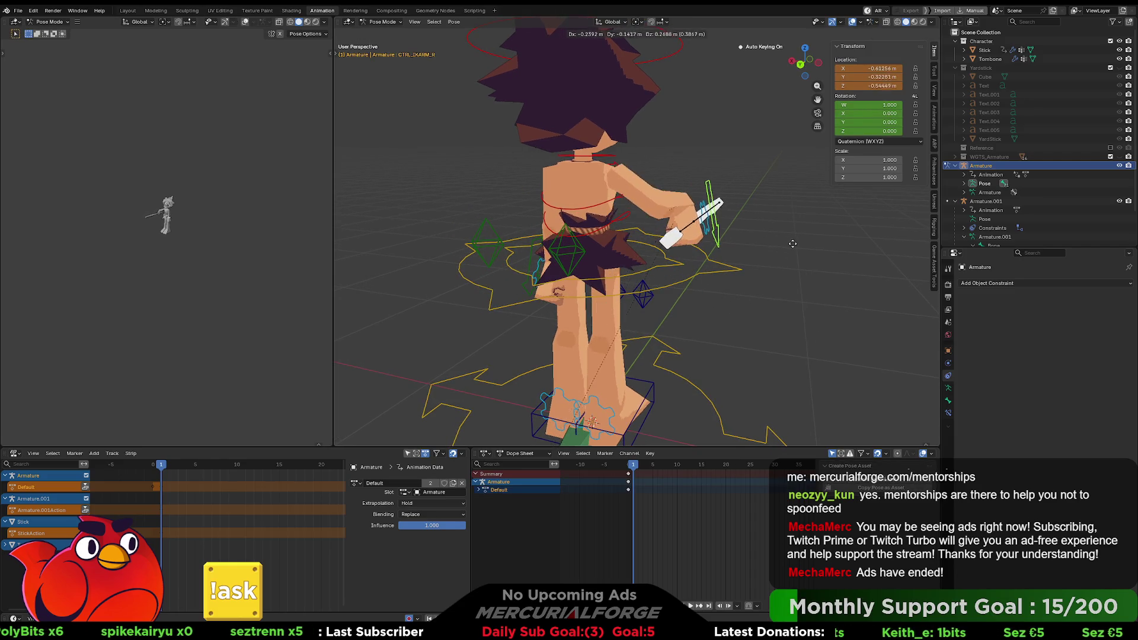
click(782, 241)
key(r)
click(721, 147)
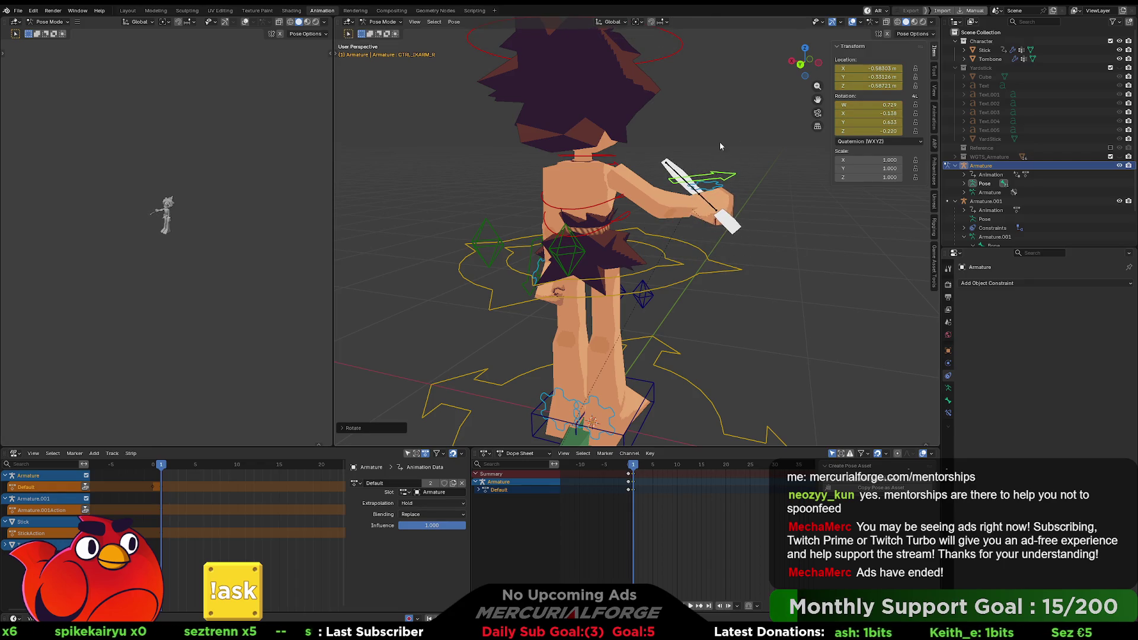
mouse_move(721, 146)
middle_down()
mouse_move(528, 237)
mouse_move(581, 232)
mouse_move(725, 265)
middle_up()
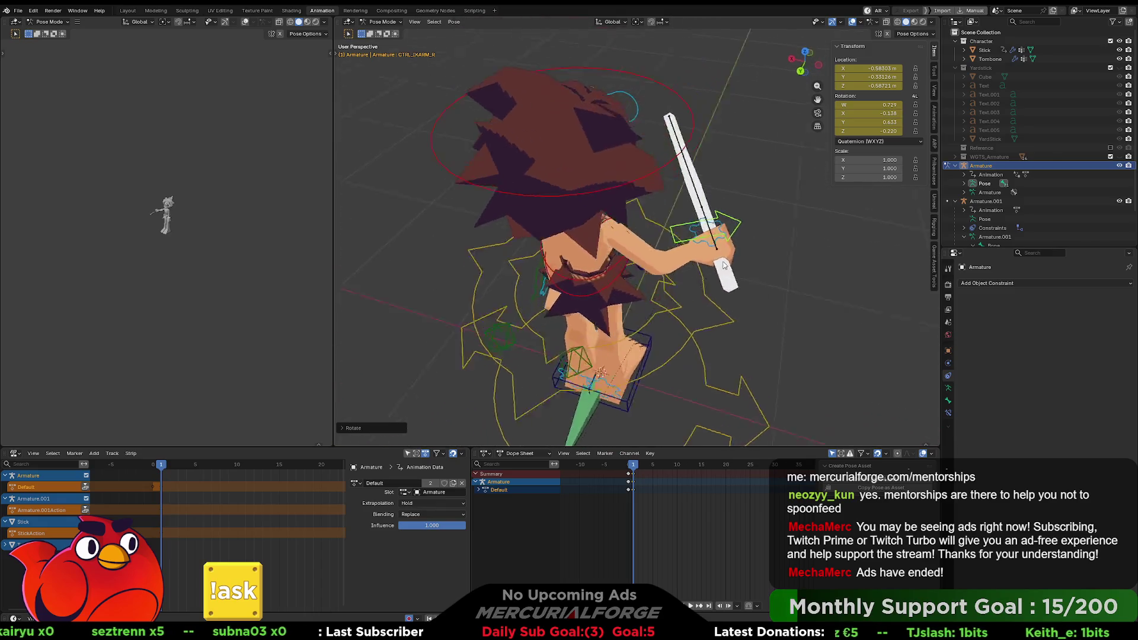
scroll(724, 265, up, 8)
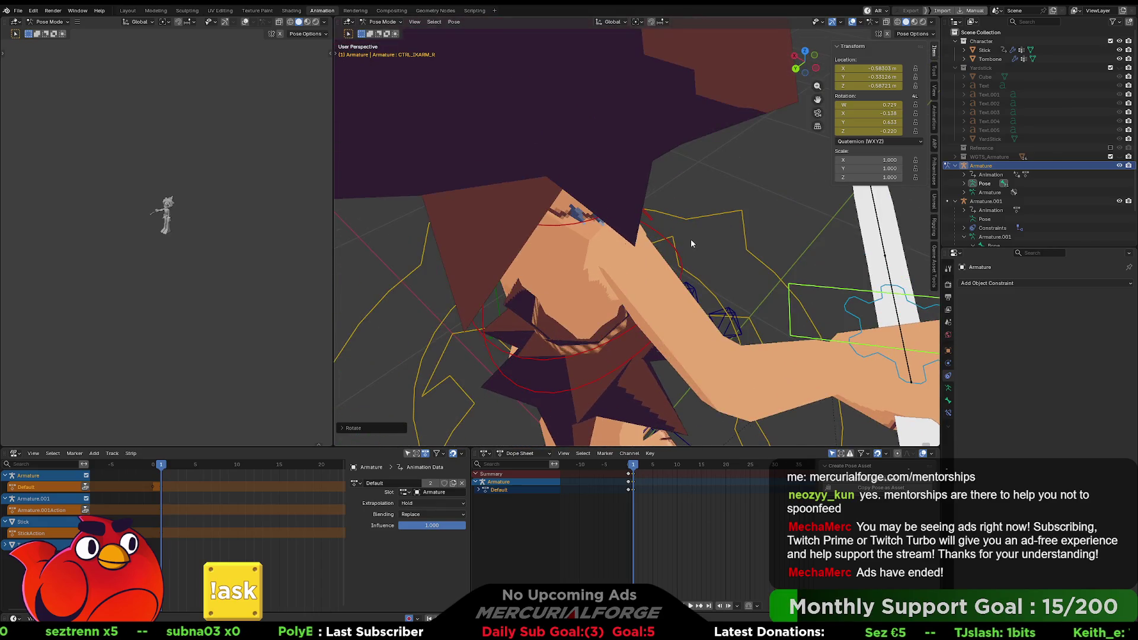
scroll(690, 233, down, 8)
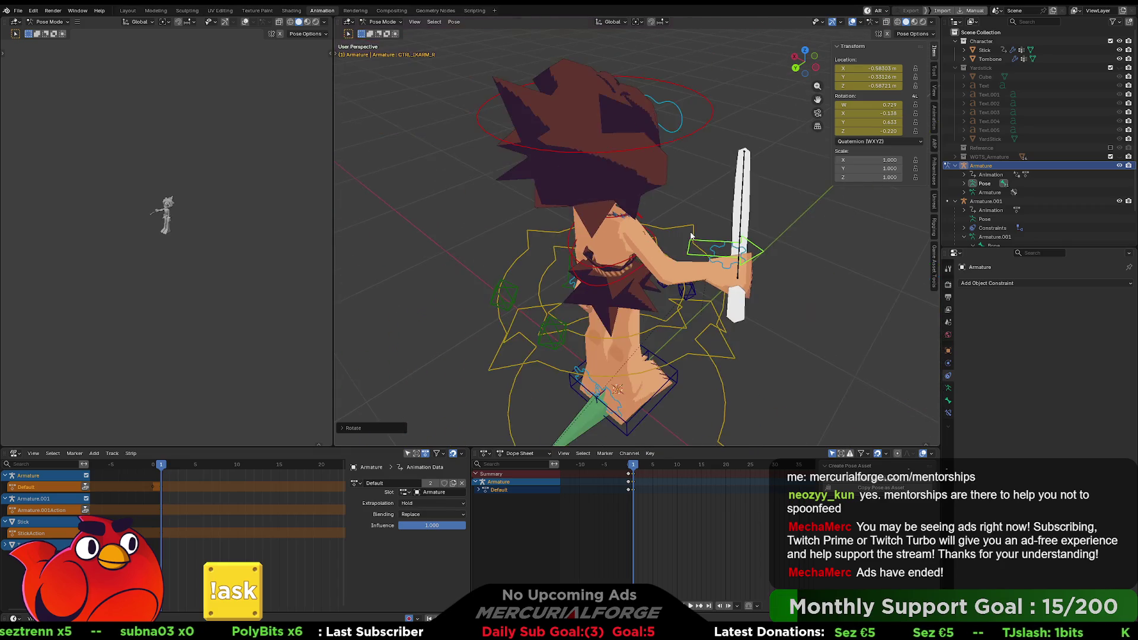
Clear the arm control's location and rotation, then return to Object Mode
key(alt+g)
key(alt+r)
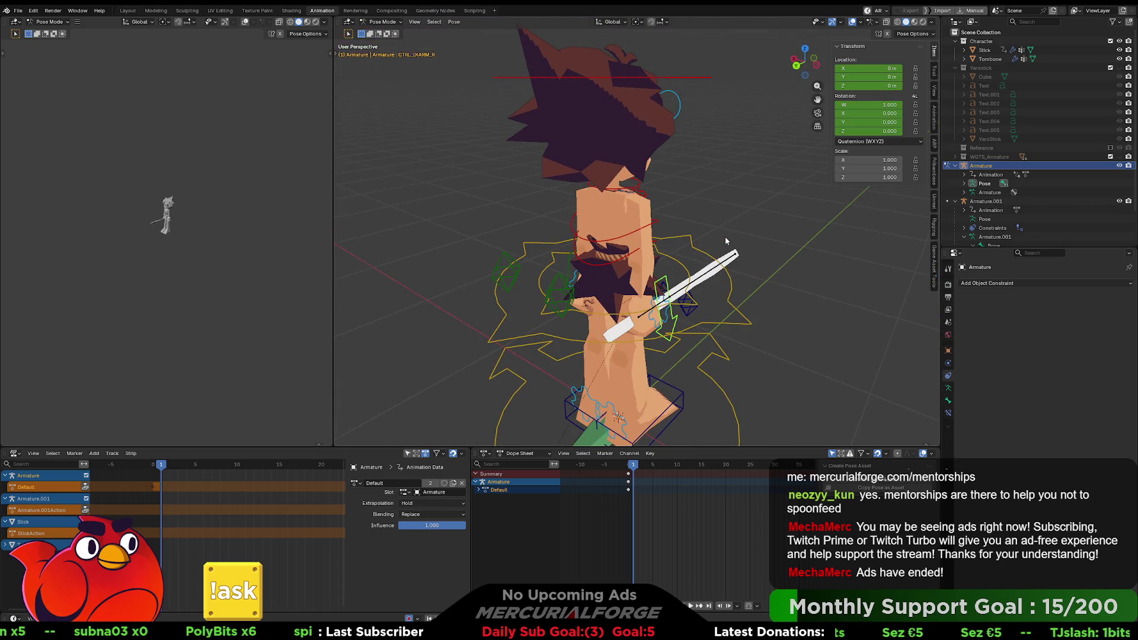
mouse_move(727, 240)
middle_down()
mouse_move(564, 223)
mouse_move(677, 216)
mouse_move(682, 238)
mouse_move(641, 255)
middle_up()
click(603, 274)
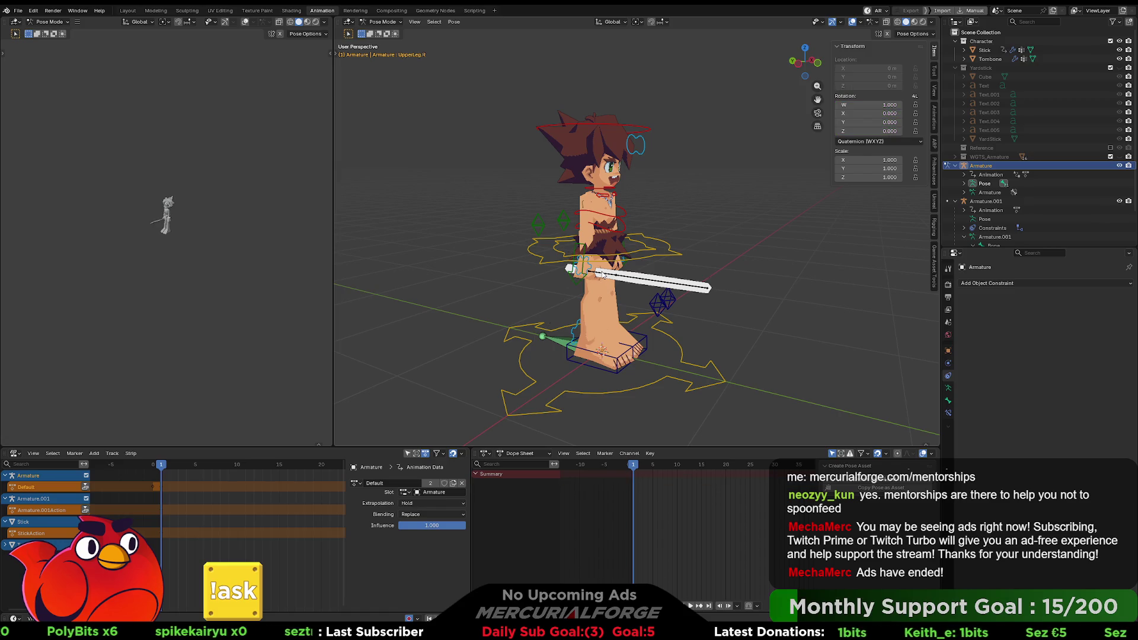
click(604, 275)
scroll(628, 272, up, 2)
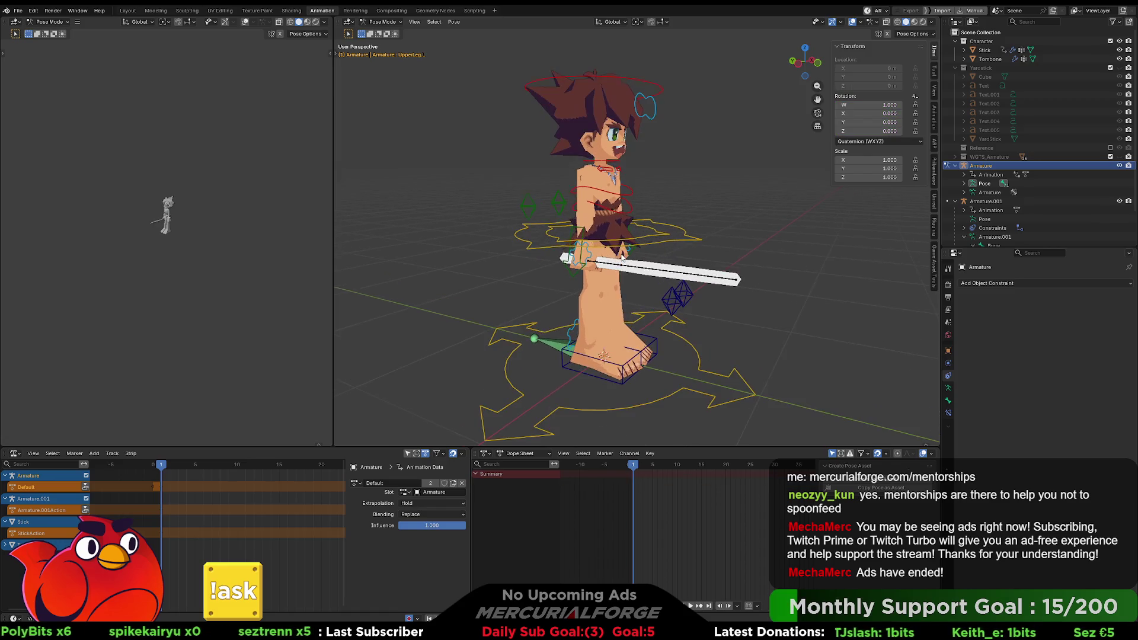
scroll(659, 272, up, 1)
scroll(659, 272, up, 3)
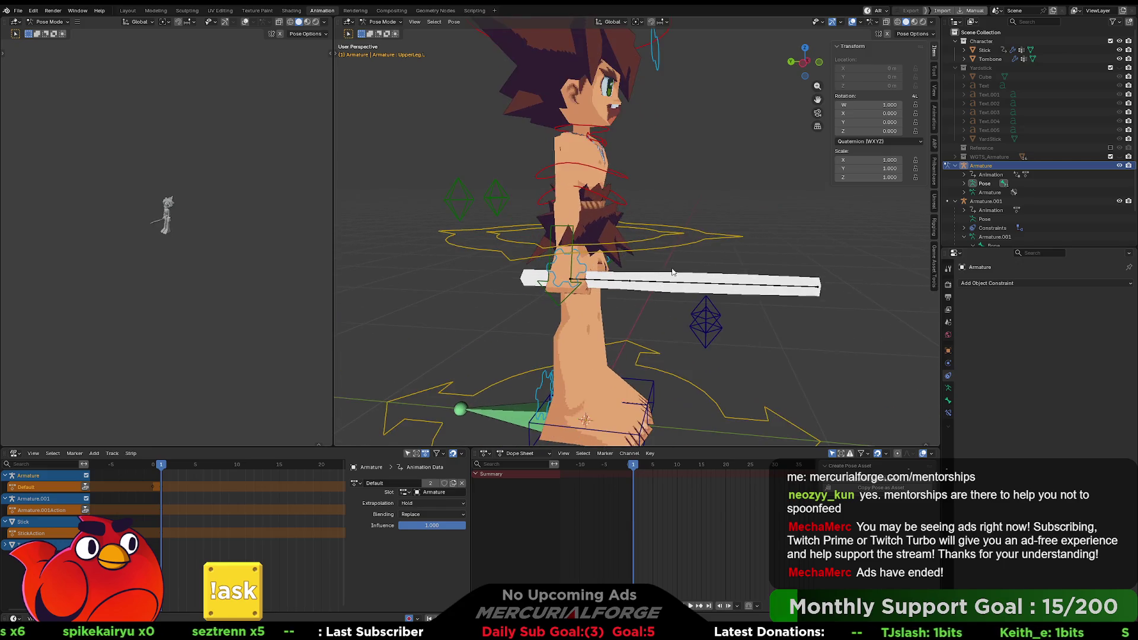
key(ctrl+Tab)
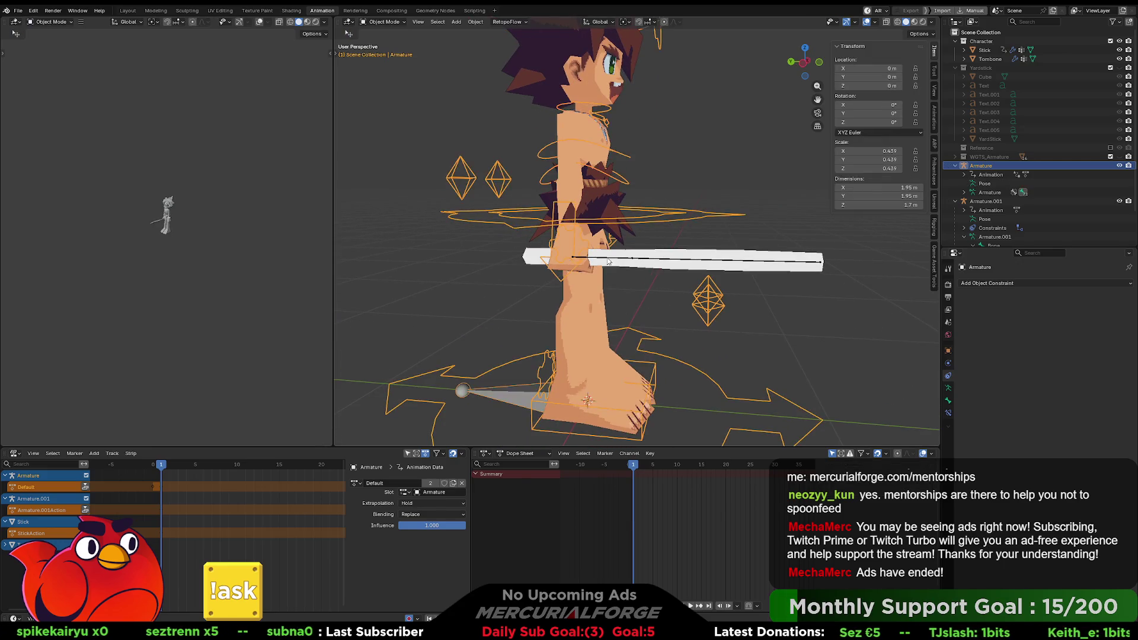
Select Armature.001, disable its Child Of constraint, and inspect the stick by the feet
click(624, 259)
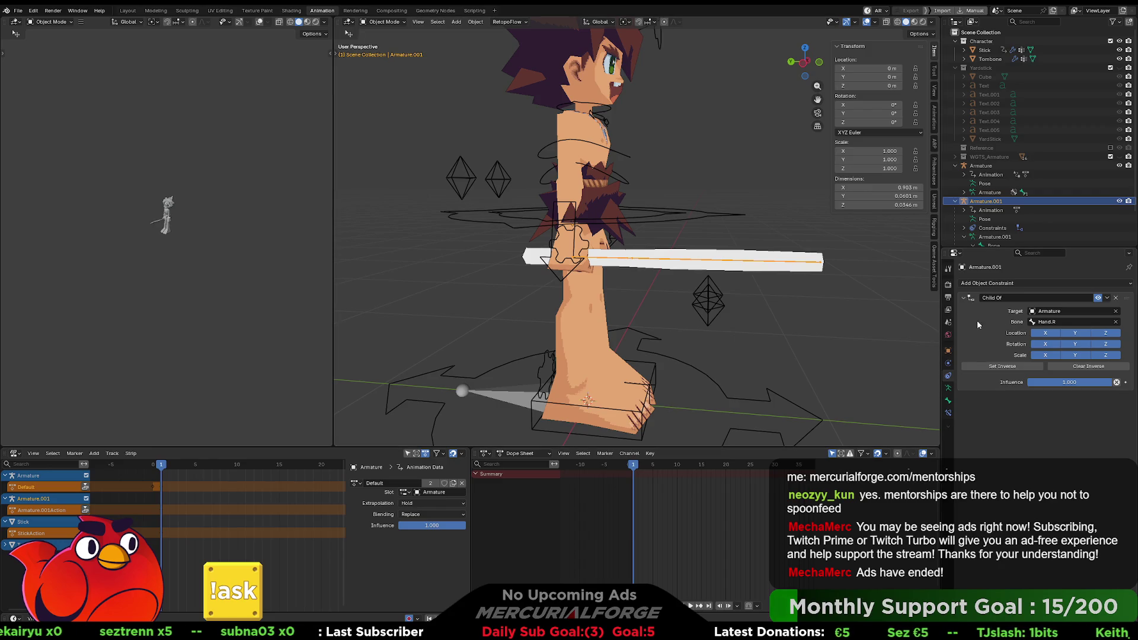
click(1097, 298)
mouse_move(802, 367)
middle_down()
mouse_move(775, 290)
mouse_move(731, 299)
mouse_move(791, 300)
middle_up()
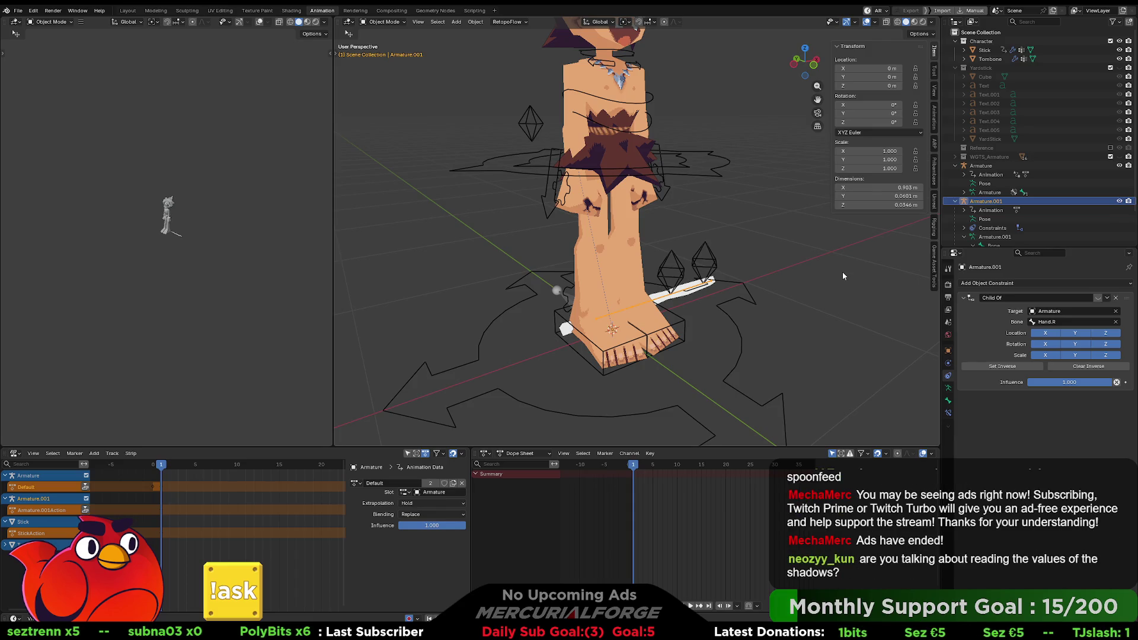
mouse_move(843, 274)
middle_down()
mouse_move(809, 300)
mouse_move(833, 292)
mouse_move(634, 291)
mouse_move(859, 290)
middle_up()
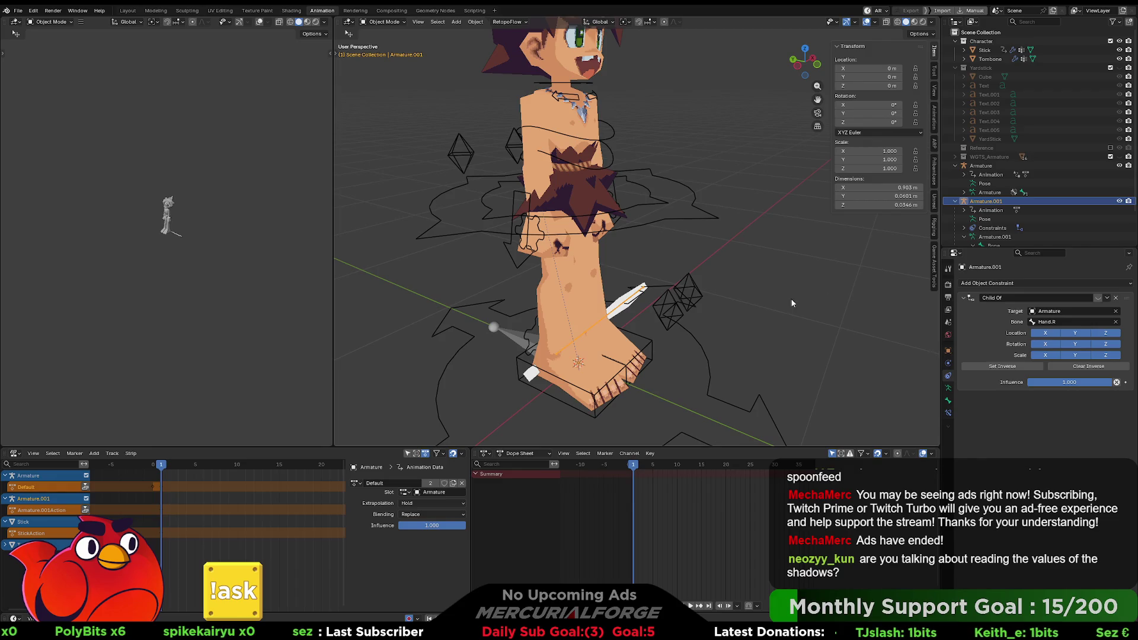
mouse_move(791, 298)
middle_down()
mouse_move(708, 292)
mouse_move(805, 287)
mouse_move(727, 291)
middle_up()
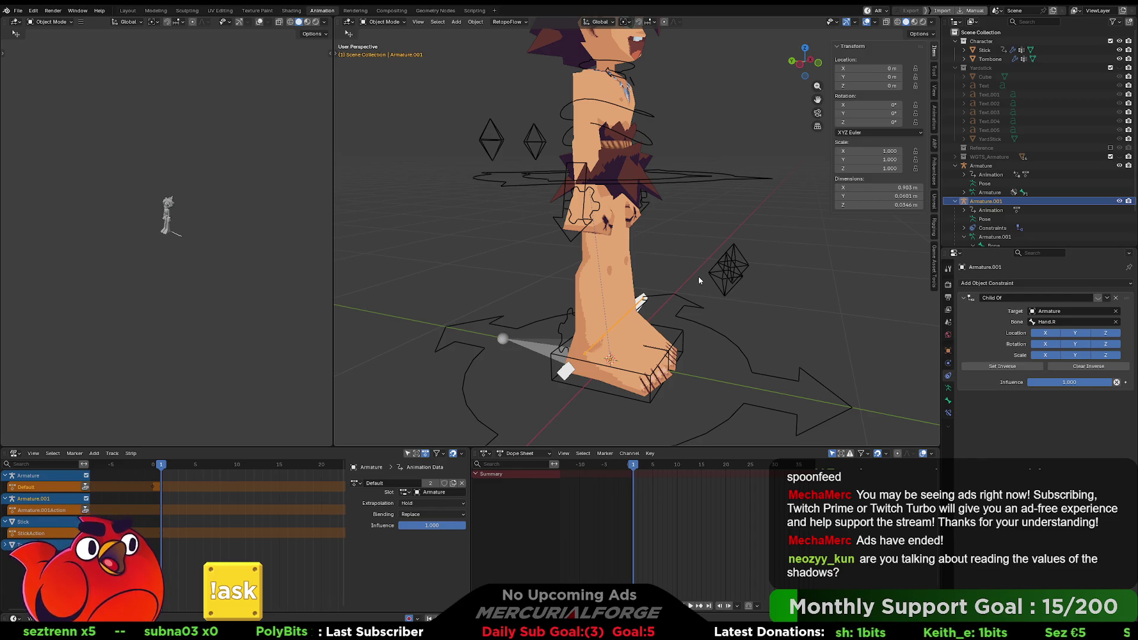
mouse_move(682, 292)
middle_down()
mouse_move(696, 278)
mouse_move(682, 294)
mouse_move(692, 278)
mouse_move(673, 277)
middle_up()
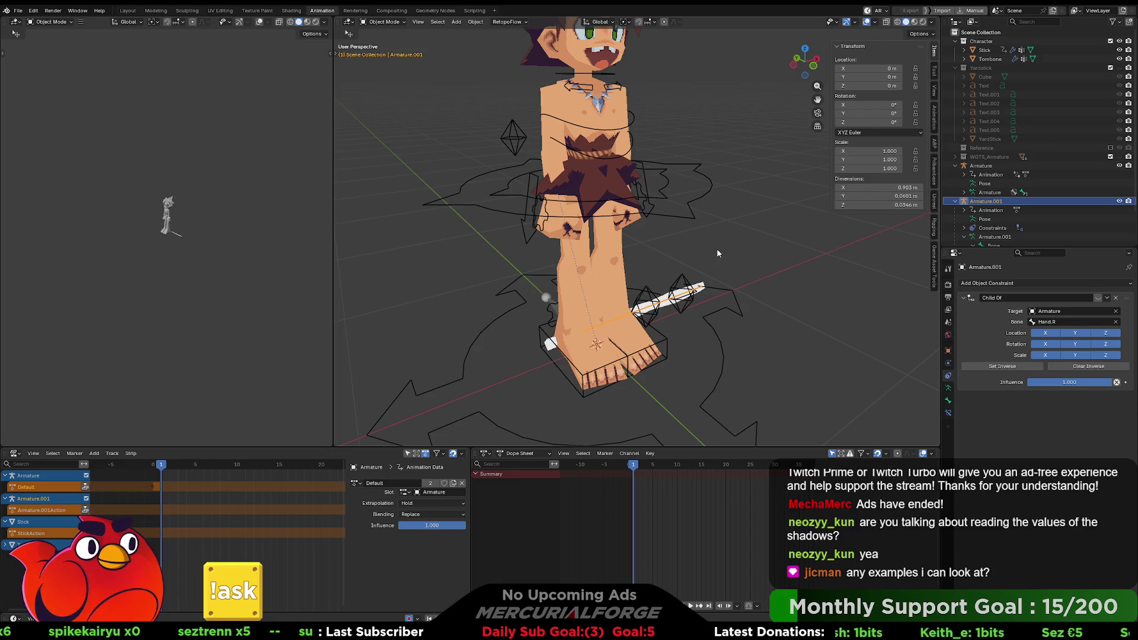
mouse_move(700, 238)
middle_down()
mouse_move(703, 286)
mouse_move(803, 279)
mouse_move(710, 276)
mouse_move(712, 251)
middle_up()
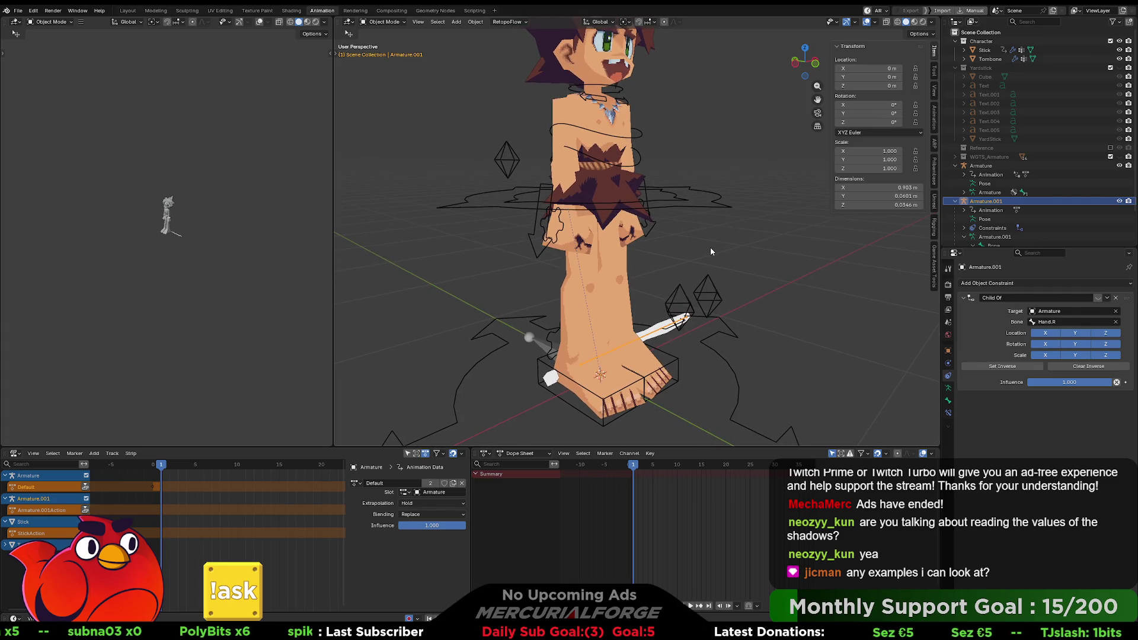
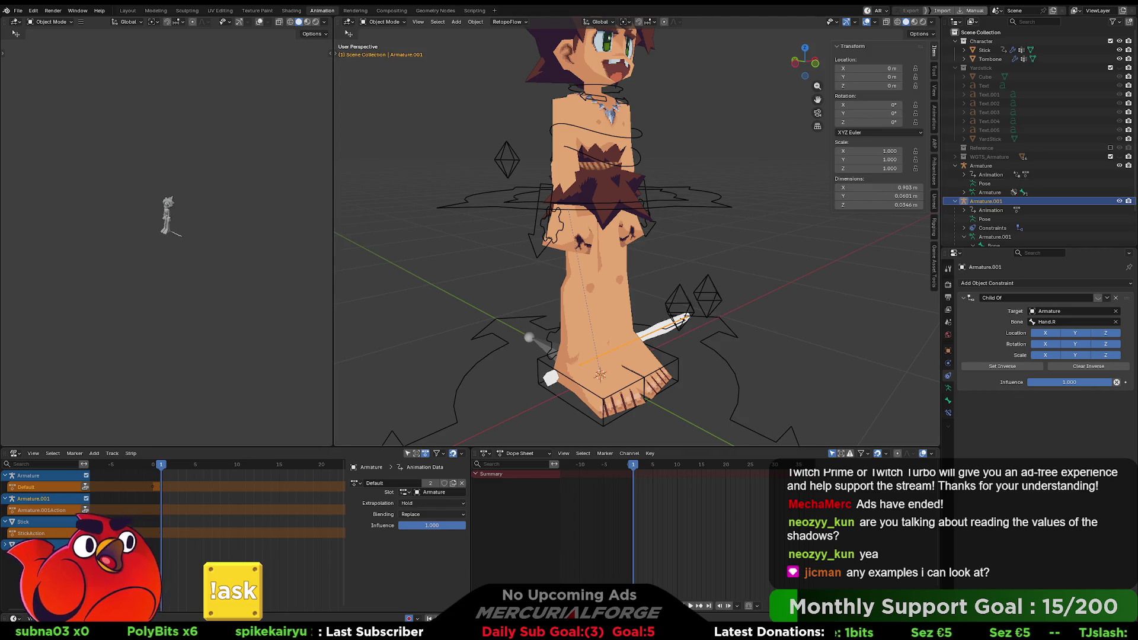
Play back the animation and orbit around the character's leg and foot to inspect it
key(space)
key(Escape)
middle_drag(671, 269, 672, 286)
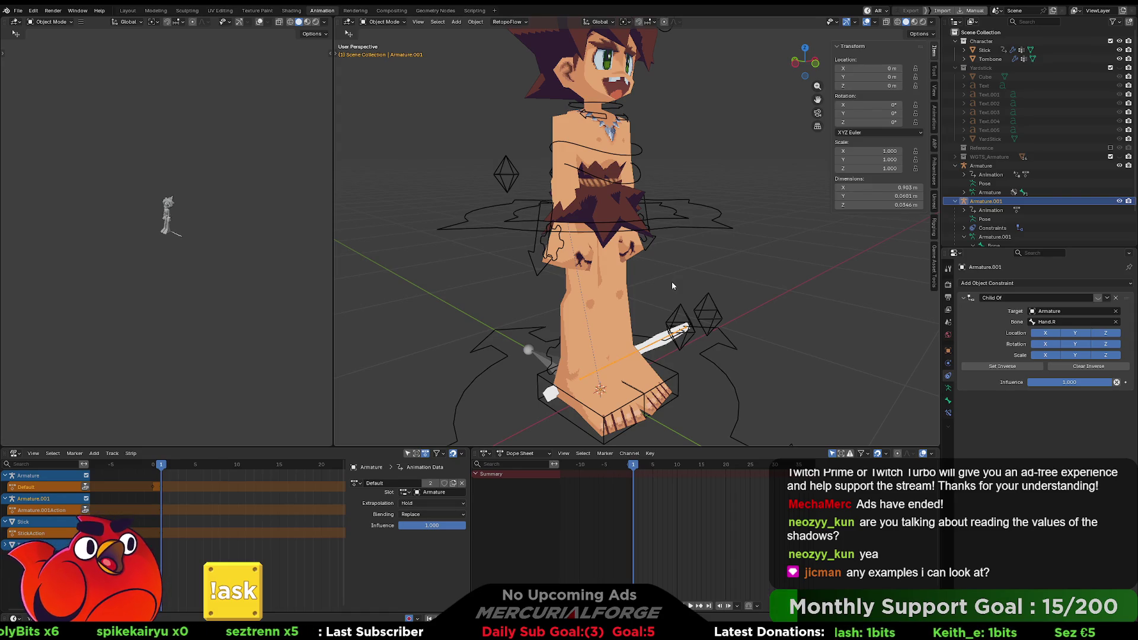
middle_drag(672, 287, 680, 303)
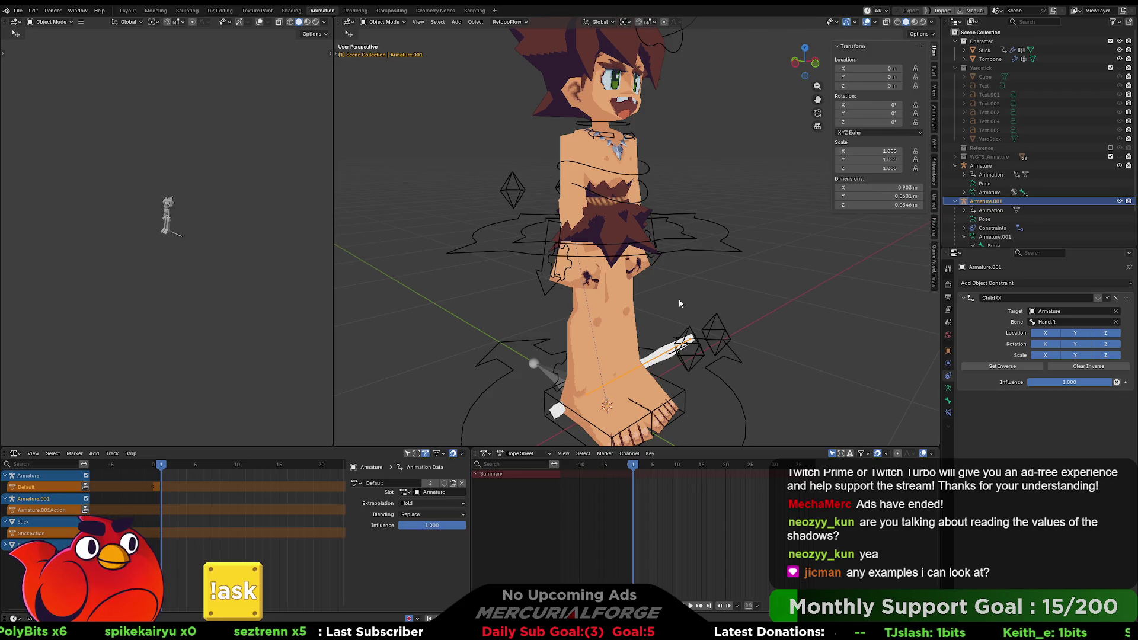
mouse_move(679, 303)
middle_down()
mouse_move(528, 300)
mouse_move(735, 240)
mouse_move(810, 233)
mouse_move(682, 251)
mouse_move(687, 336)
mouse_move(709, 233)
mouse_move(781, 219)
mouse_move(758, 234)
mouse_move(546, 241)
mouse_move(641, 237)
mouse_move(647, 249)
mouse_move(598, 246)
middle_up()
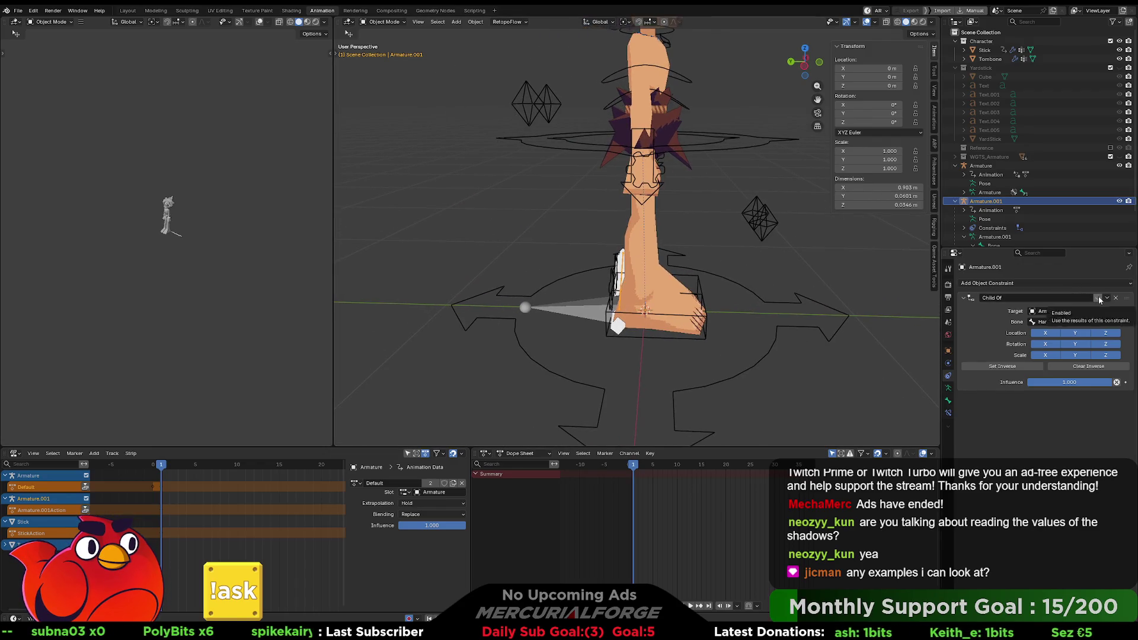
mouse_move(765, 279)
middle_down()
mouse_move(740, 281)
mouse_move(809, 277)
middle_up()
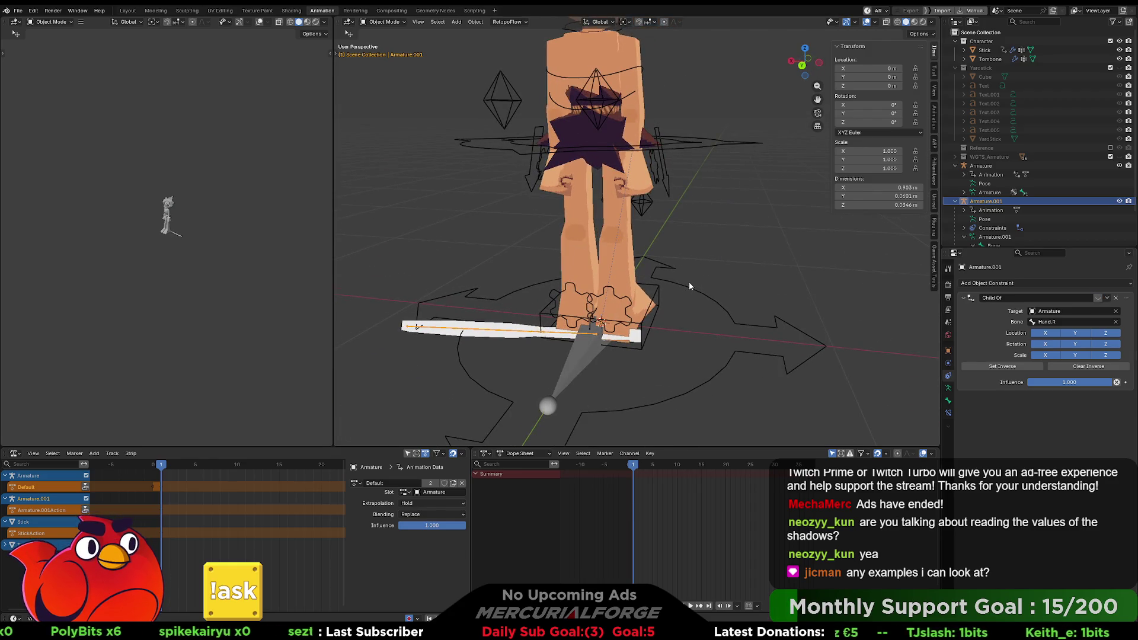
mouse_move(690, 284)
middle_down()
mouse_move(603, 304)
mouse_move(664, 281)
mouse_move(704, 242)
middle_up()
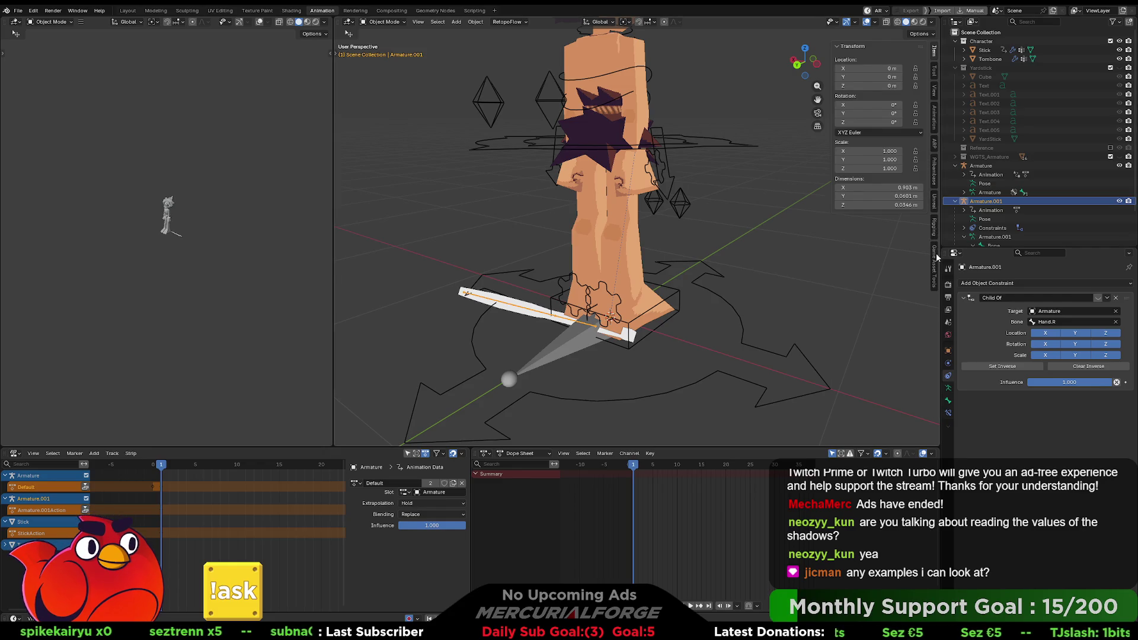
In PROTO FBX Export, select Stick then Armature.001 and export the Active Action
click(936, 256)
click(514, 304)
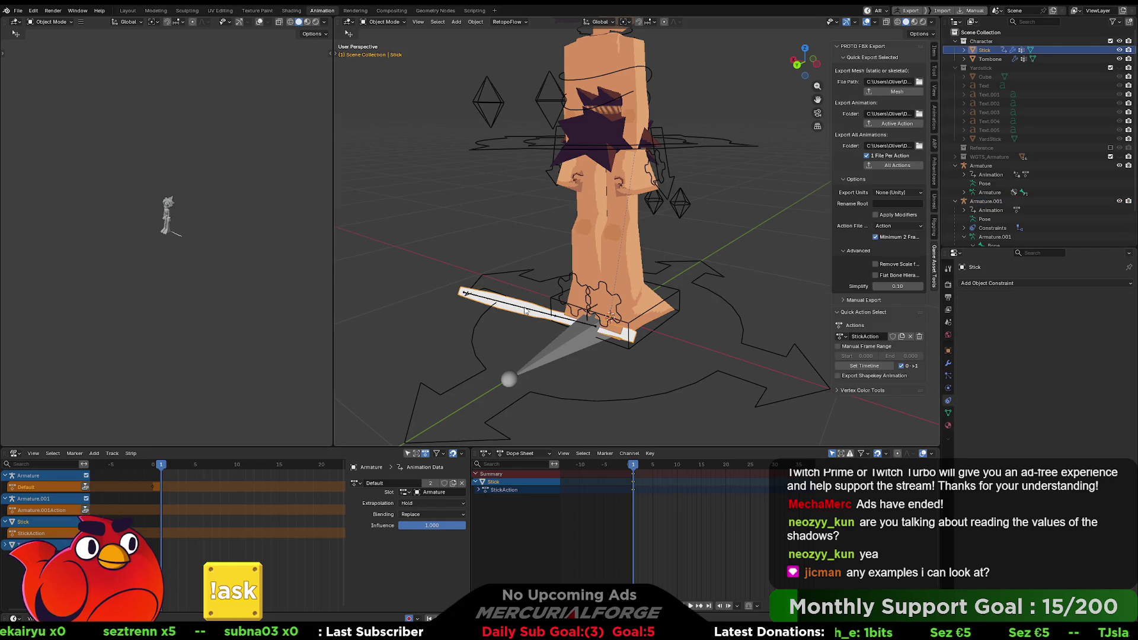
shift+click(562, 320)
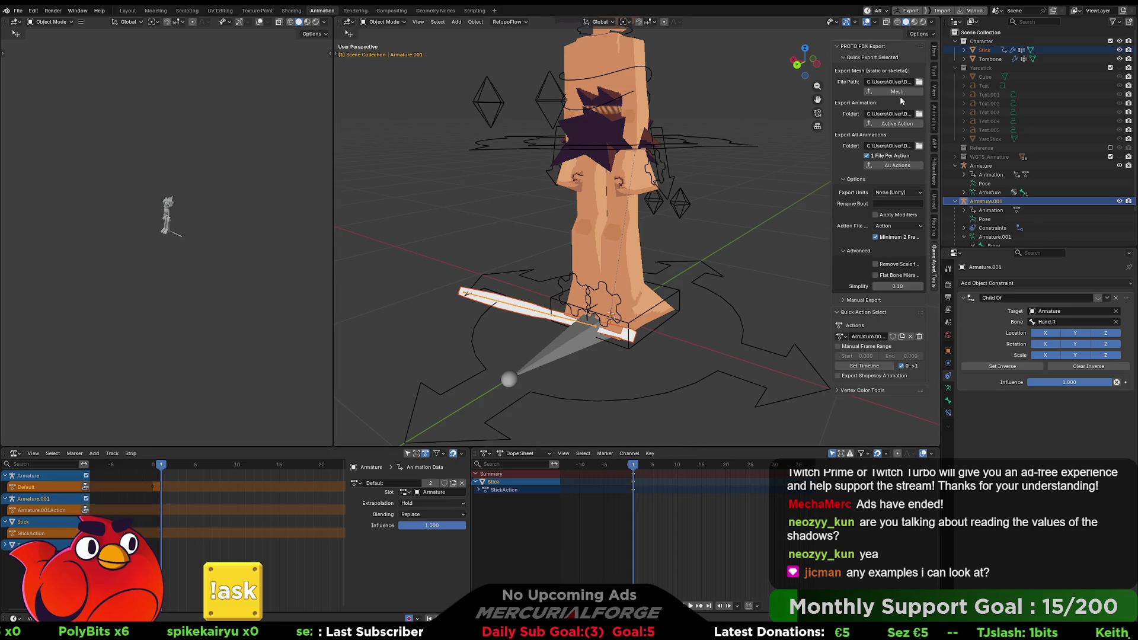
click(899, 125)
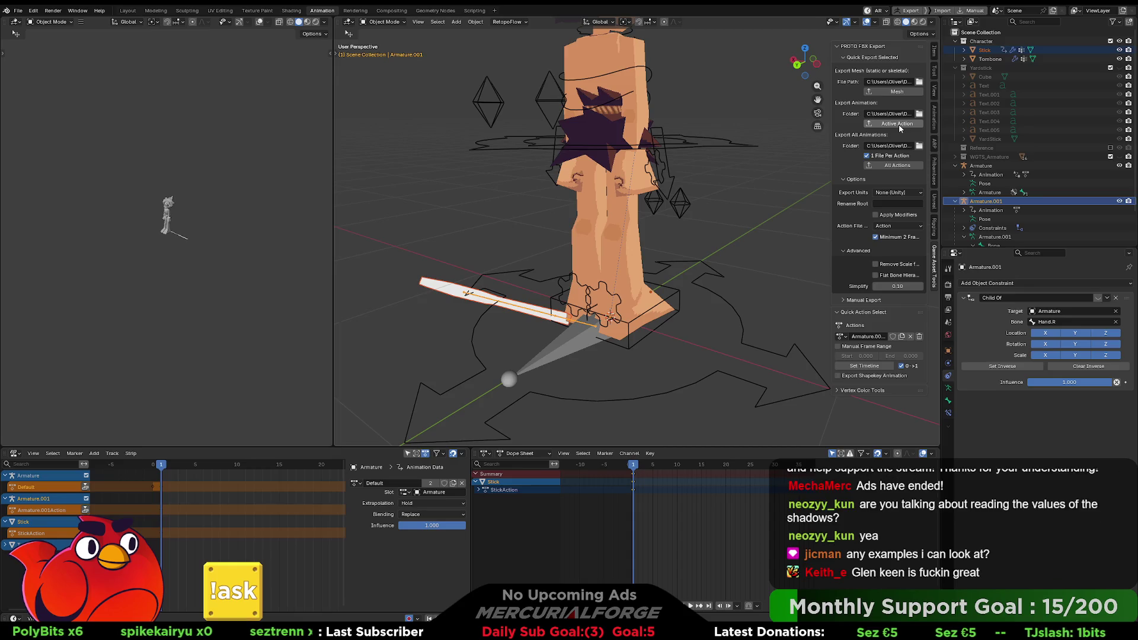
Undo to put the stick back on the hand, then rerun the Active Action export
middle_drag(712, 263, 746, 261)
key(ctrl+z)
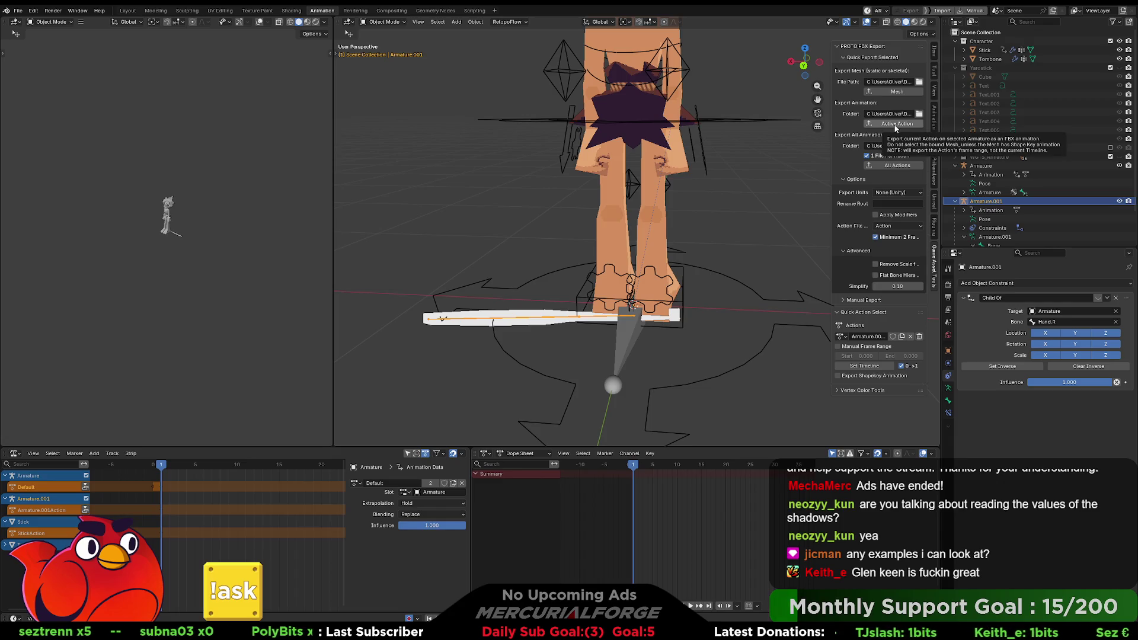
click(897, 126)
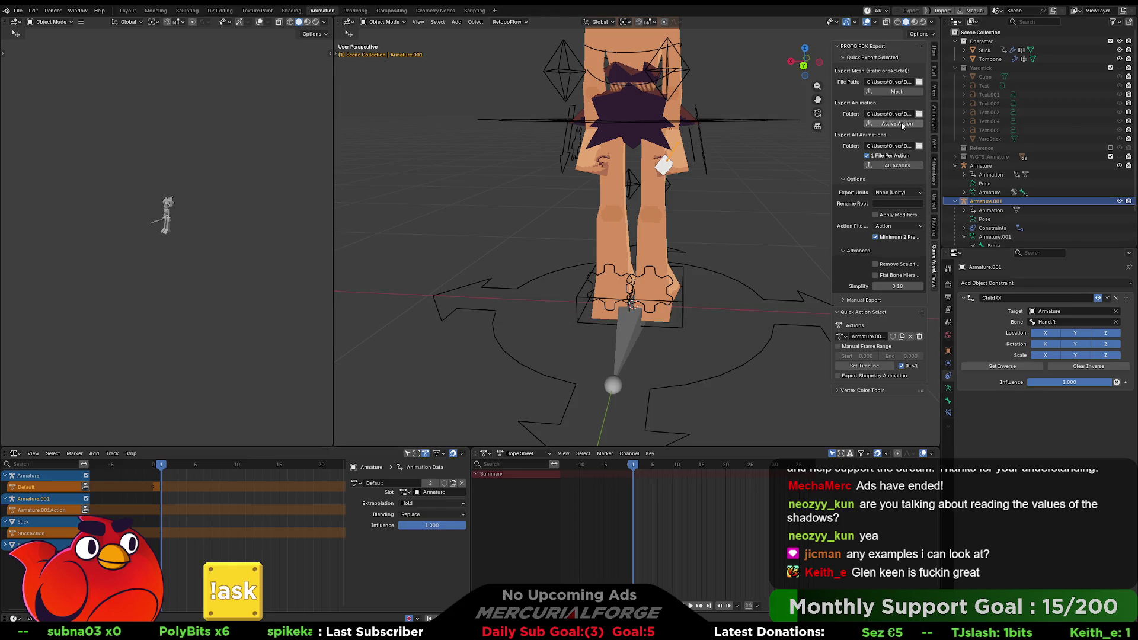
mouse_move(739, 162)
middle_down()
mouse_move(695, 172)
mouse_move(762, 230)
middle_up()
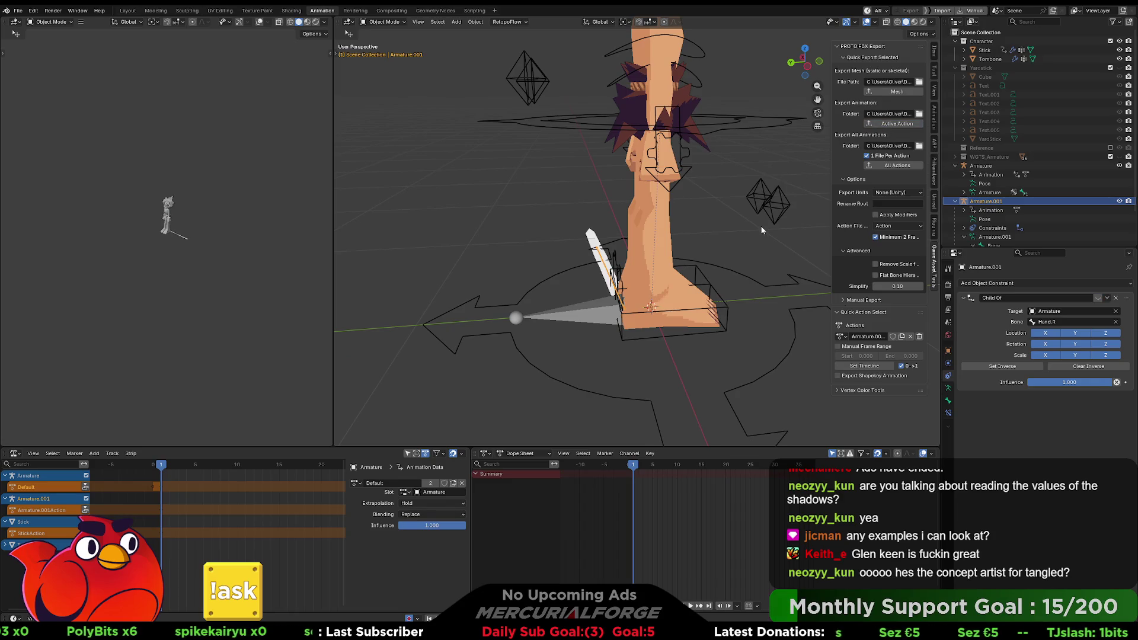
mouse_move(755, 237)
middle_down()
mouse_move(711, 237)
mouse_move(807, 233)
middle_up()
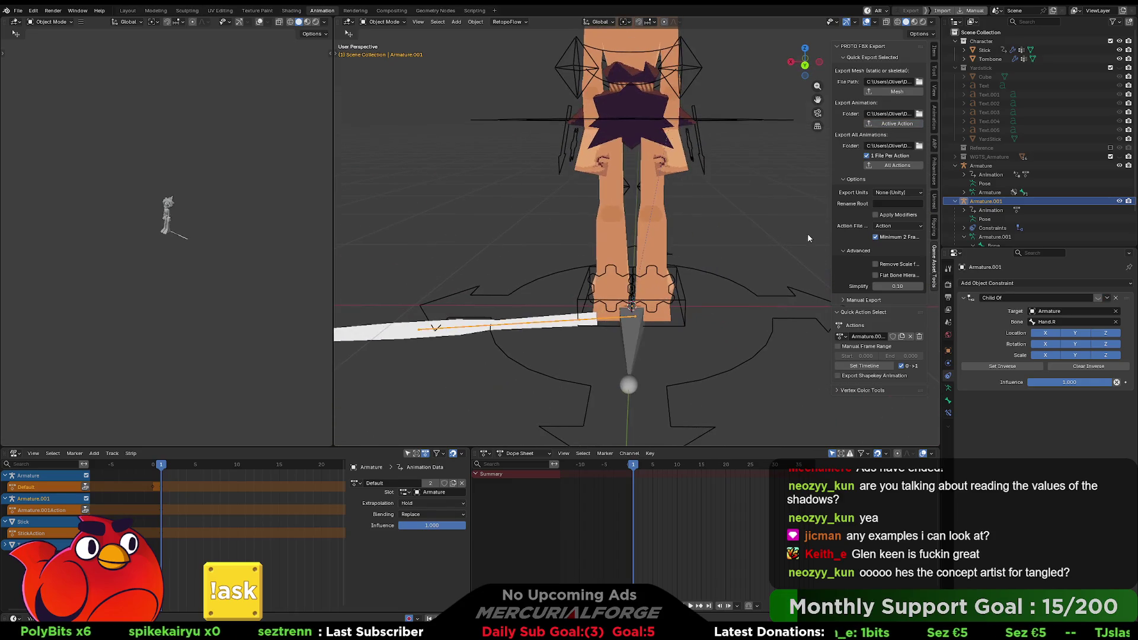
mouse_move(725, 250)
middle_down()
mouse_move(616, 245)
mouse_move(763, 236)
mouse_move(643, 245)
middle_up()
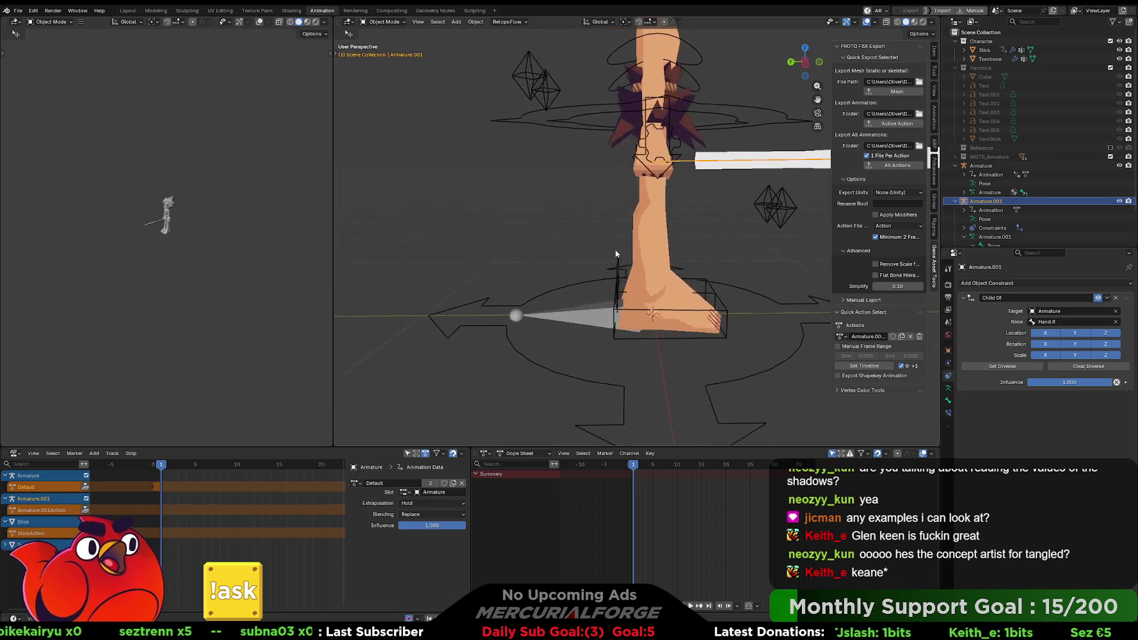
click(643, 245)
click(649, 246)
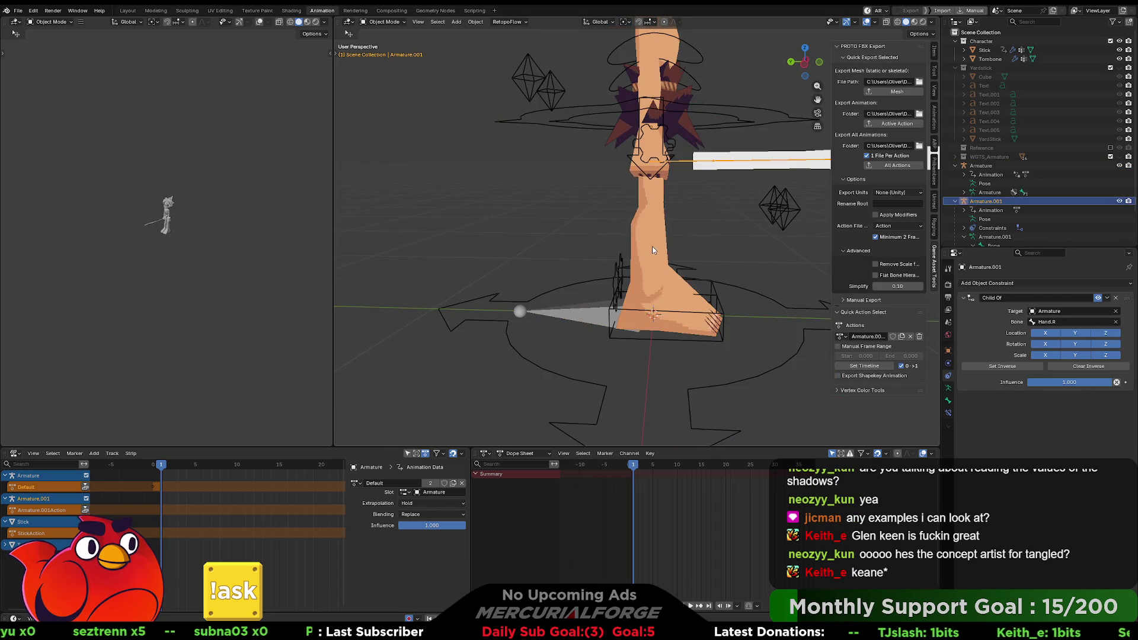
key(KP_Decimal)
click(709, 220)
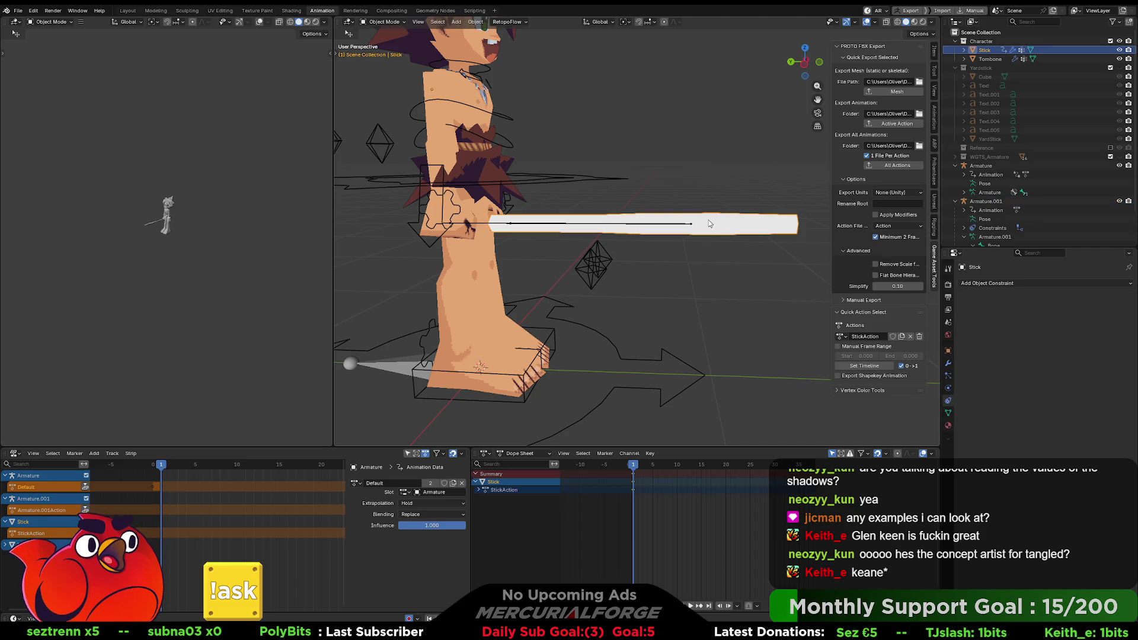
mouse_move(709, 219)
shift+middle_down()
mouse_move(753, 224)
mouse_move(693, 254)
shift+middle_up()
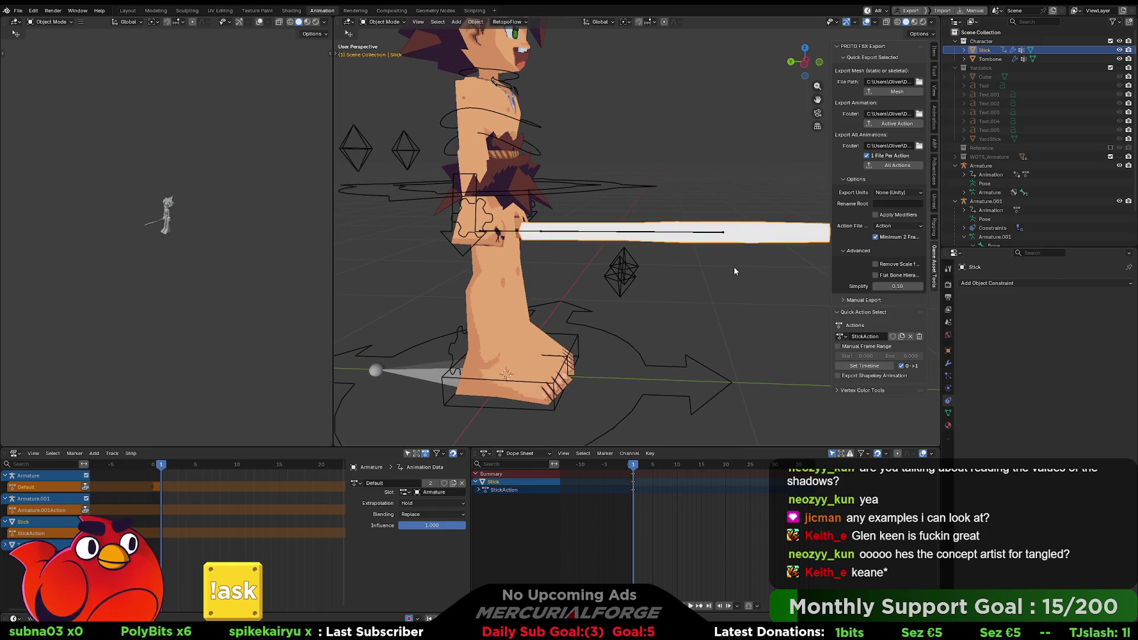
mouse_move(688, 251)
middle_down()
mouse_move(713, 250)
mouse_move(676, 279)
mouse_move(659, 274)
mouse_move(723, 246)
middle_up()
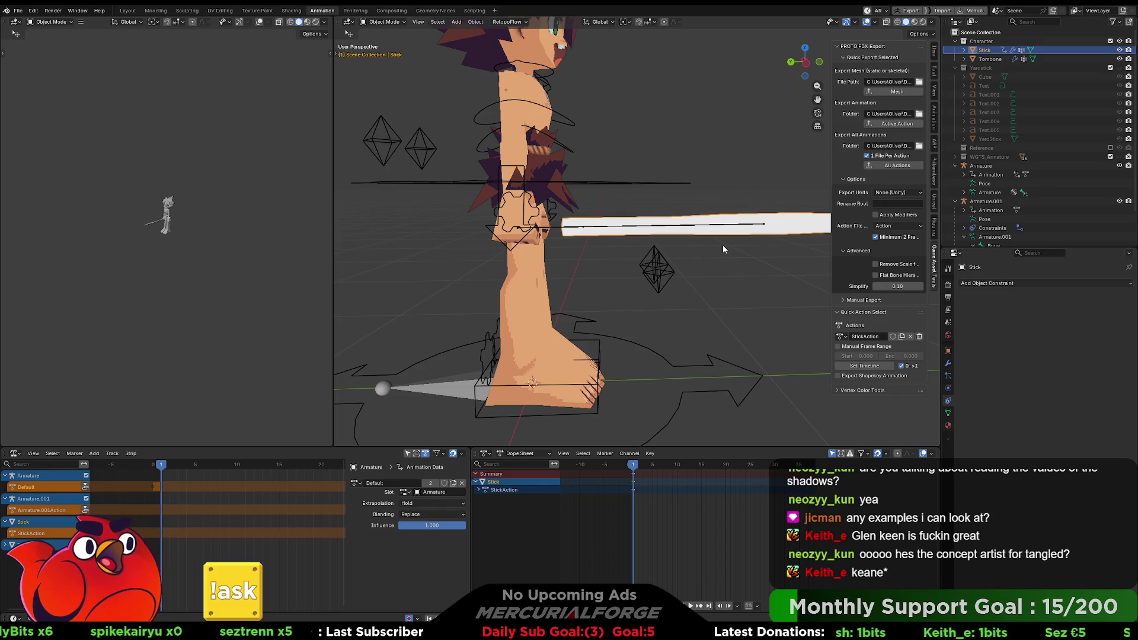
mouse_move(723, 246)
middle_down()
mouse_move(693, 262)
mouse_move(733, 245)
middle_up()
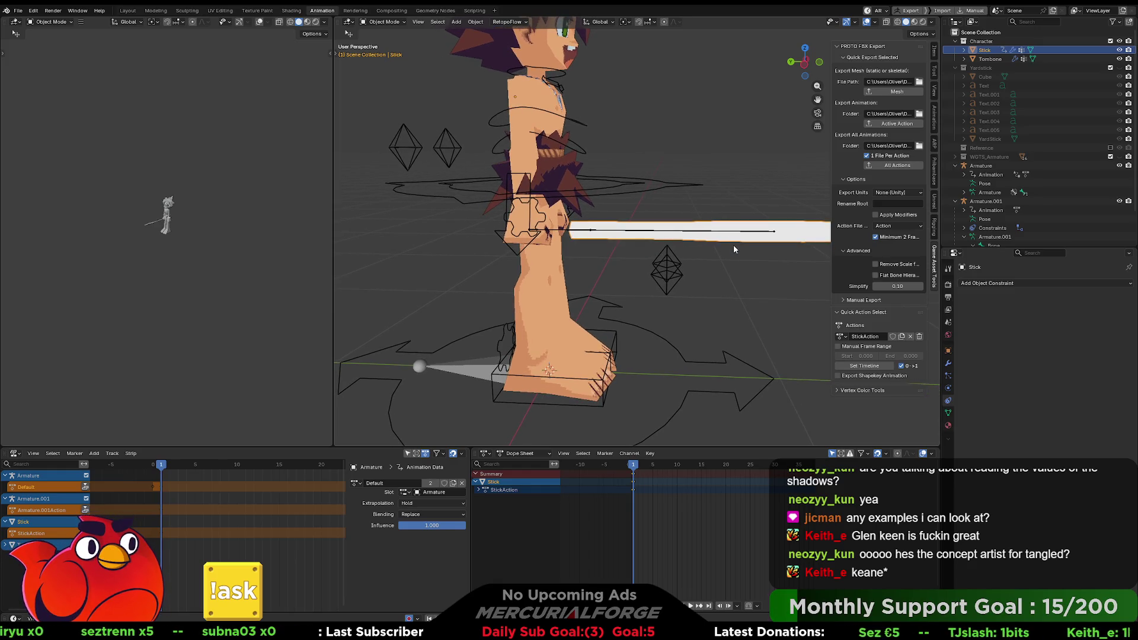
key(ctrl+z)
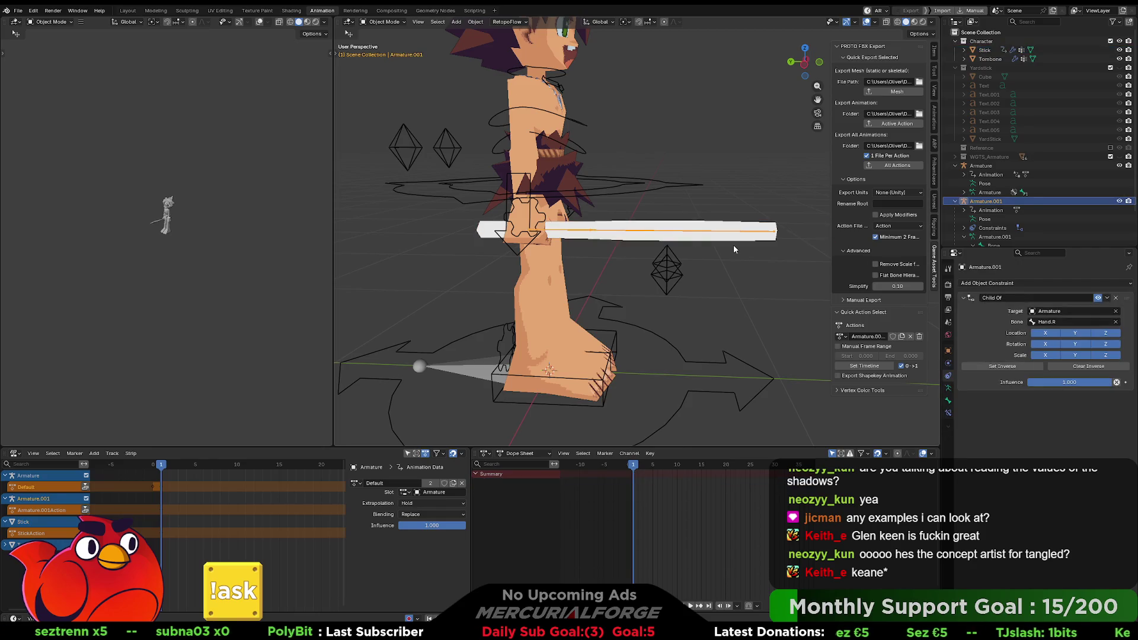
key(ctrl+shift+z)
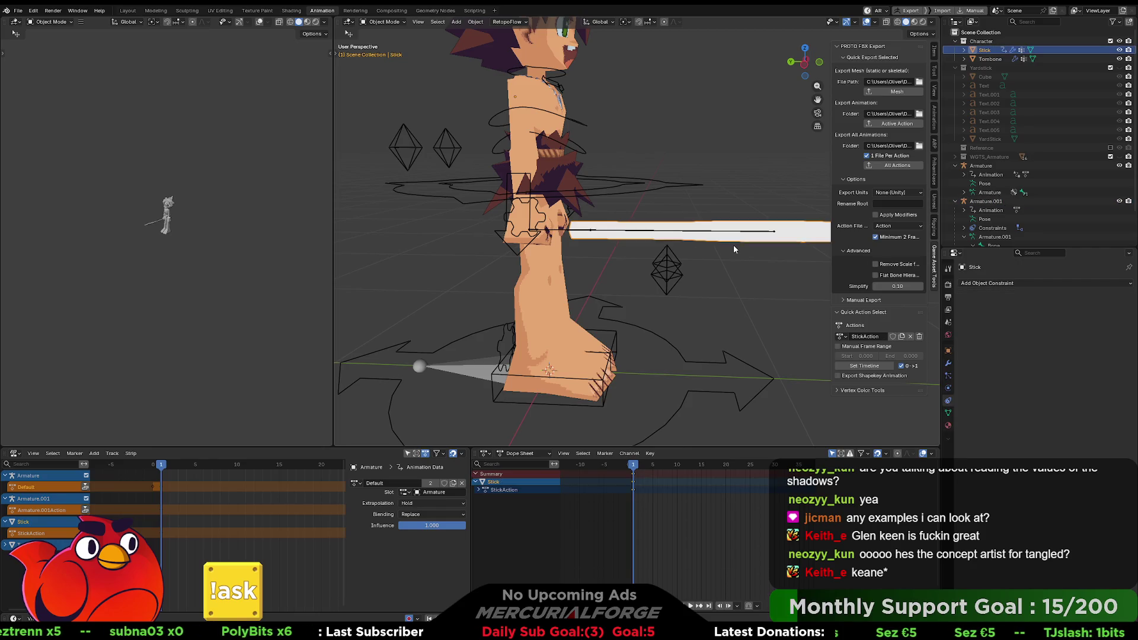
key(ctrl+z)
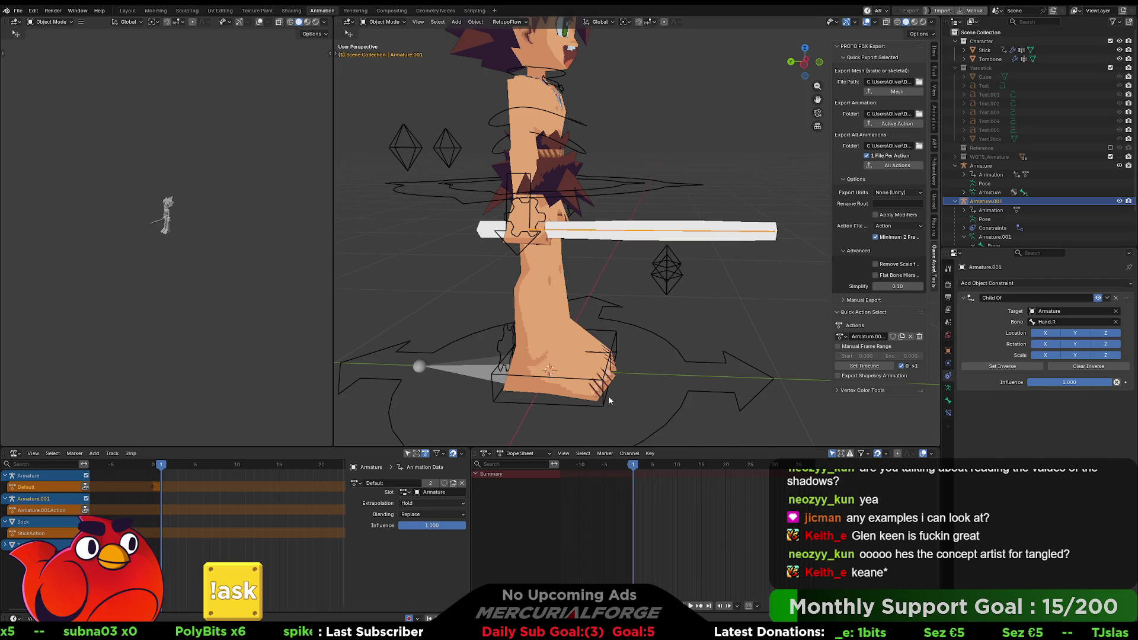
click(54, 509)
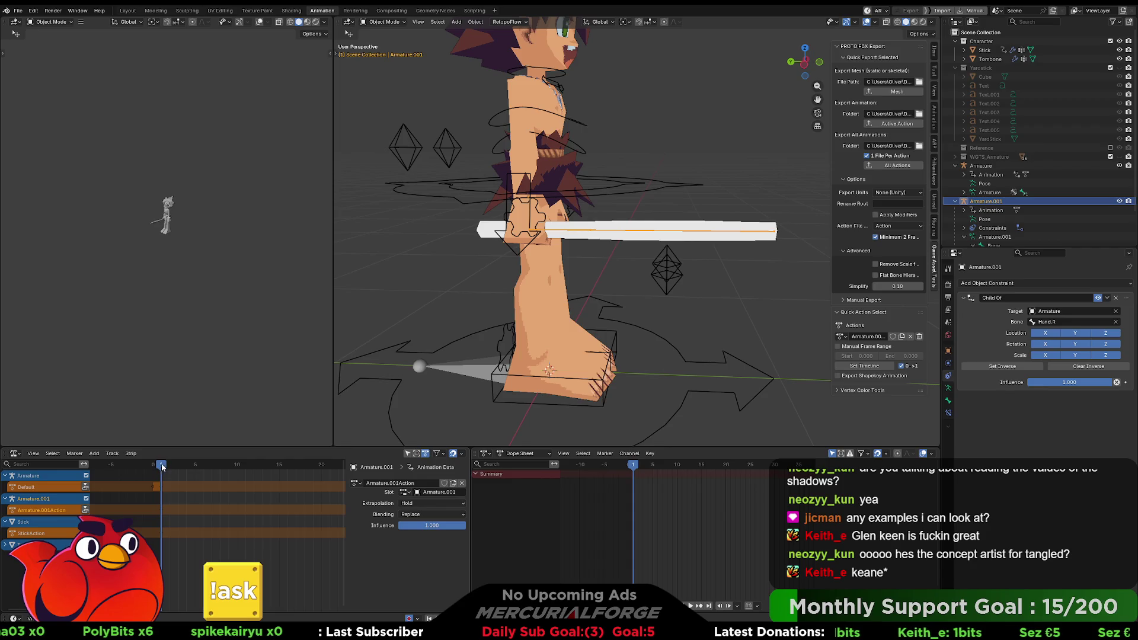
drag(162, 466, 154, 467)
mouse_move(169, 466)
mouse_down()
mouse_move(147, 468)
mouse_move(176, 471)
mouse_move(158, 476)
mouse_up()
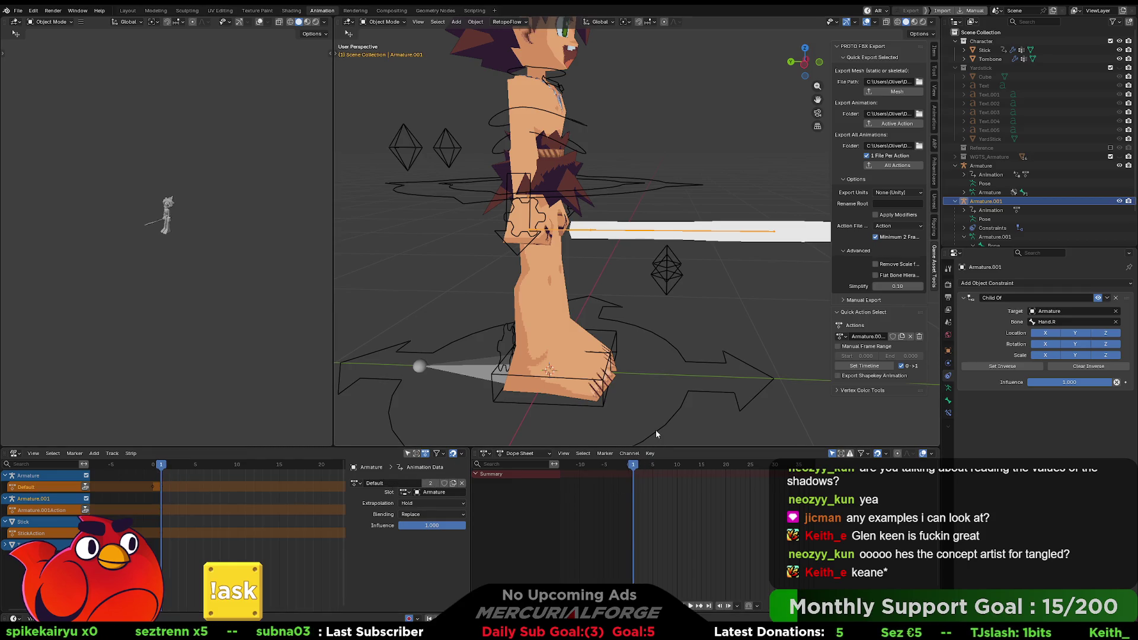
Restore the stick to the hand and select Armature.001's stick bone in Pose Mode
click(652, 381)
key(ctrl+Tab)
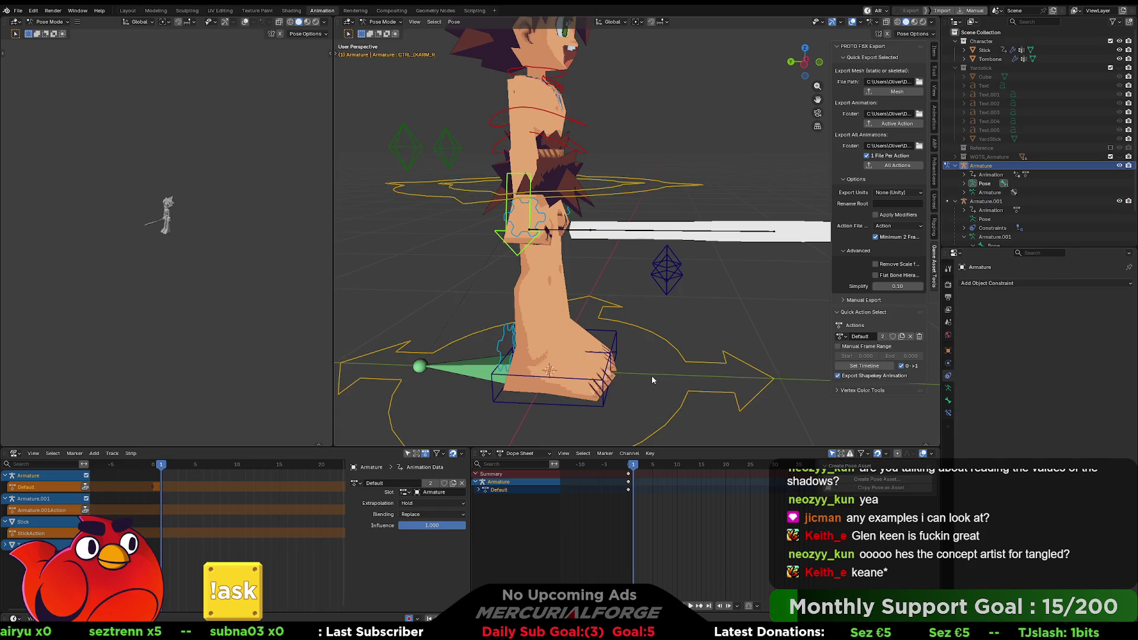
key(ctrl+z)
key(ctrl+z)
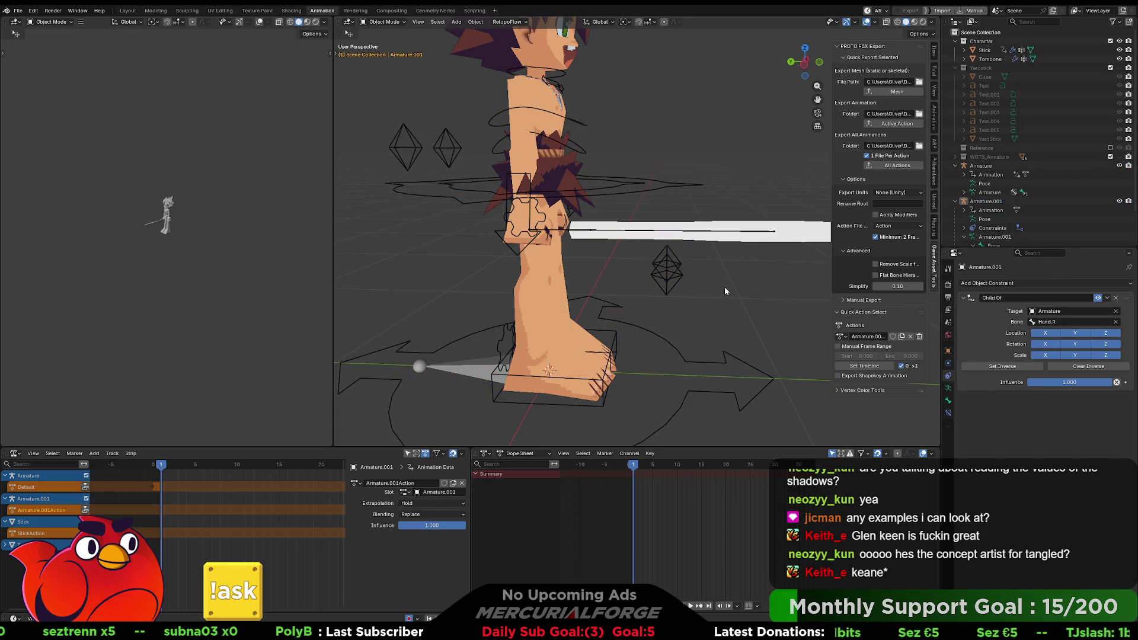
key(ctrl+z)
key(ctrl+z)
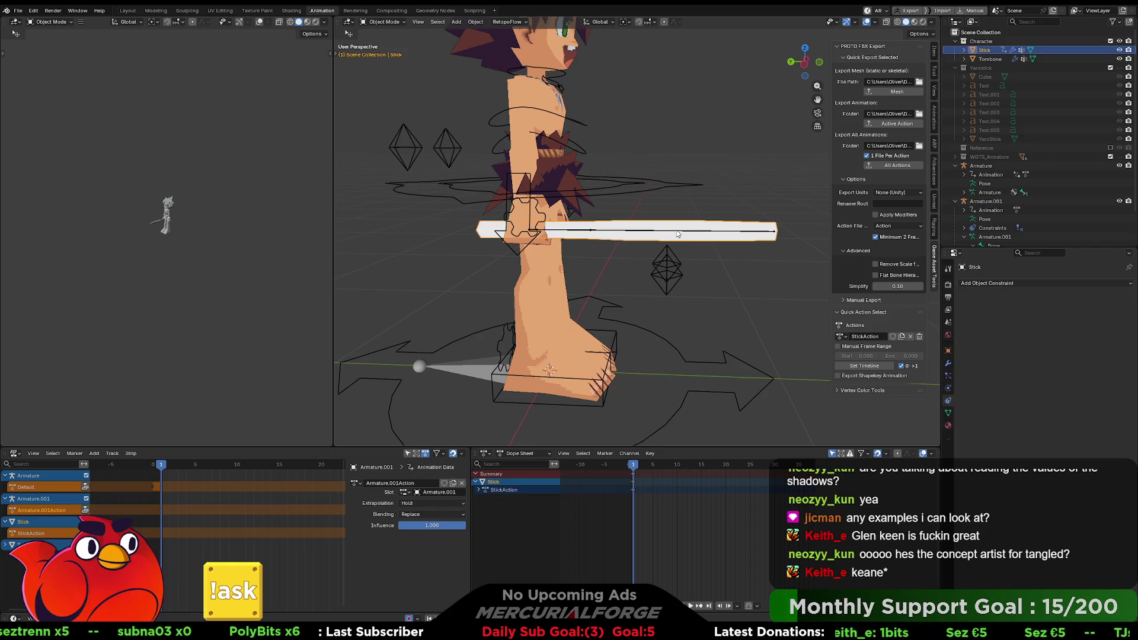
key(ctrl+shift+z)
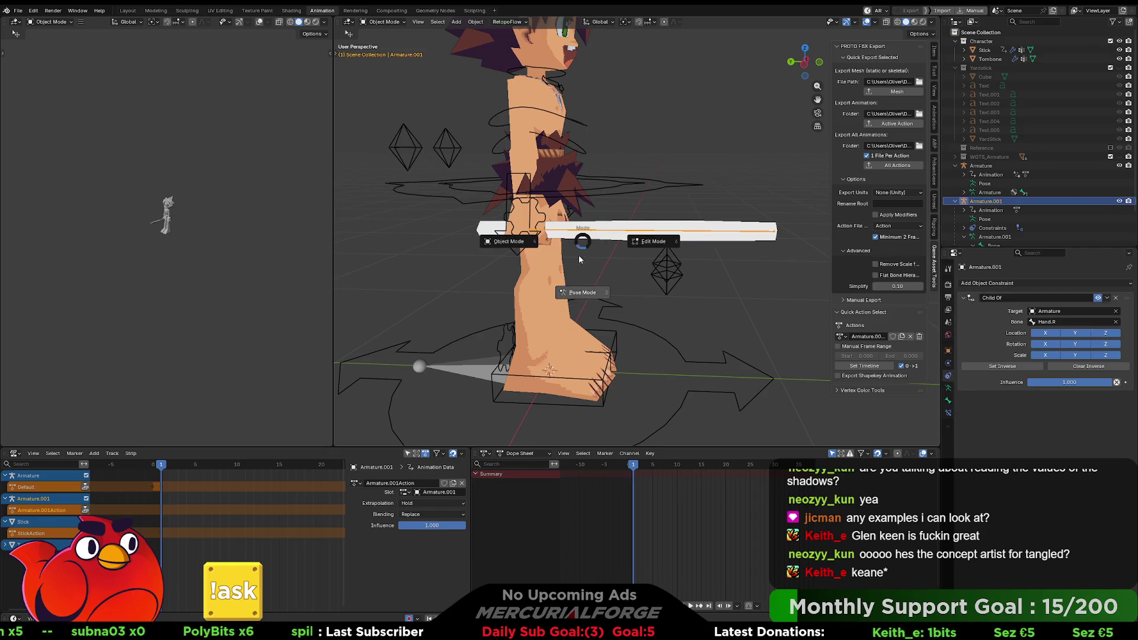
key(ctrl+Tab)
click(574, 233)
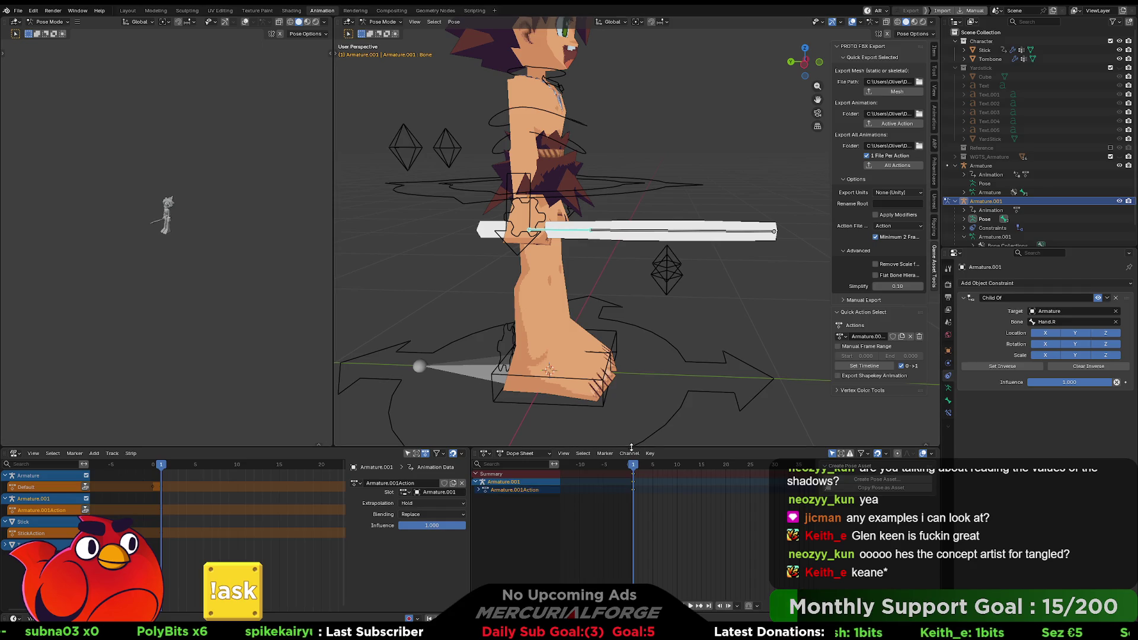
On frame 2, rotate the stick bone slightly
drag(635, 469, 646, 469)
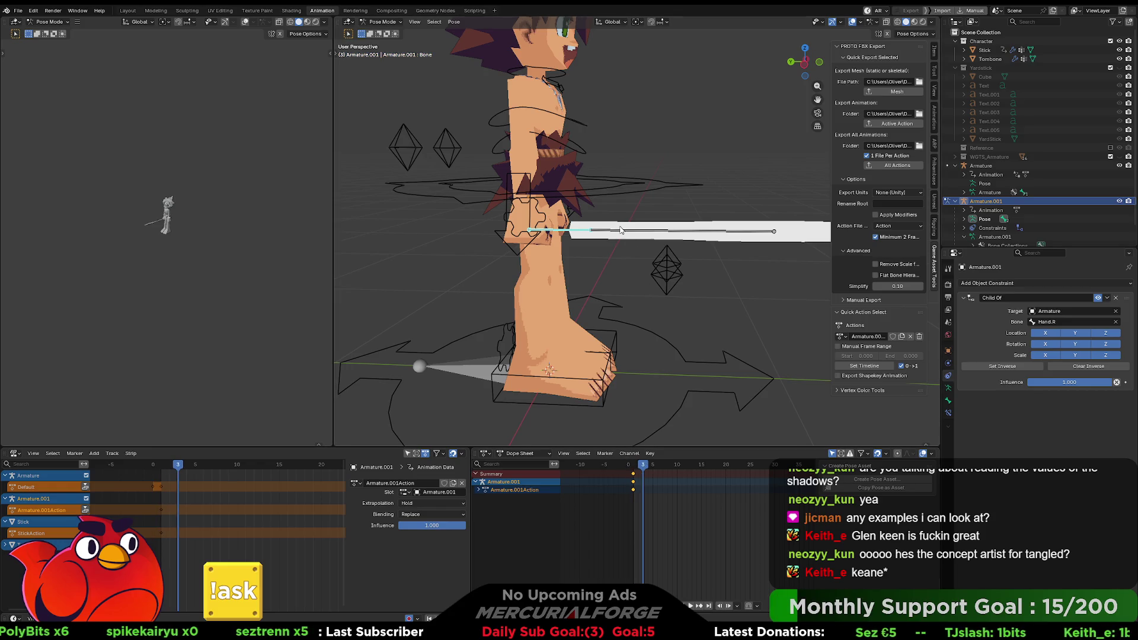
key(w)
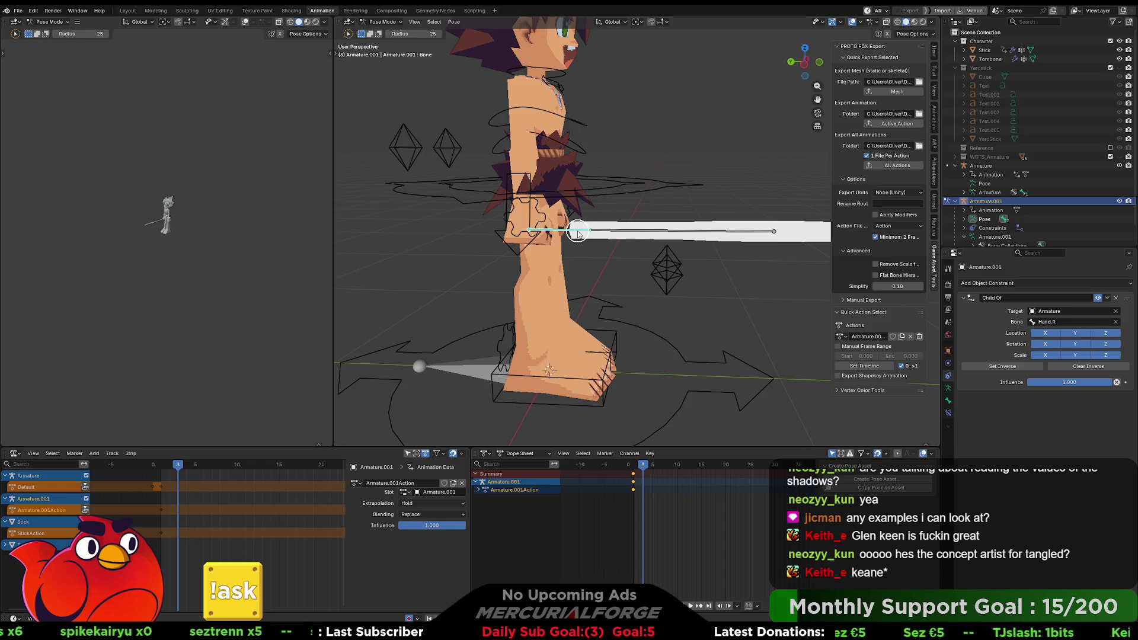
key(r)
click(578, 230)
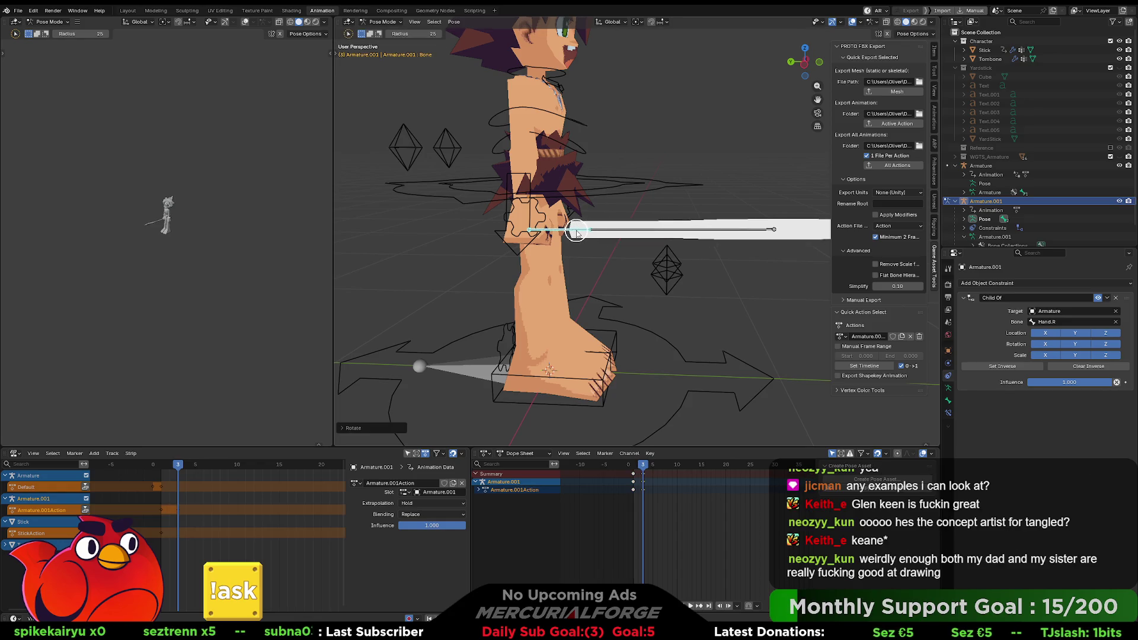
key(Tab)
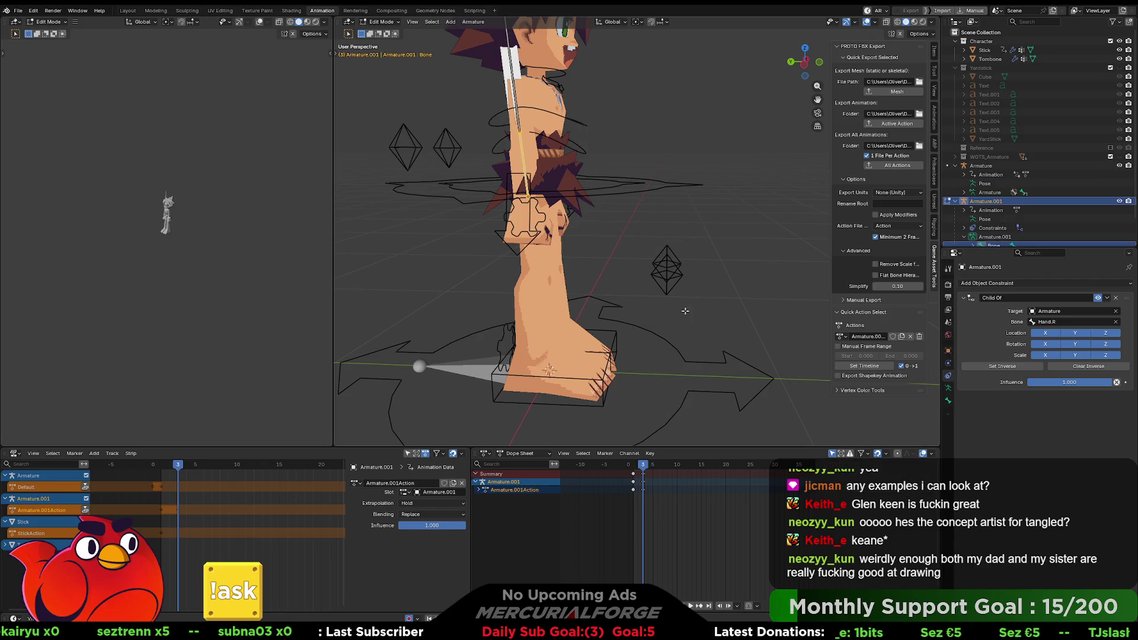
key(Tab)
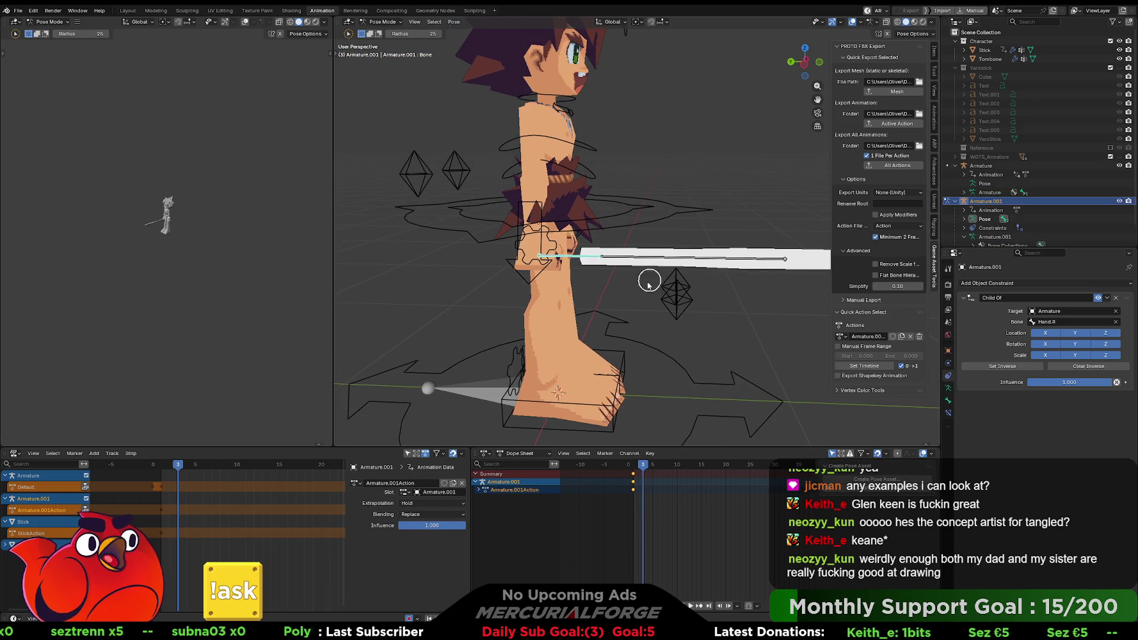
mouse_move(655, 279)
middle_down()
mouse_move(617, 287)
mouse_move(653, 260)
middle_up()
Back in Object Mode, select the Stick mesh and show its modifiers
key(ctrl+Tab)
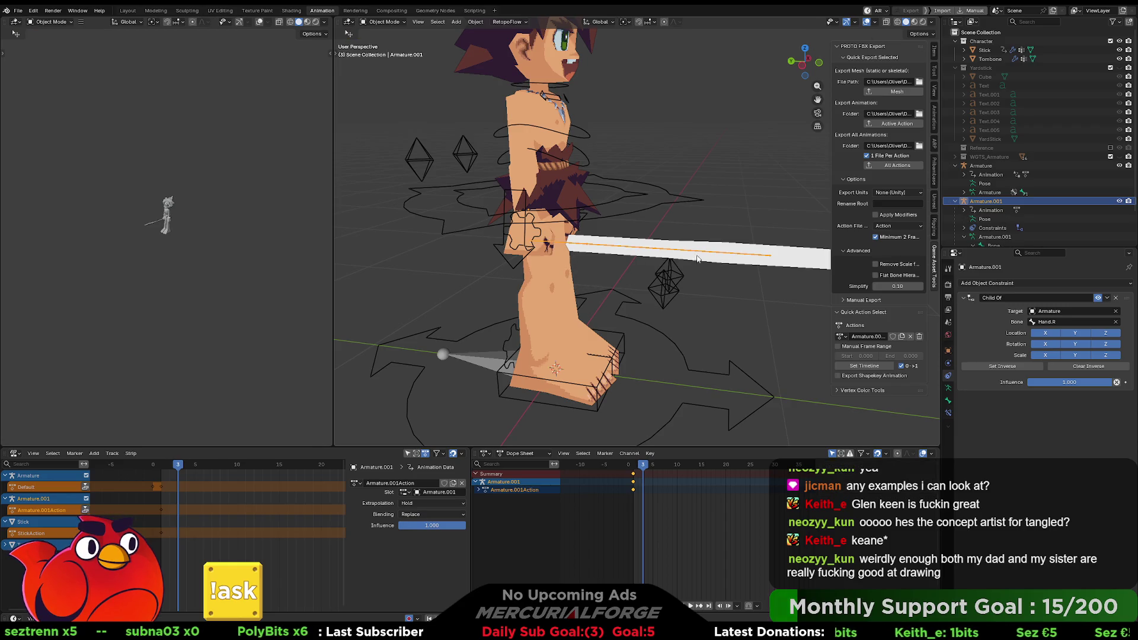
click(793, 250)
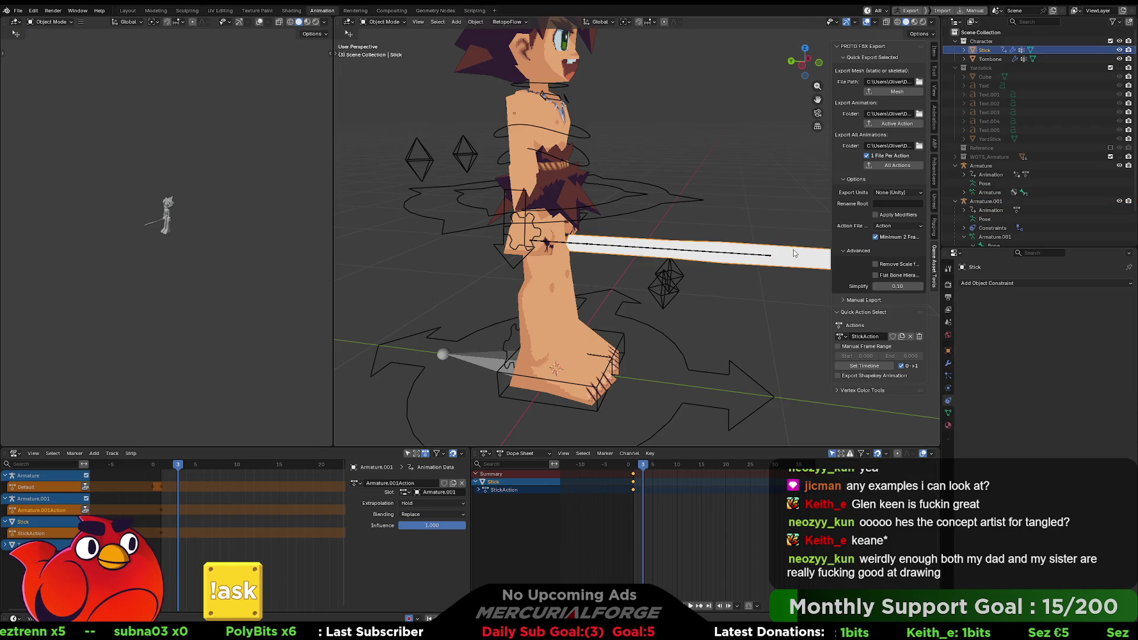
click(947, 366)
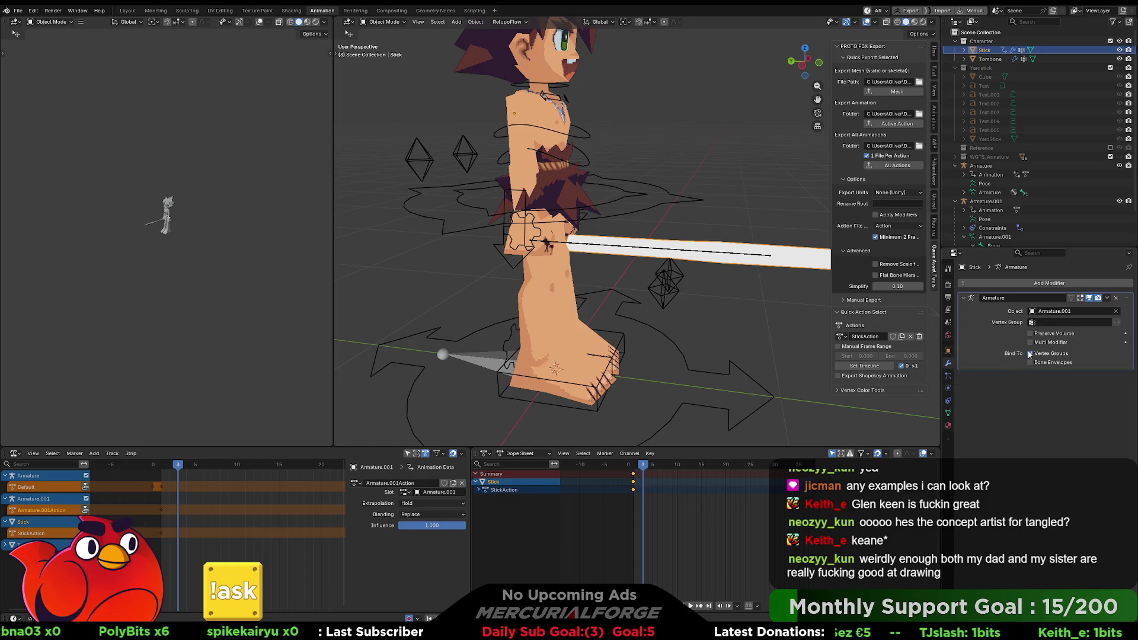
click(1089, 300)
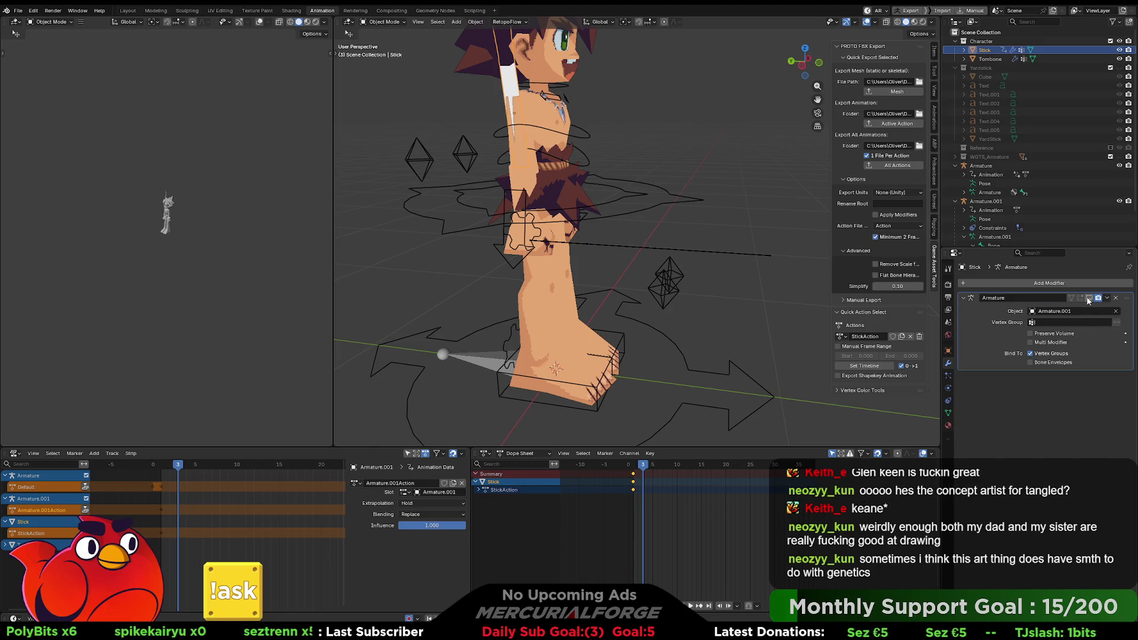
click(1088, 300)
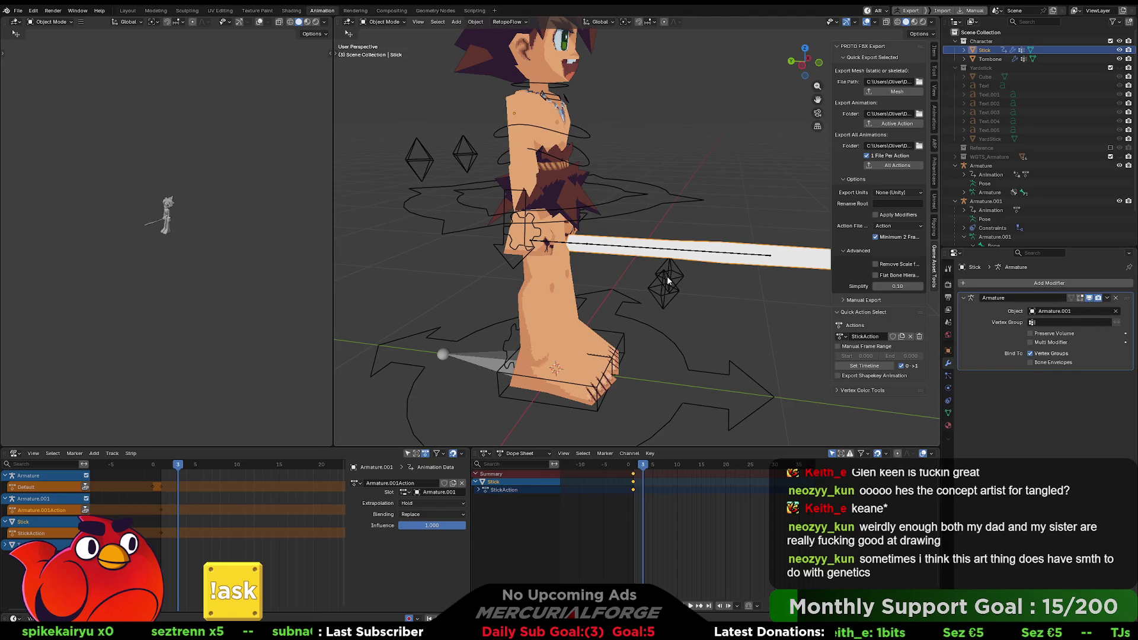
mouse_move(667, 275)
middle_down()
mouse_move(735, 258)
mouse_move(594, 276)
mouse_move(677, 276)
mouse_move(671, 258)
mouse_move(665, 281)
mouse_move(627, 270)
mouse_move(651, 261)
middle_up()
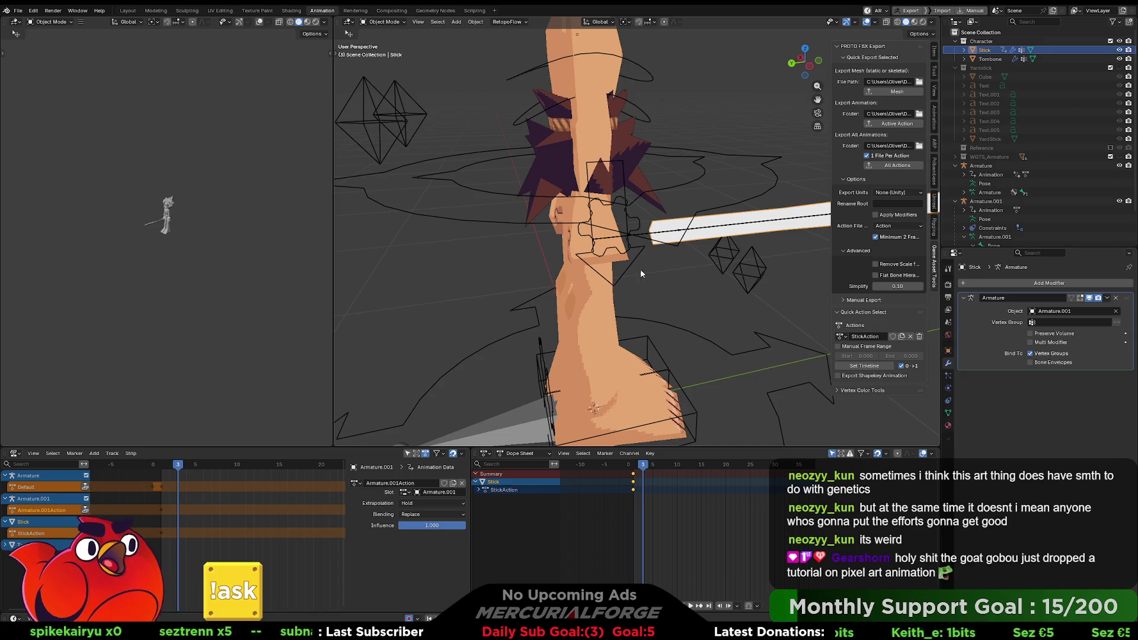
mouse_move(640, 269)
middle_down()
mouse_move(658, 251)
mouse_move(713, 247)
mouse_move(626, 248)
mouse_move(550, 277)
mouse_move(439, 284)
mouse_move(613, 254)
mouse_move(583, 280)
mouse_move(589, 253)
mouse_move(601, 261)
mouse_move(614, 235)
middle_up()
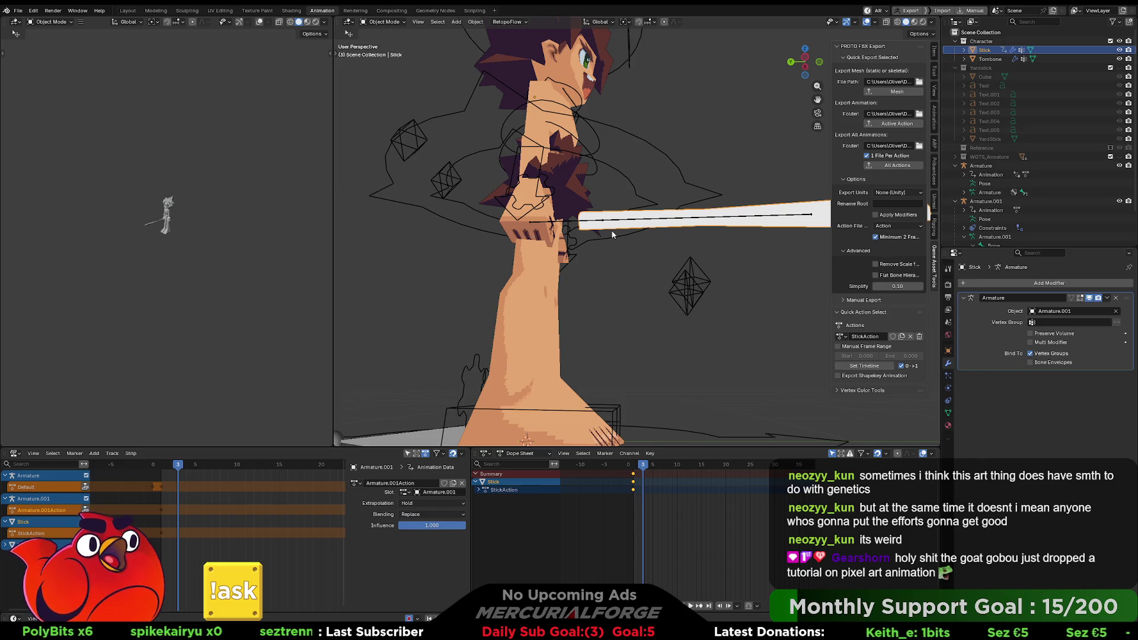
mouse_move(613, 235)
middle_down()
mouse_move(596, 281)
mouse_move(620, 300)
mouse_move(610, 259)
mouse_move(610, 278)
mouse_move(621, 253)
mouse_move(752, 243)
mouse_move(614, 256)
mouse_move(587, 237)
mouse_move(598, 231)
mouse_move(786, 256)
middle_up()
click(663, 231)
Select Armature.001 and view its Bone and Object Data properties, ending on Bone
click(573, 243)
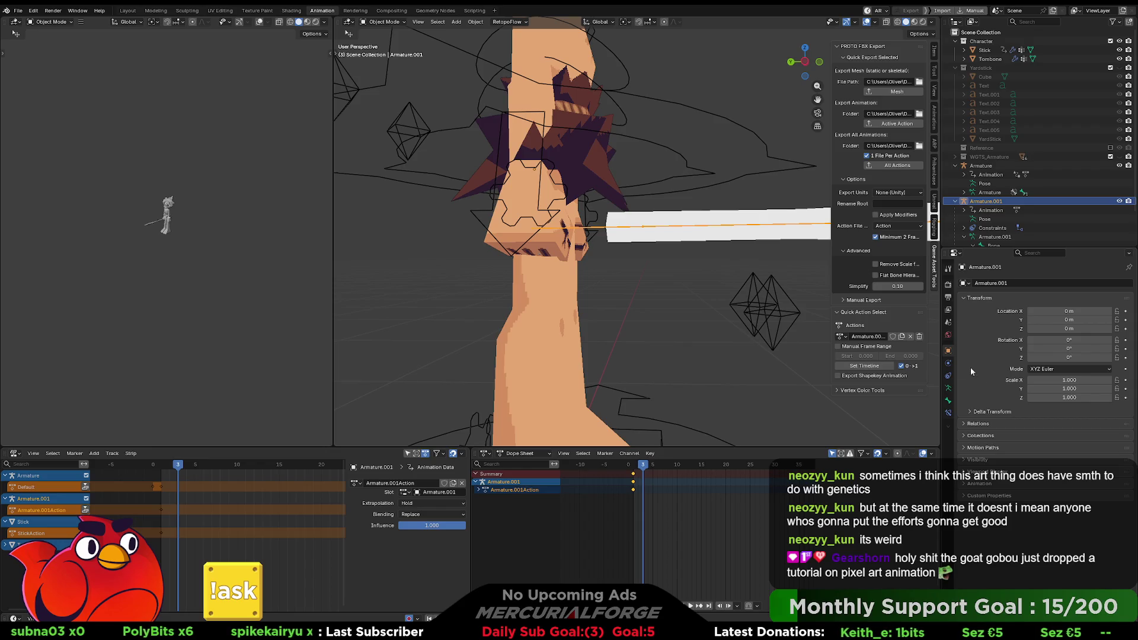
click(949, 401)
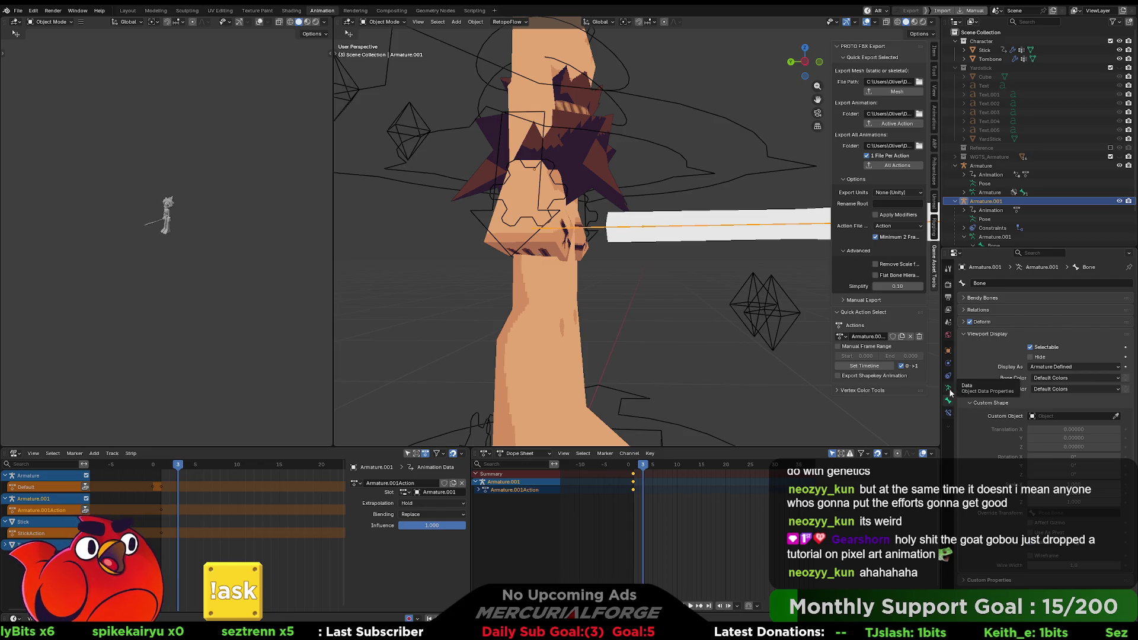
click(949, 390)
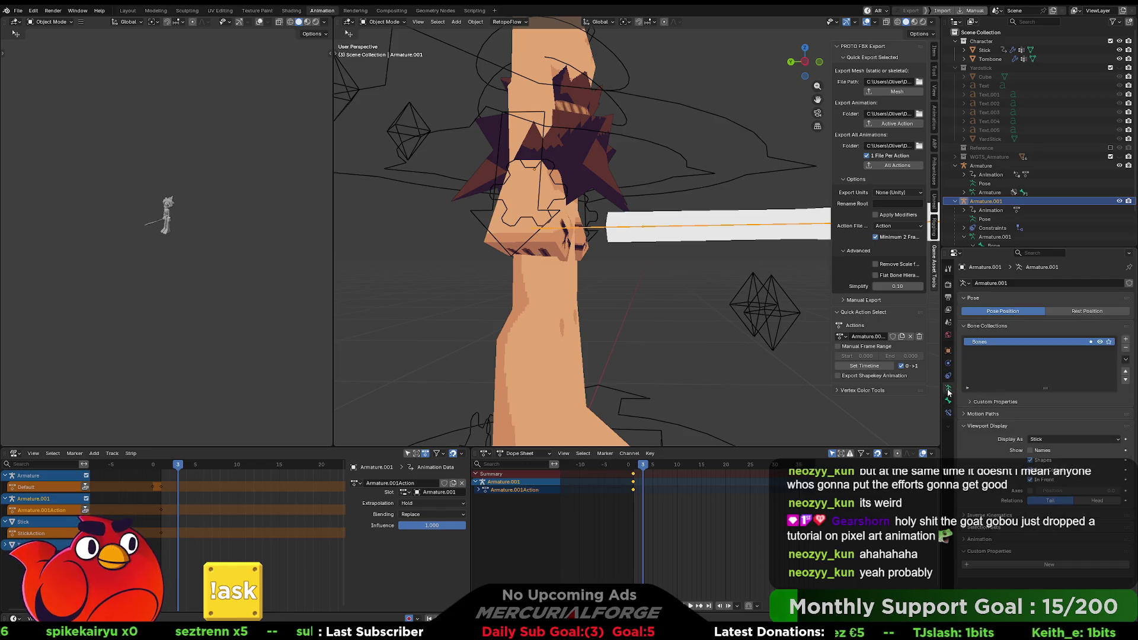
click(948, 401)
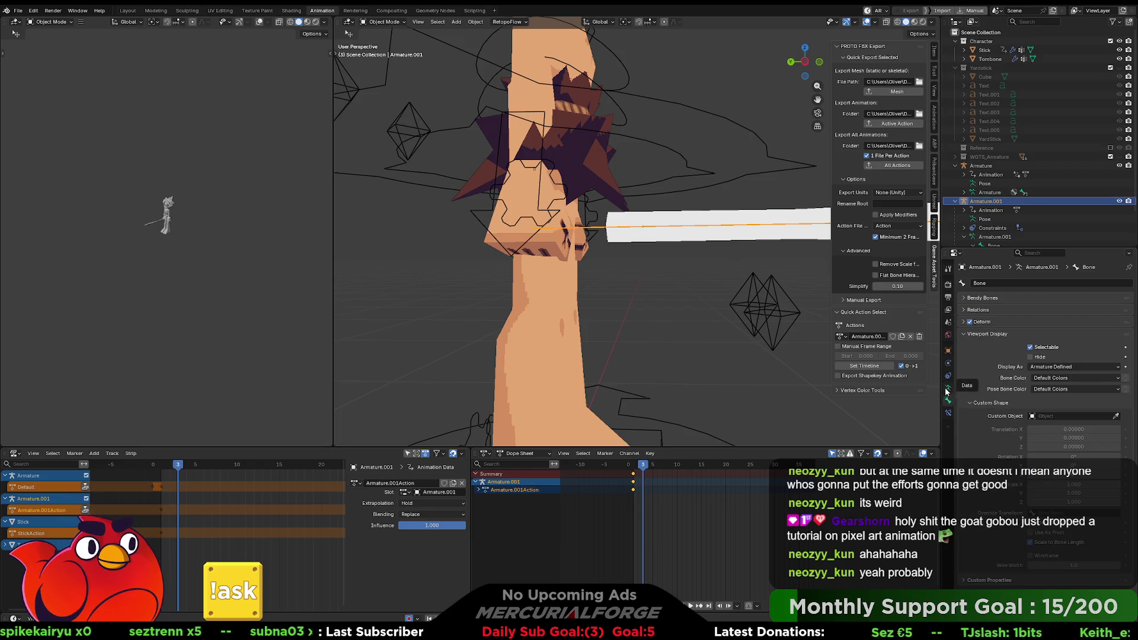
Orbit around the character and stick, then select the Stick object
mouse_move(645, 339)
middle_down()
mouse_move(678, 305)
mouse_move(623, 325)
mouse_move(543, 307)
mouse_move(788, 286)
middle_up()
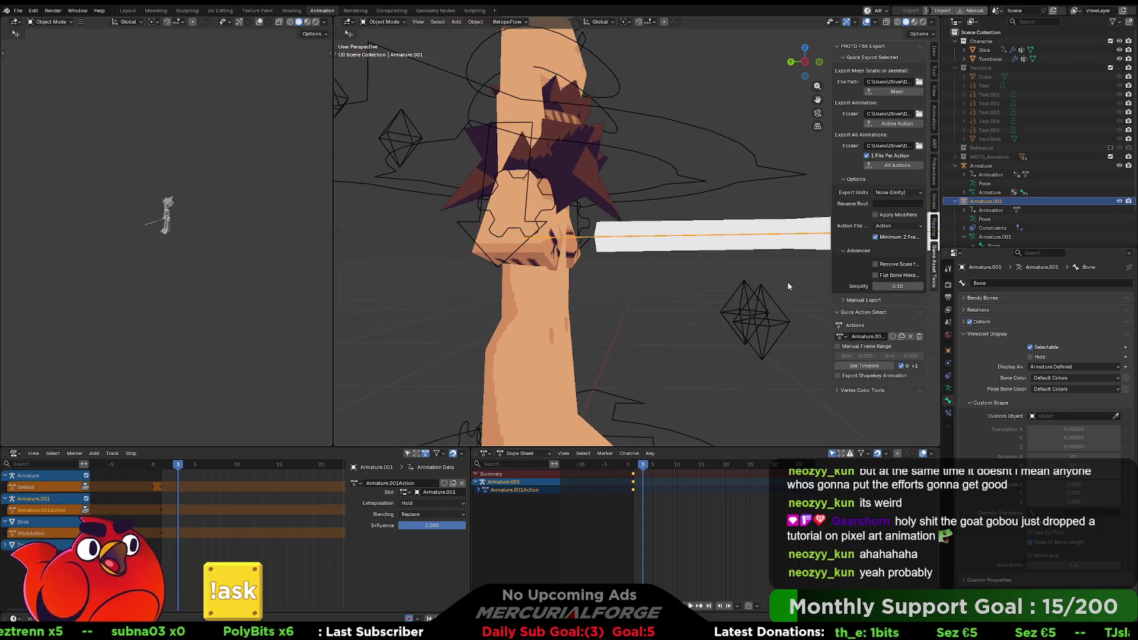
mouse_move(667, 276)
middle_down()
mouse_move(685, 275)
mouse_move(668, 305)
mouse_move(667, 280)
mouse_move(657, 283)
mouse_move(703, 260)
mouse_move(598, 279)
mouse_move(645, 260)
mouse_move(633, 272)
middle_up()
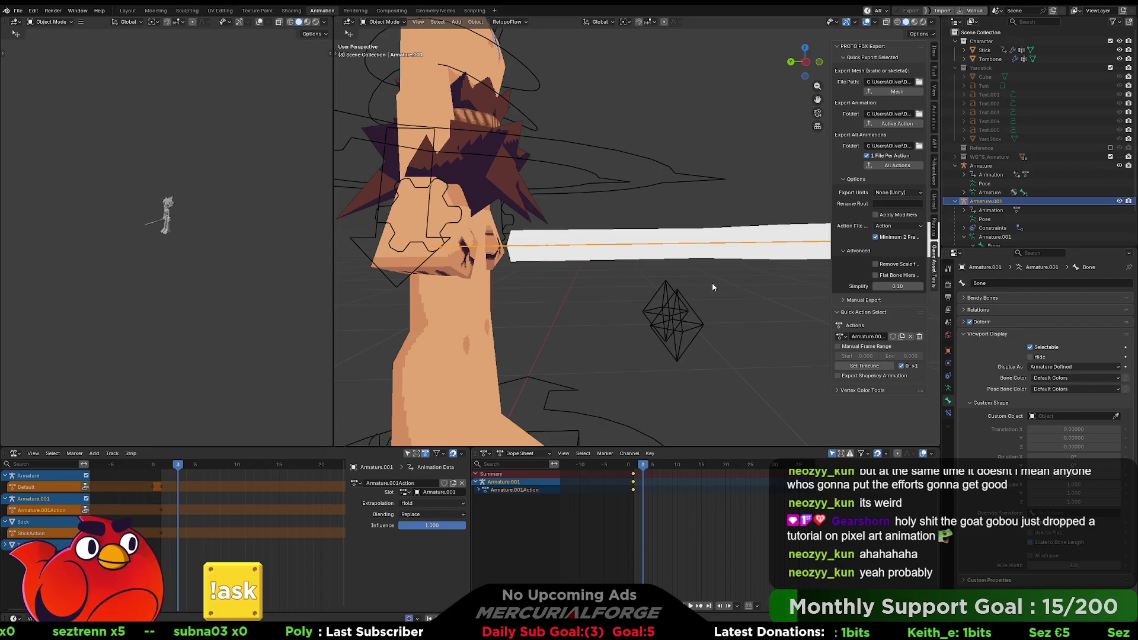
mouse_move(712, 283)
middle_down()
mouse_move(728, 286)
mouse_move(687, 290)
mouse_move(617, 268)
mouse_move(674, 270)
mouse_move(634, 254)
mouse_move(587, 264)
mouse_move(645, 261)
mouse_move(593, 233)
mouse_move(604, 244)
middle_up()
click(652, 255)
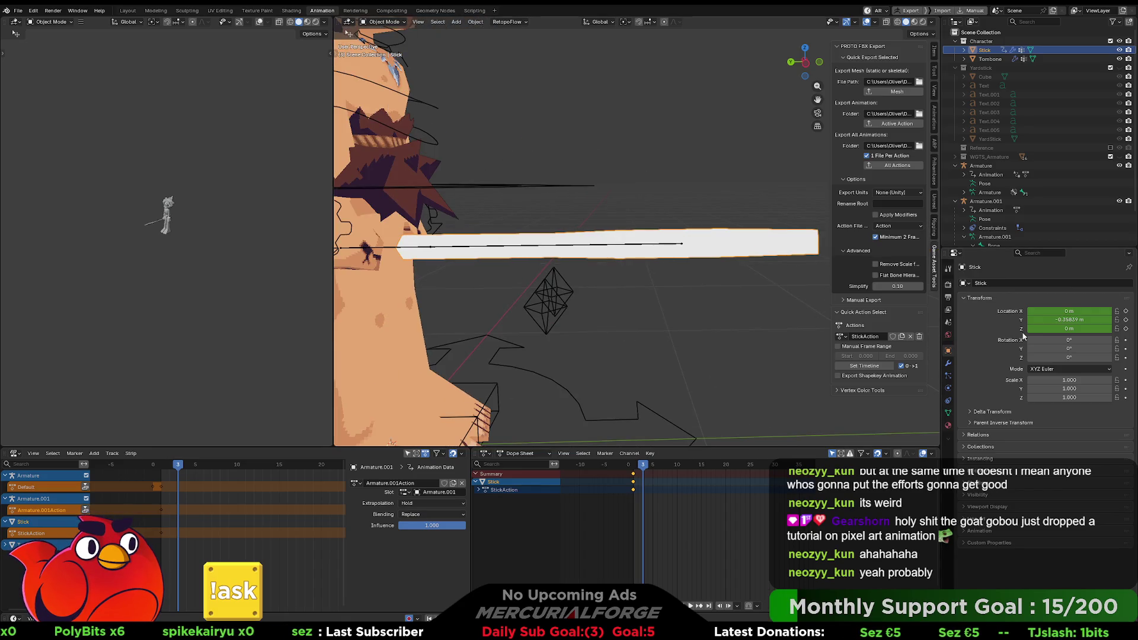
Set the Stick's Location Y and X to 0 and clear its keyframes with Alt+I
click(1061, 320)
text(0)
key(Return)
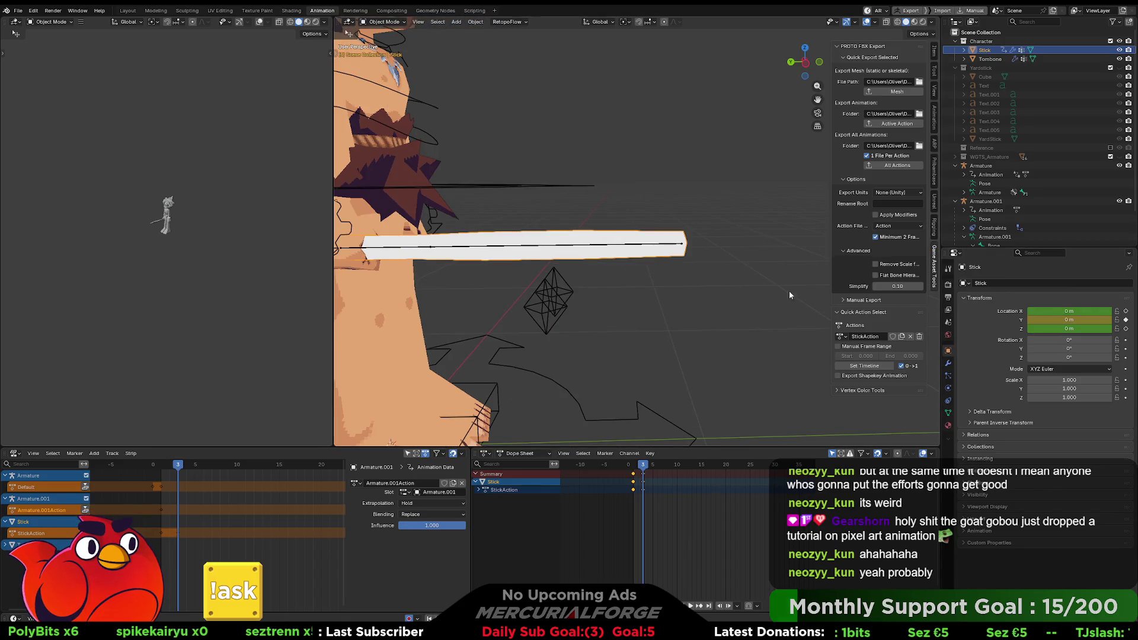
click(719, 300)
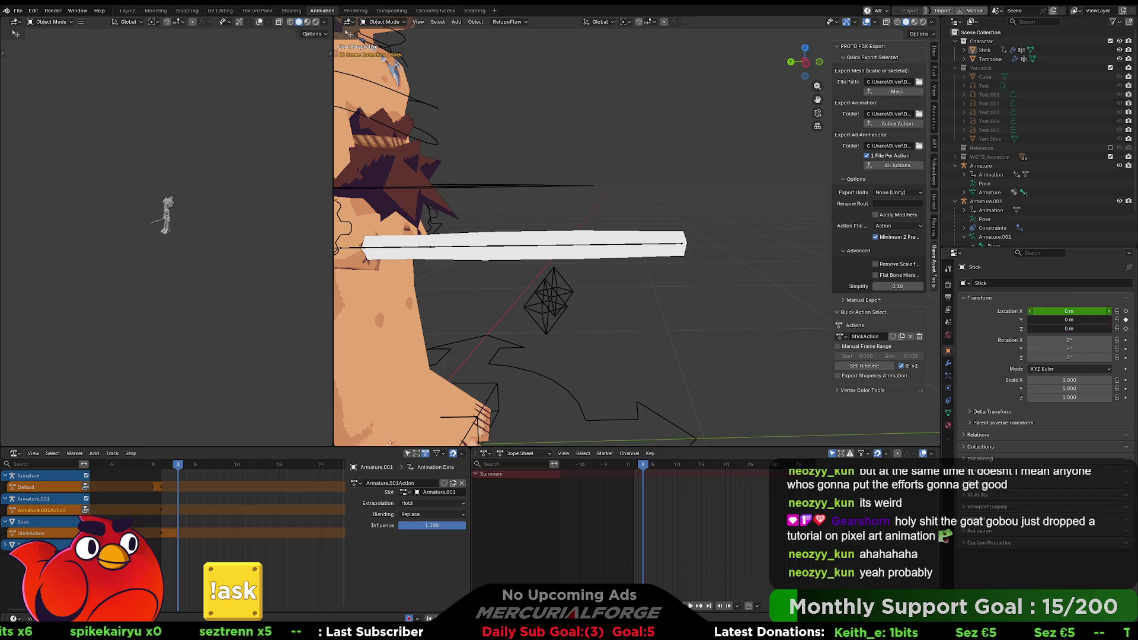
click(1084, 312)
key(Return)
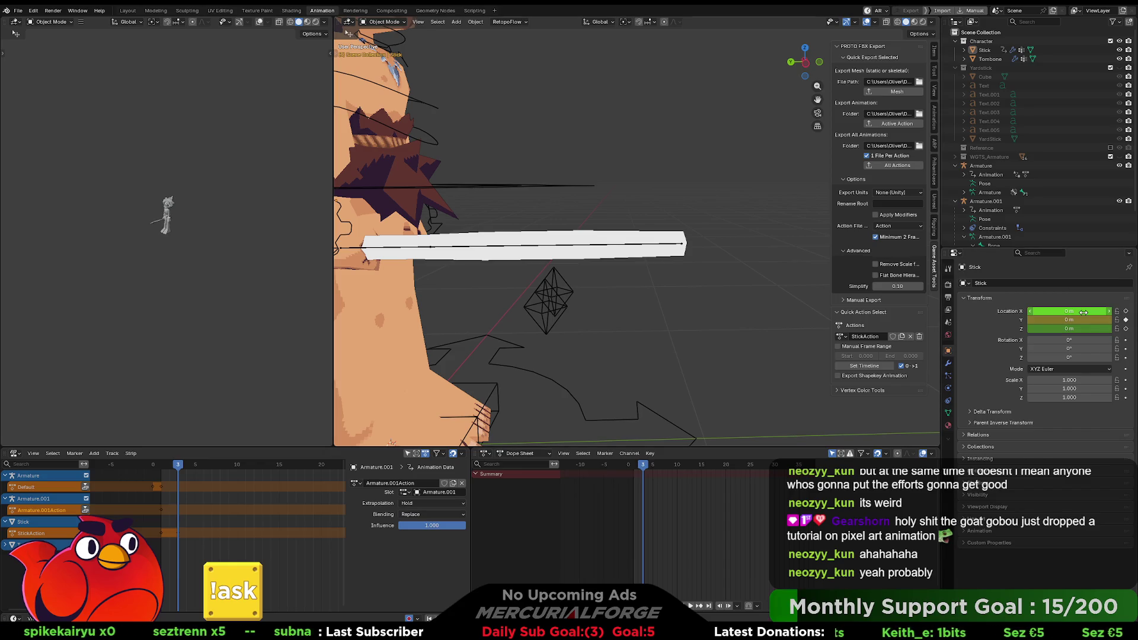
key(alt+i)
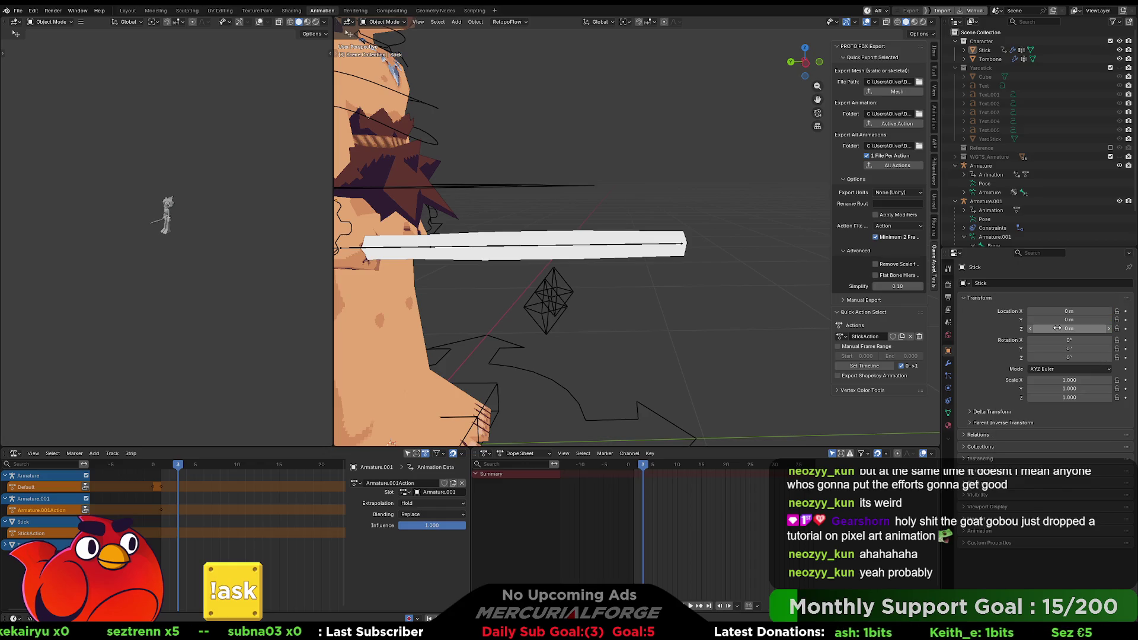
Return to frame 1, select Armature.001's bone, and switch to Unreal Engine
mouse_move(681, 305)
middle_down()
mouse_move(751, 294)
mouse_move(737, 344)
middle_up()
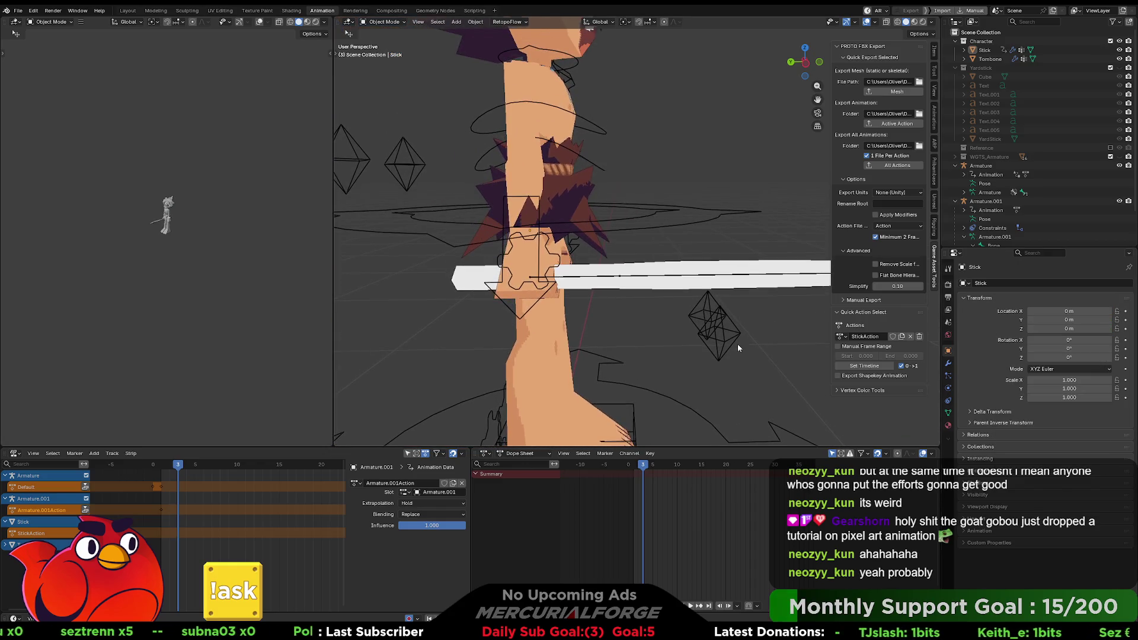
drag(644, 467, 636, 467)
click(578, 277)
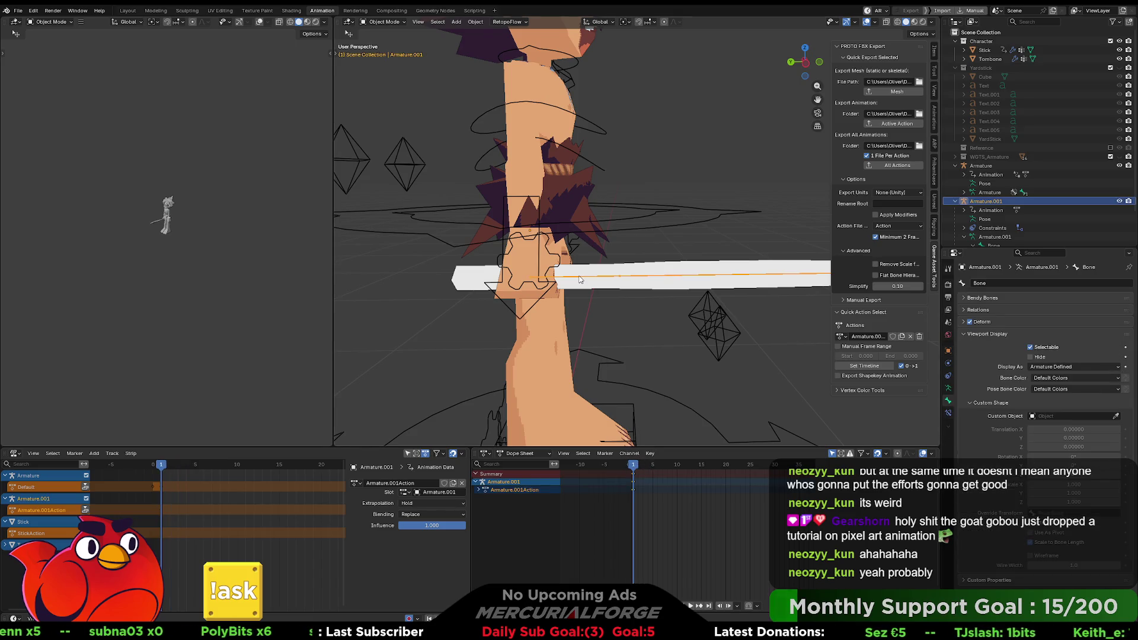
middle_drag(579, 277, 578, 294)
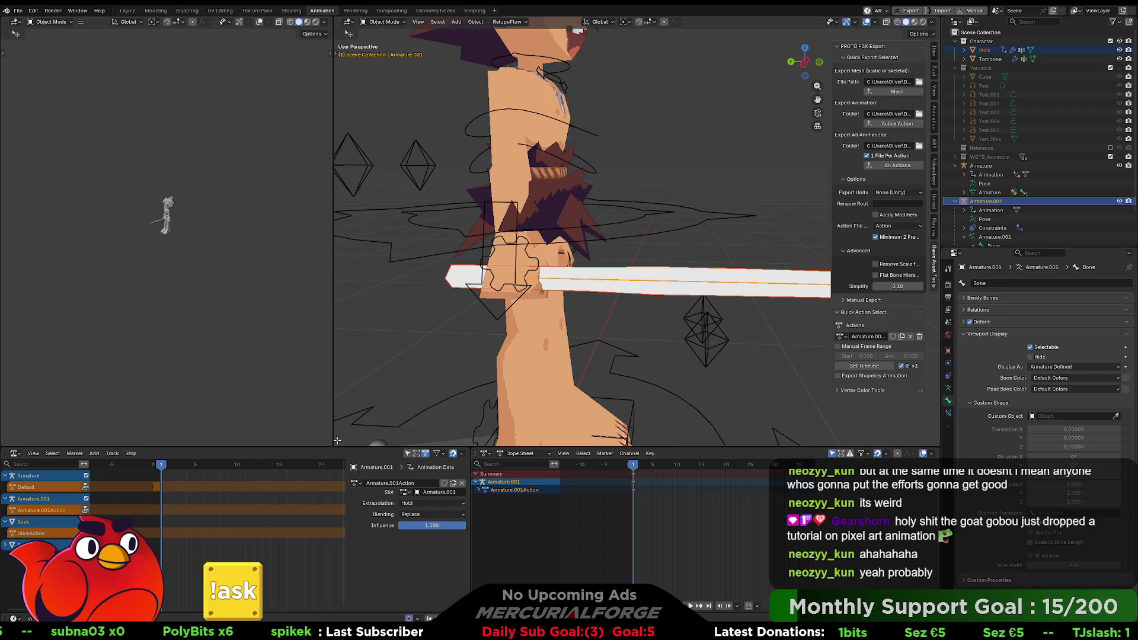
key(alt+Tab)
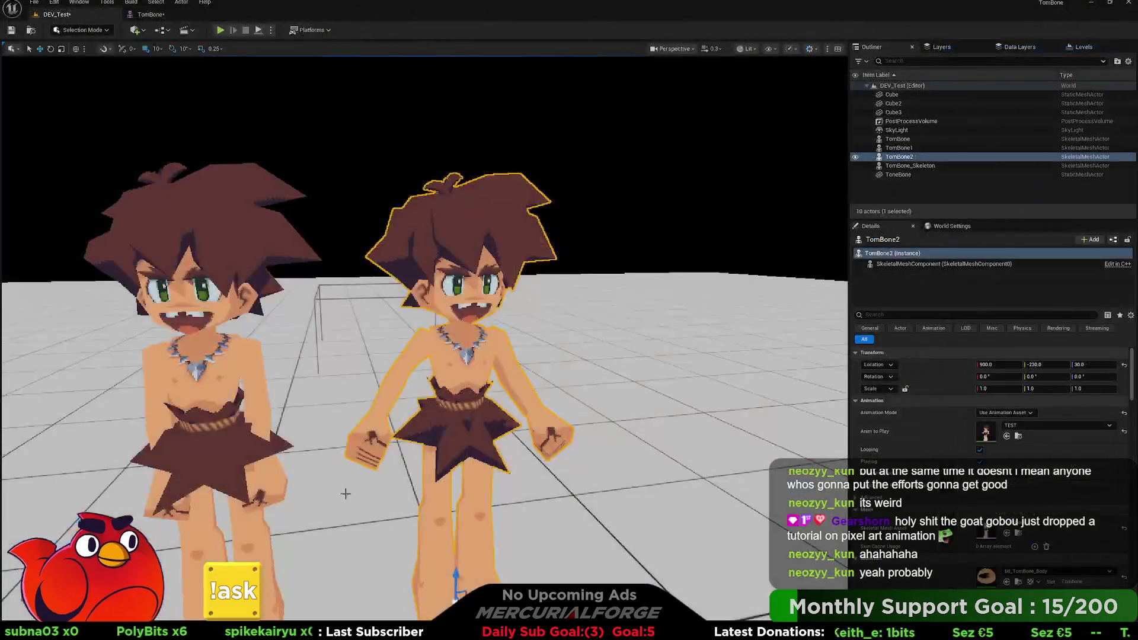
Open the Content Drawer, click its search field, and go to the TEST folder
key(ctrl+space)
click(450, 501)
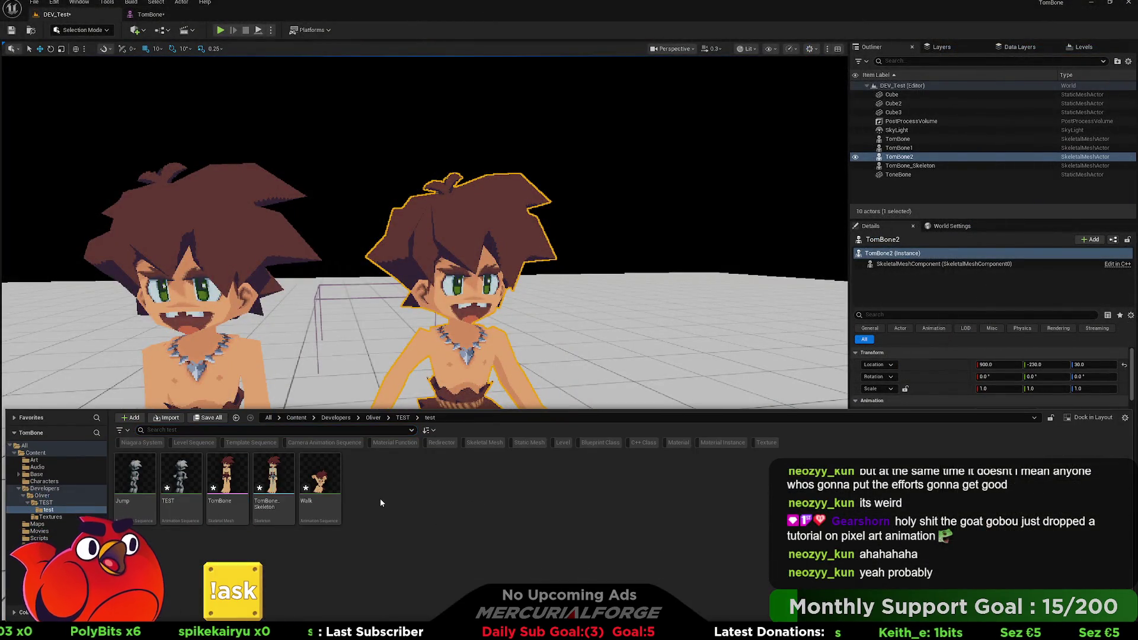
key(ctrl+space)
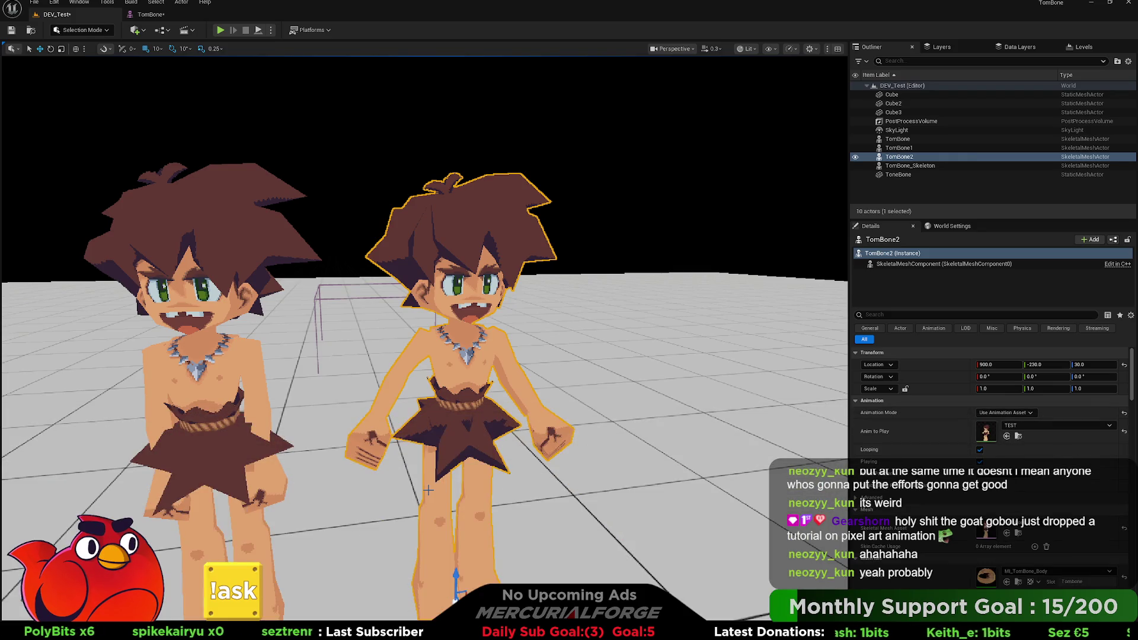
key(ctrl+space)
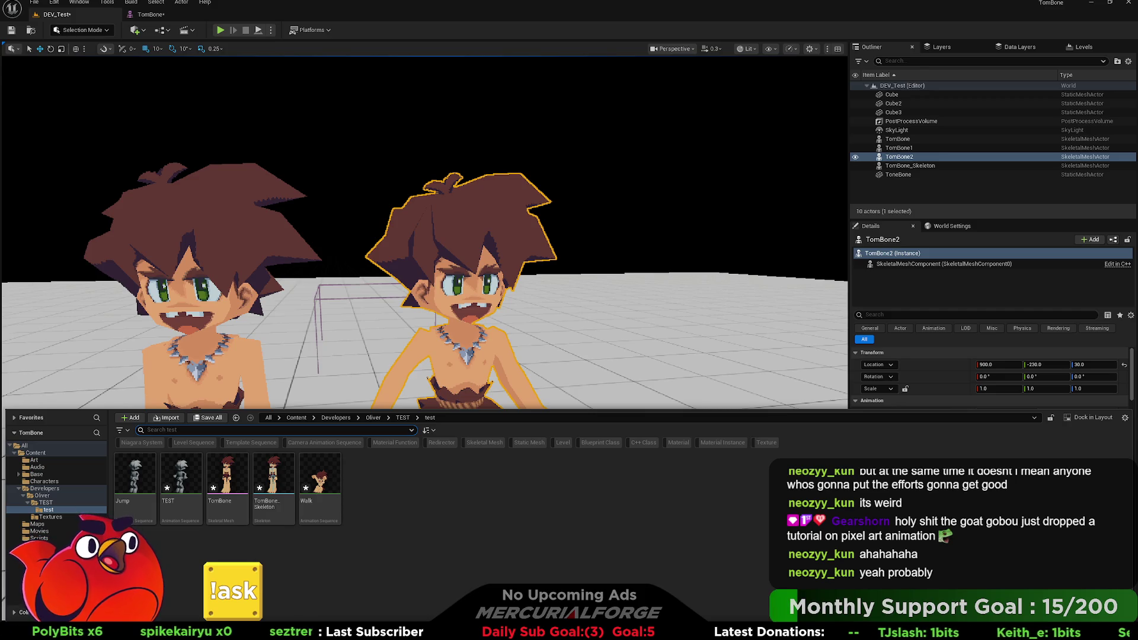
click(160, 430)
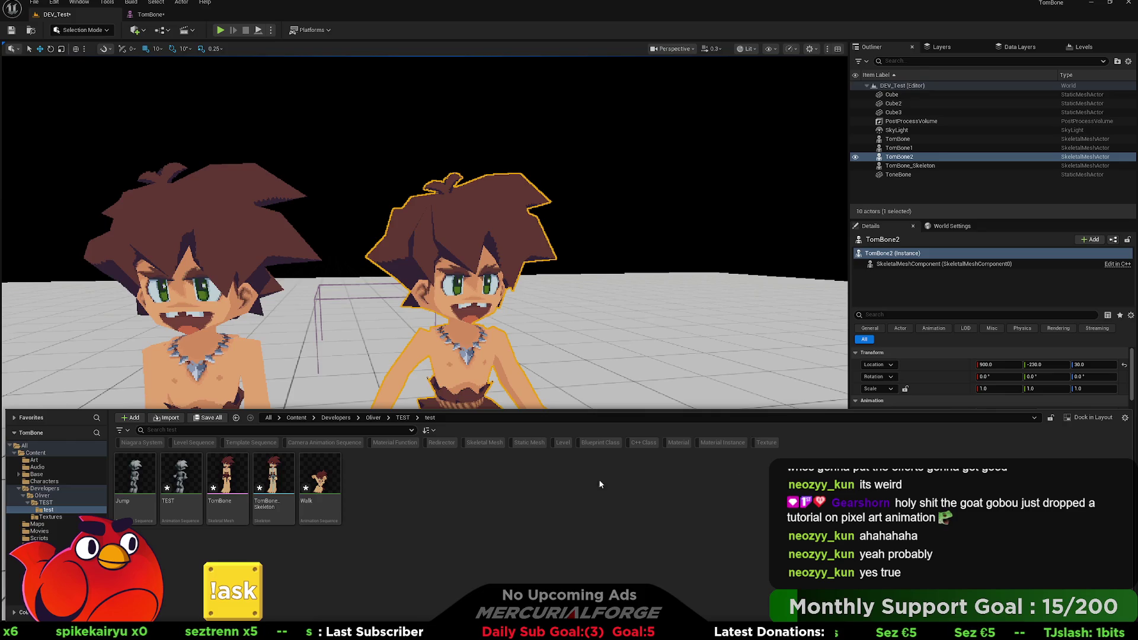
click(44, 503)
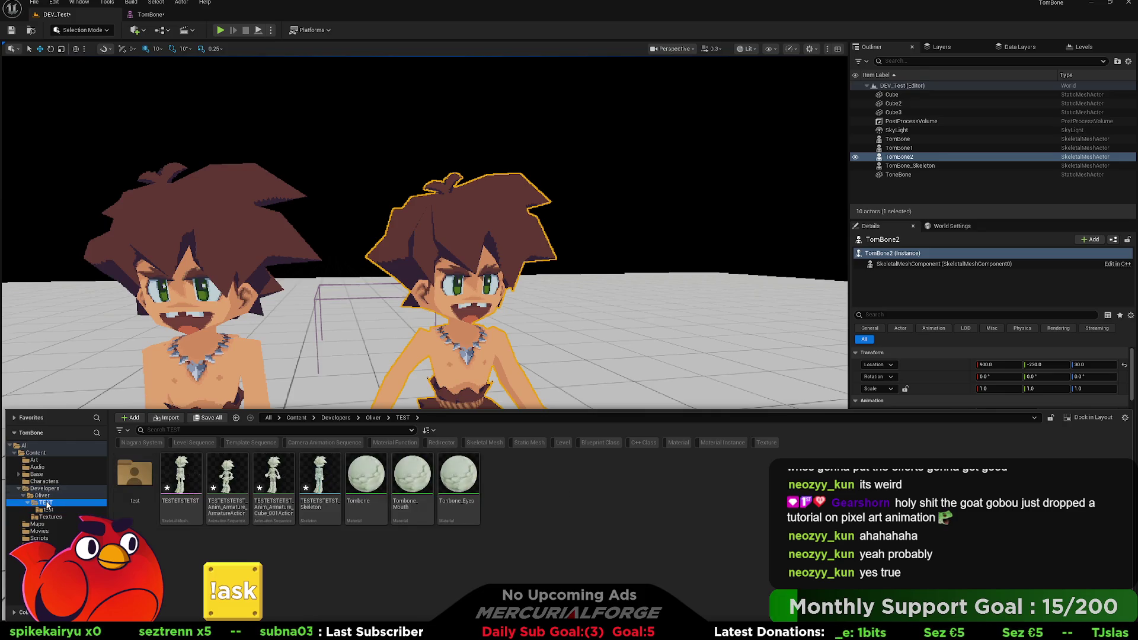
Select the four old TESTETSTETST assets in TEST and delete them
click(320, 477)
shift+click(182, 480)
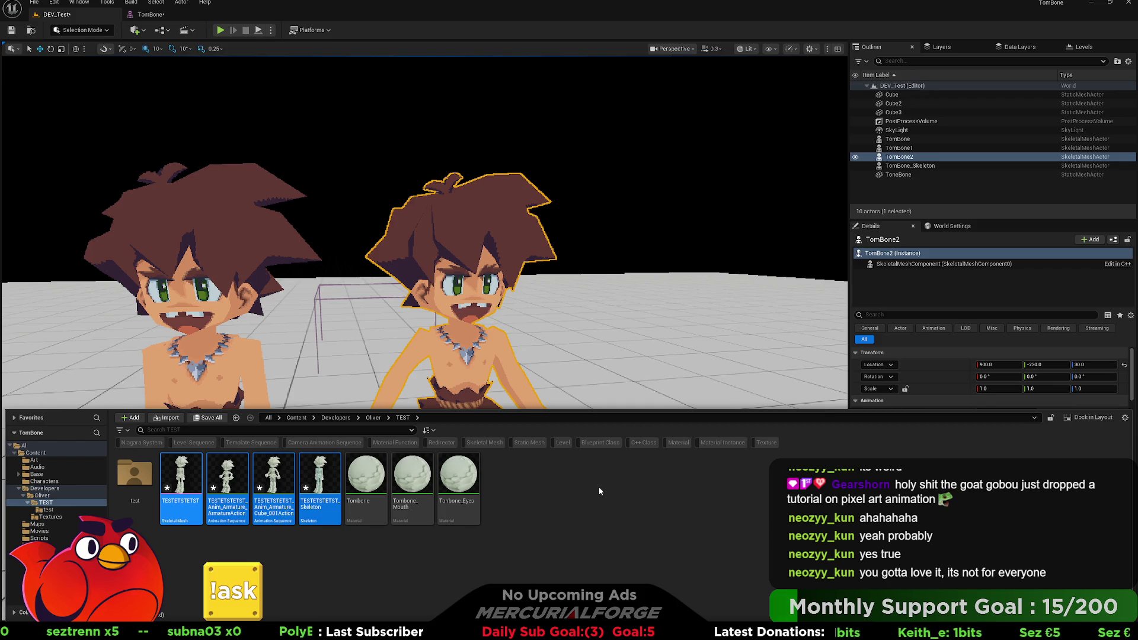
key(Delete)
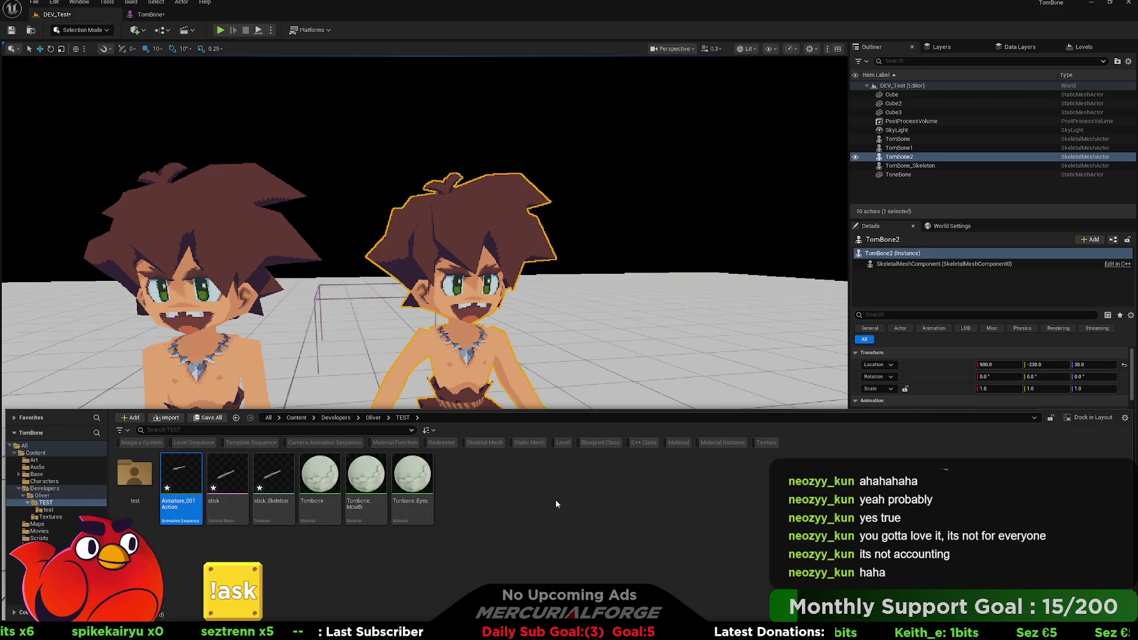
click(533, 486)
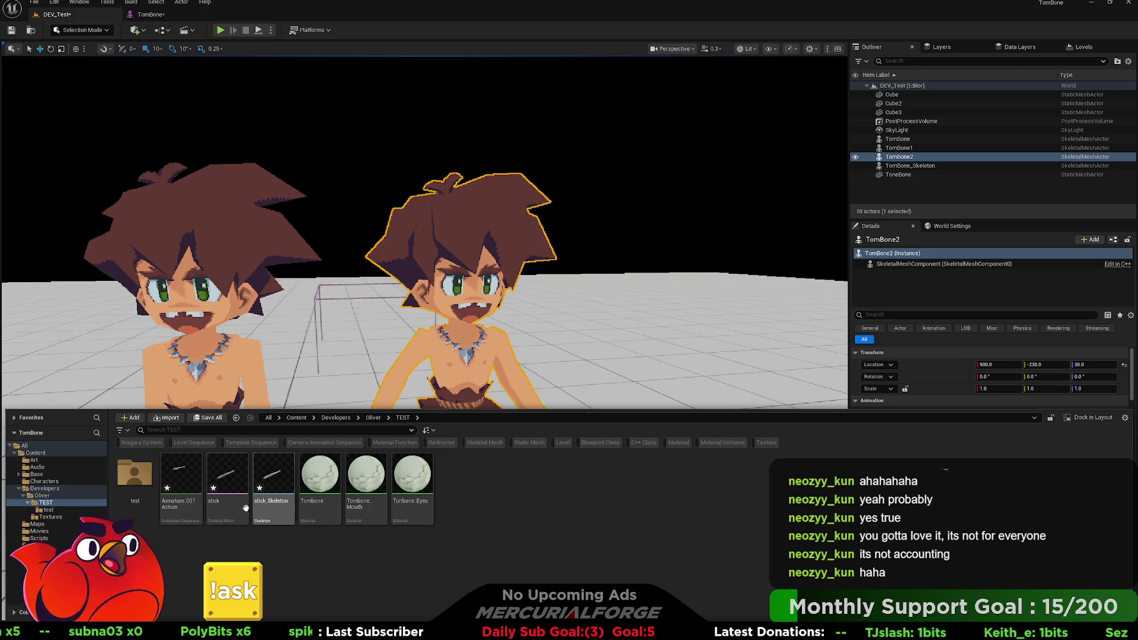
click(225, 508)
Close the Content Drawer and switch back to Blender
key(ctrl+space)
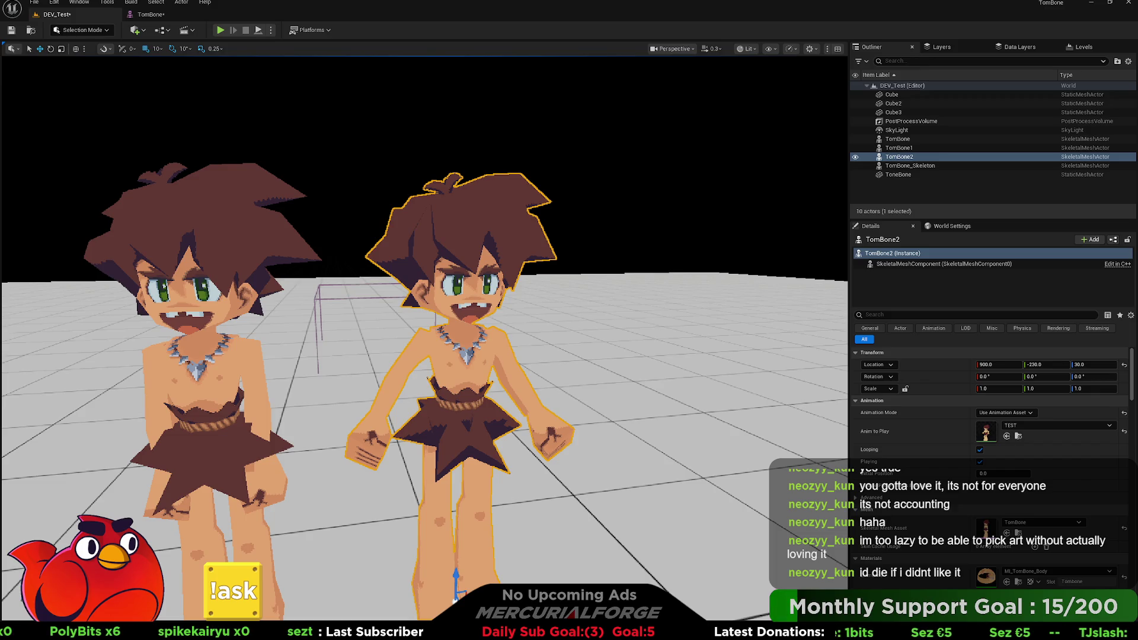
key(alt+Tab)
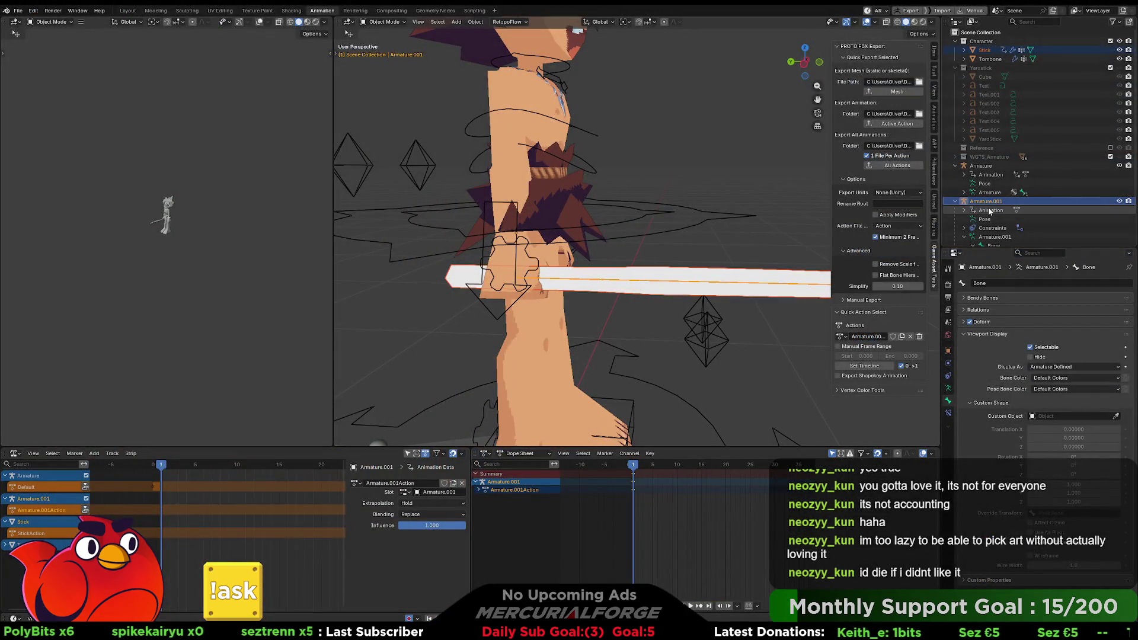
Toggle Armature.001's bone Deform off and back on, then select the Bone row
scroll(993, 212, down, 2)
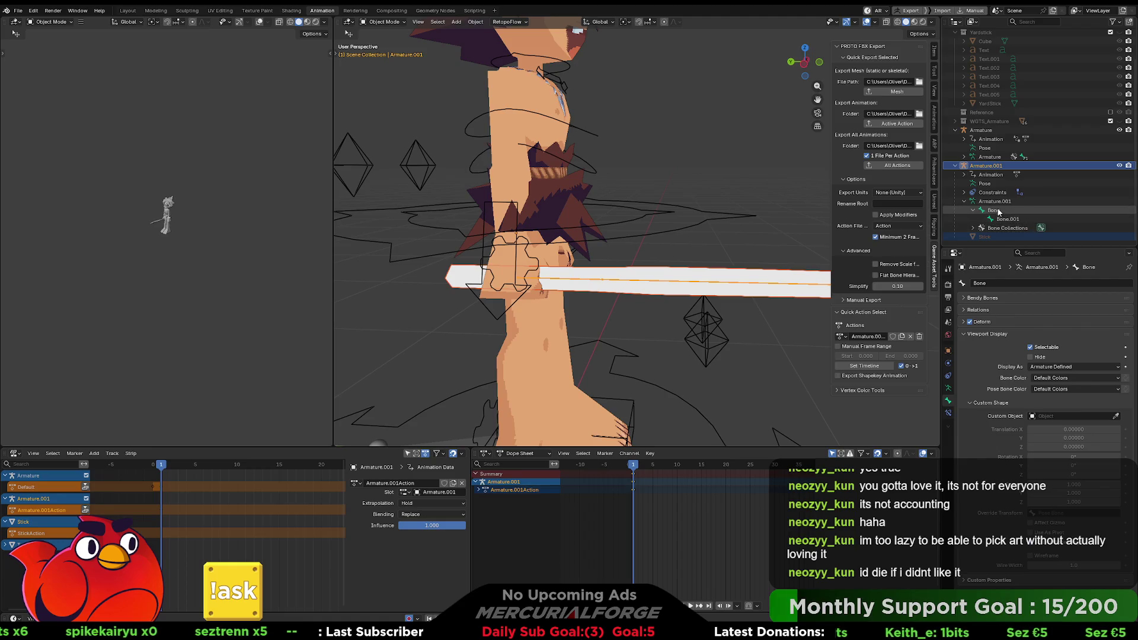
click(998, 202)
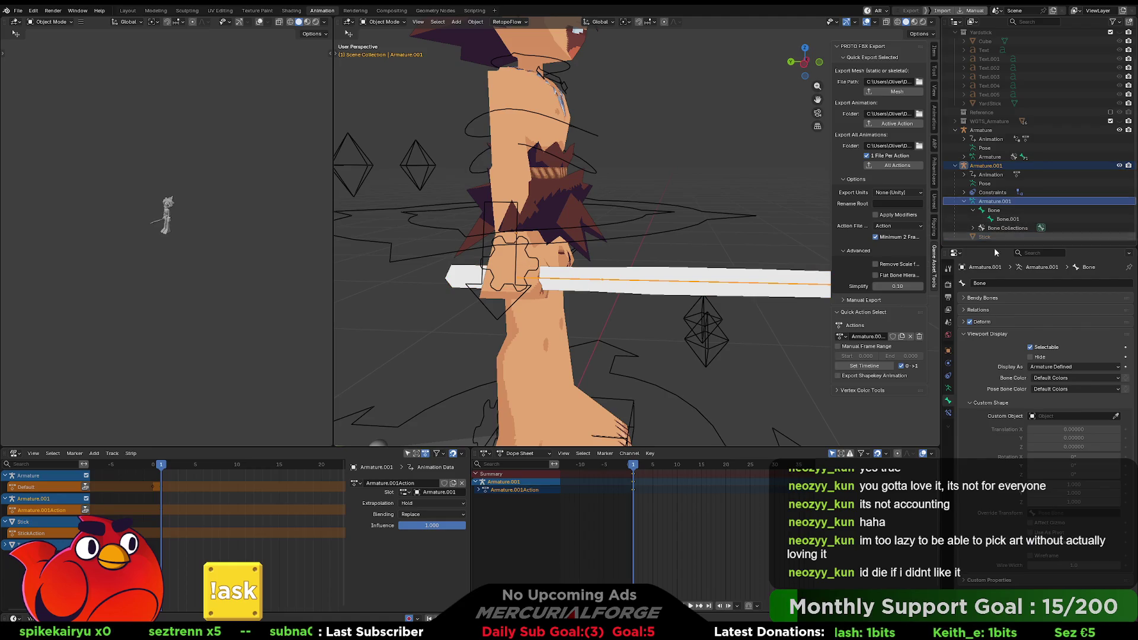
click(988, 323)
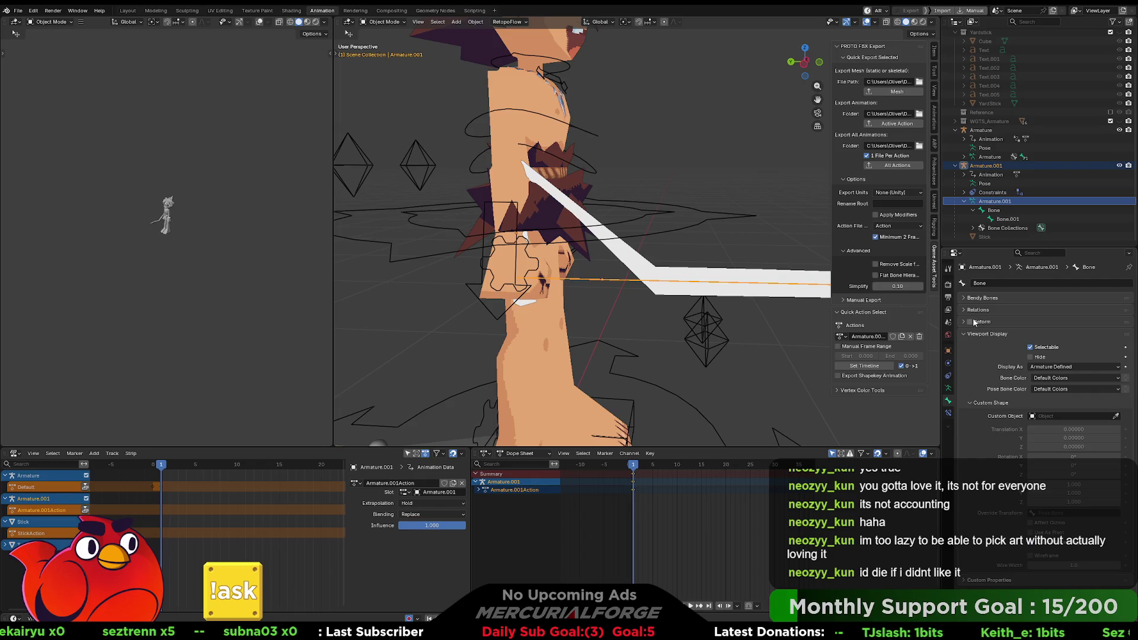
click(969, 322)
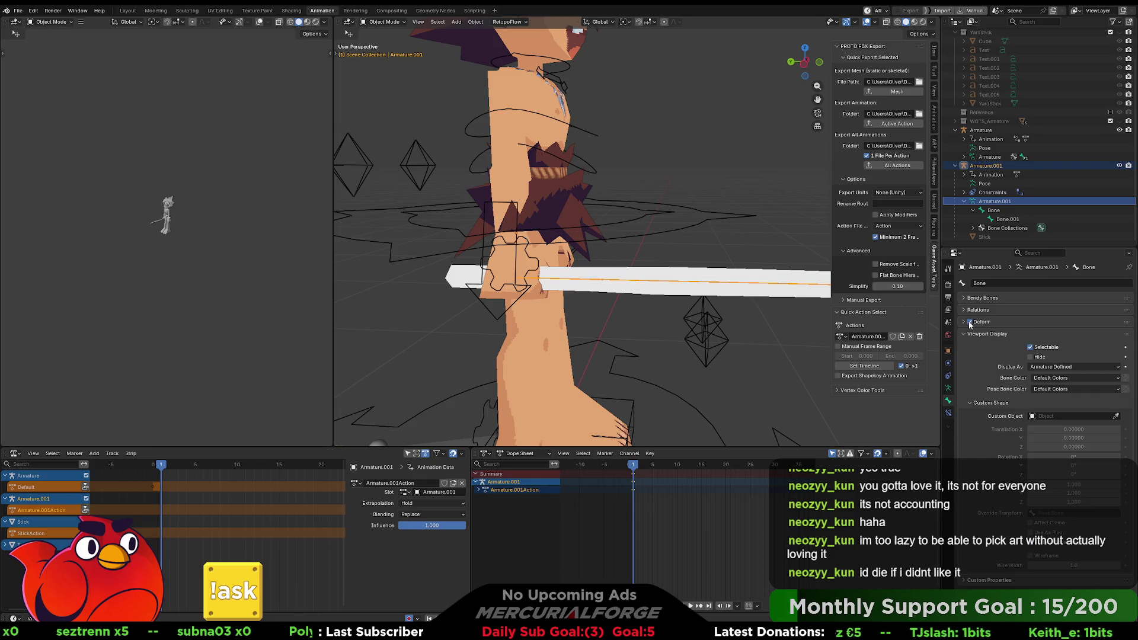
click(990, 210)
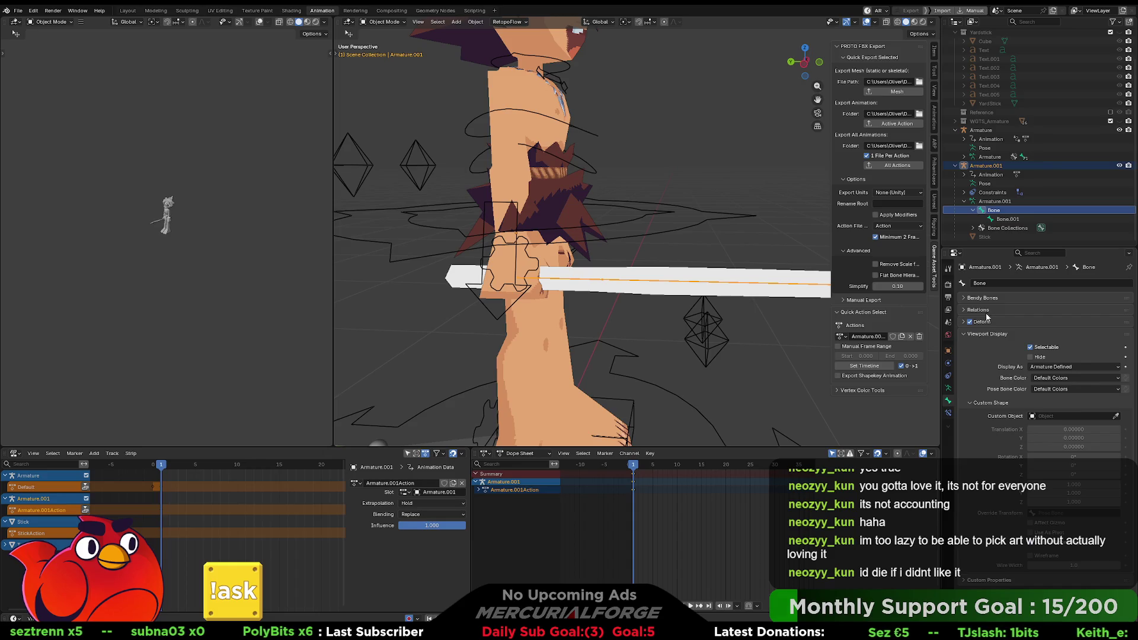